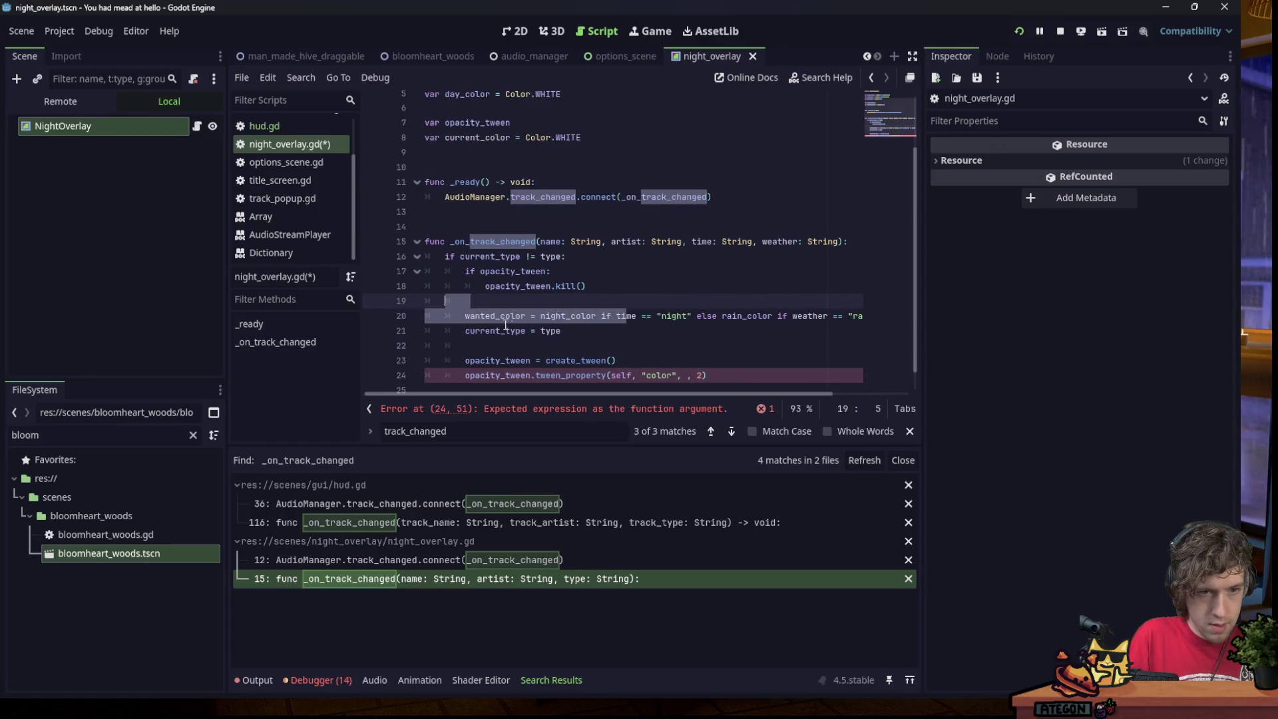
Write the condition 'if current_color != wanted_color:' in night_overlay.gd and save.
type("if cur")
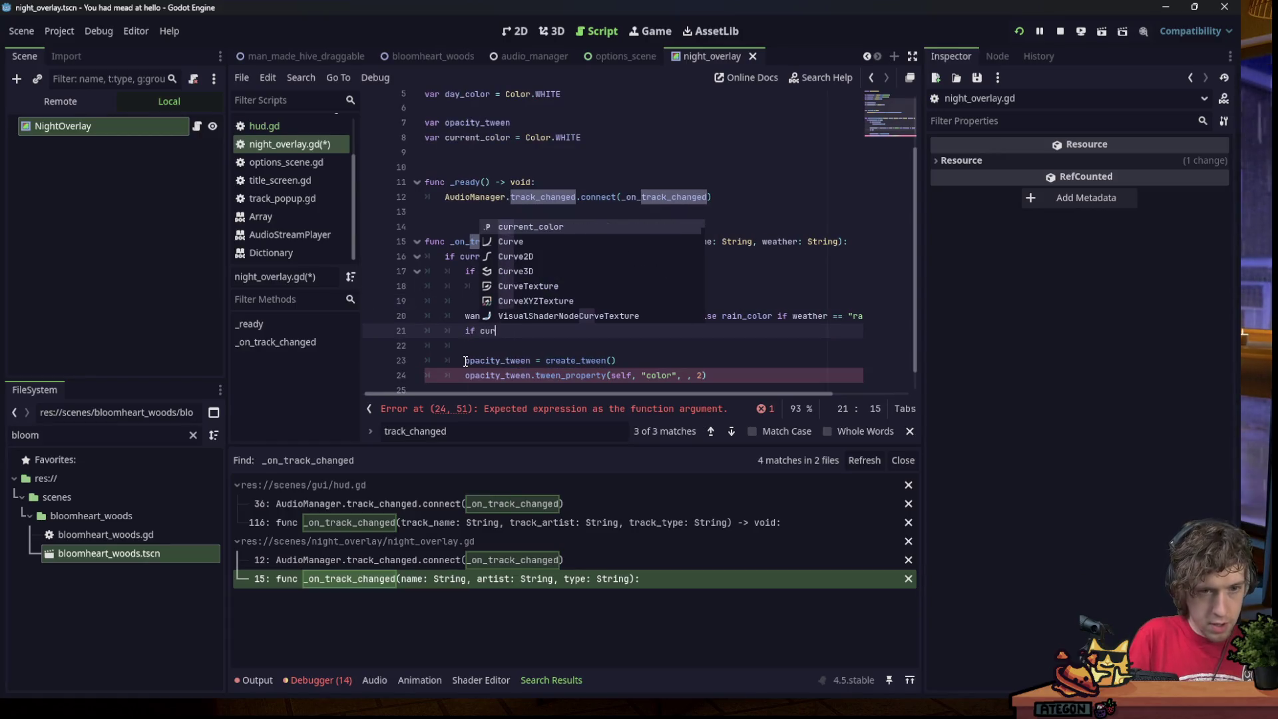
type("rent_color != w")
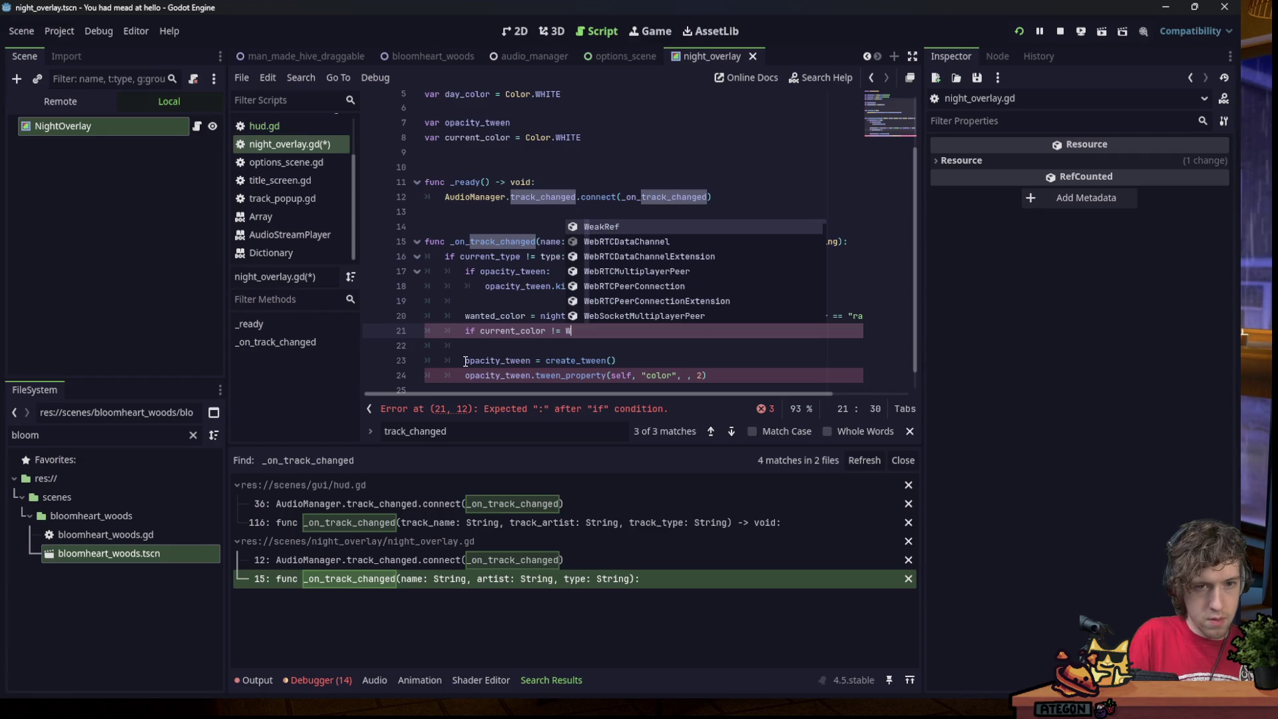
type("anted")
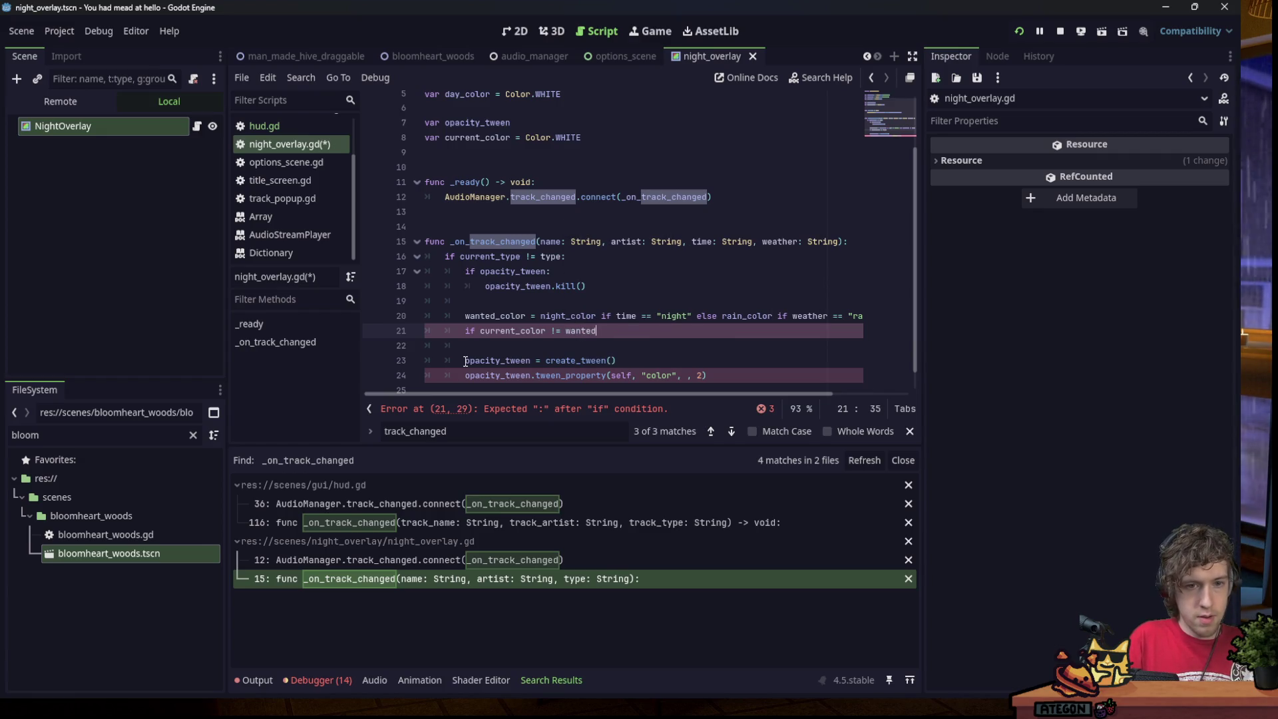
left_click(465, 316)
type("var")
left_click(595, 331)
type("_color")
double_click(473, 316)
type("const")
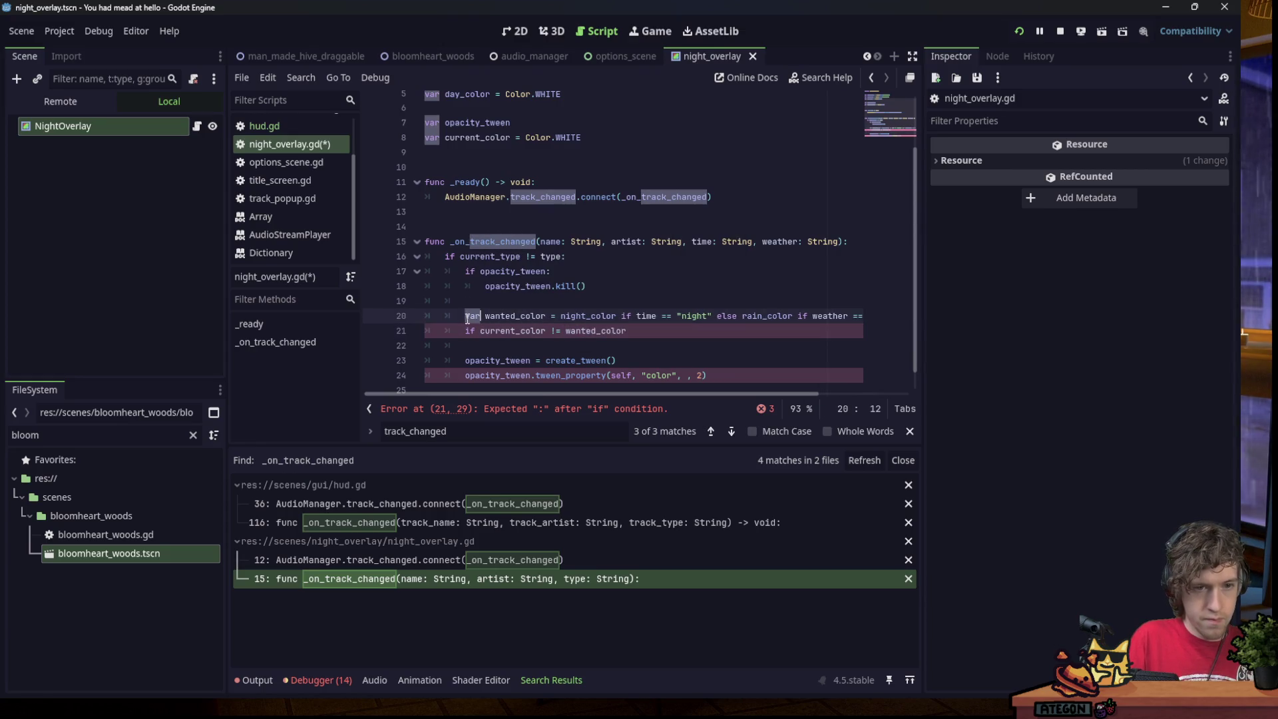
key("ctrl+s")
Move the opacity_tween kill block under the new colour check.
left_click(507, 331)
left_click(651, 331)
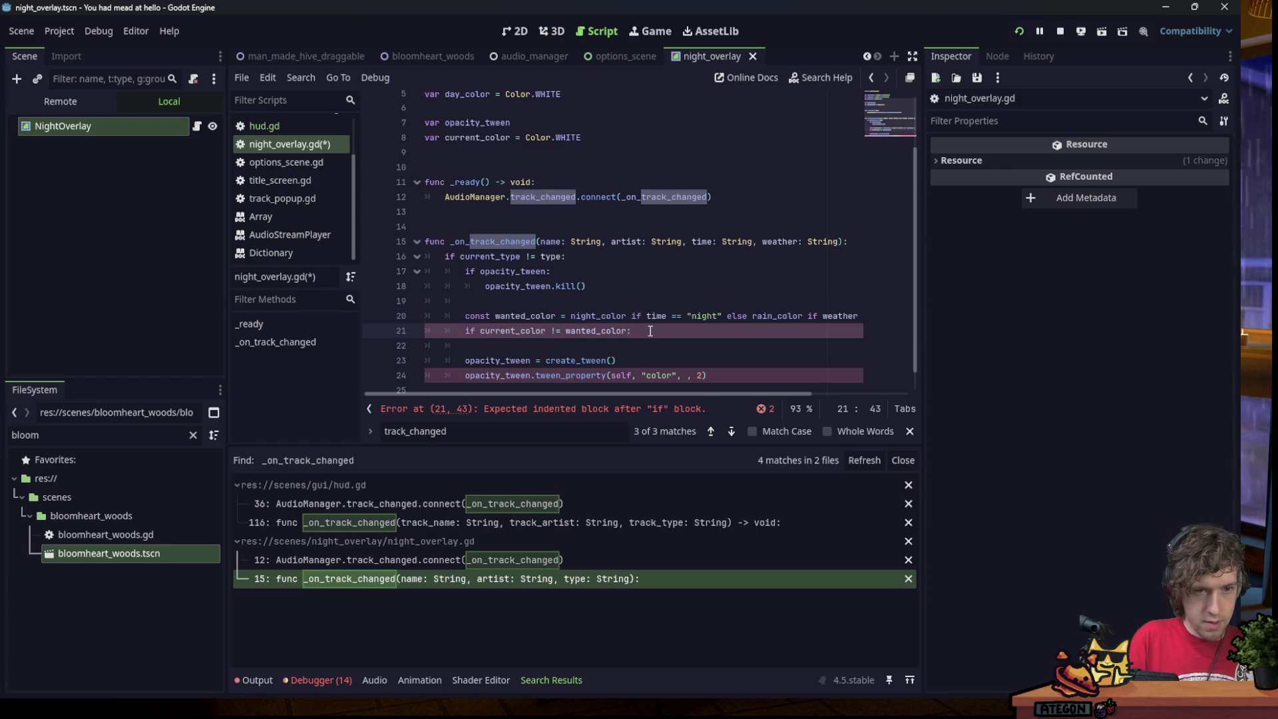
key("Return")
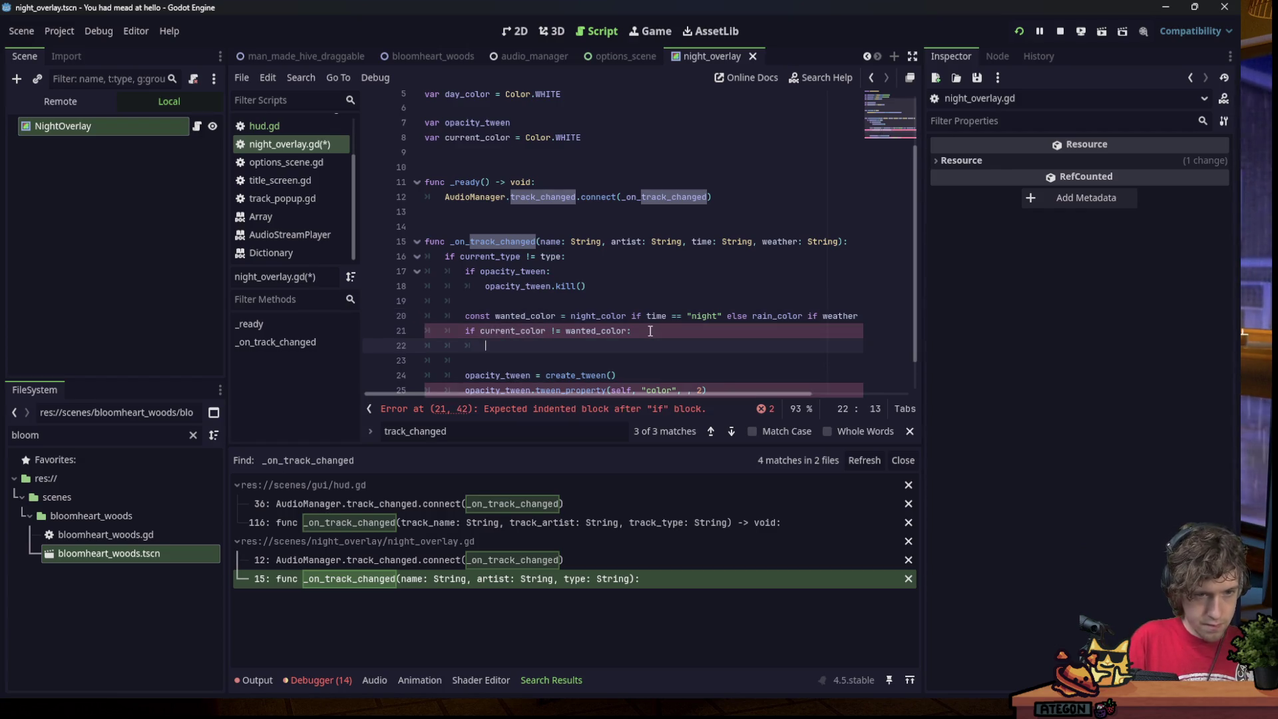
scroll(623, 282, "down", 1)
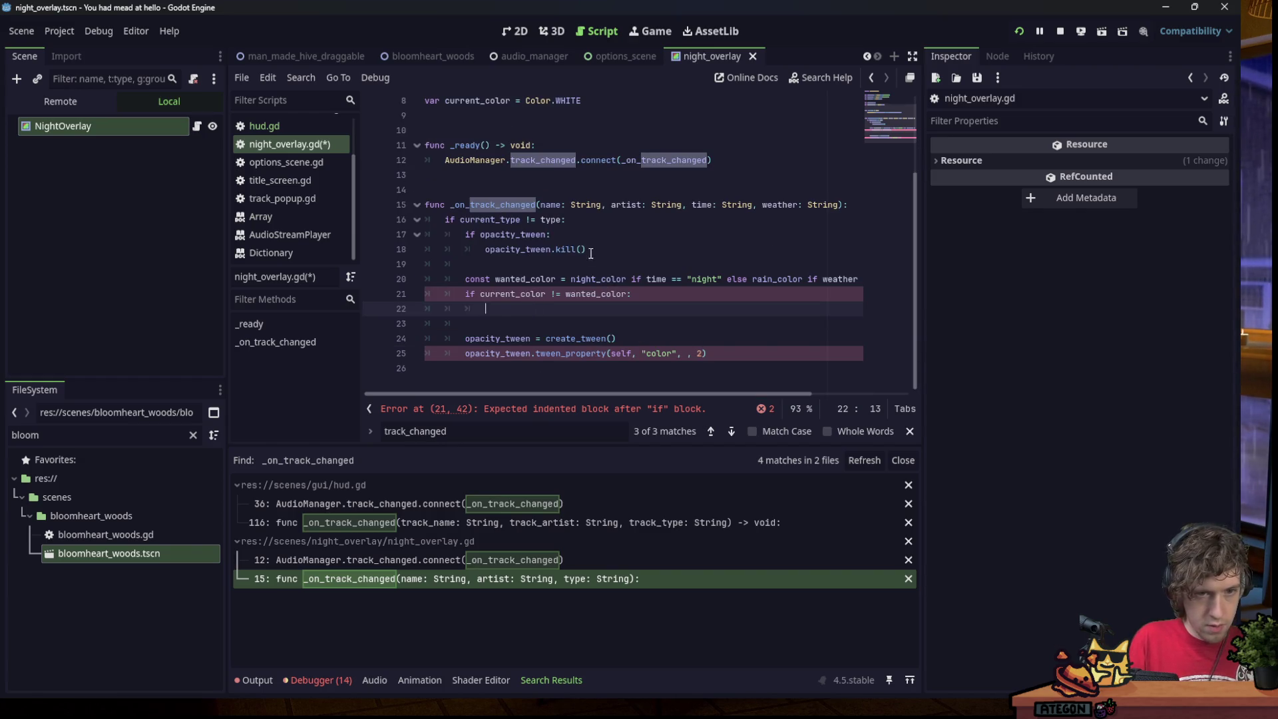
left_click_drag(590, 253, 465, 236)
left_click_drag(514, 296, 522, 311)
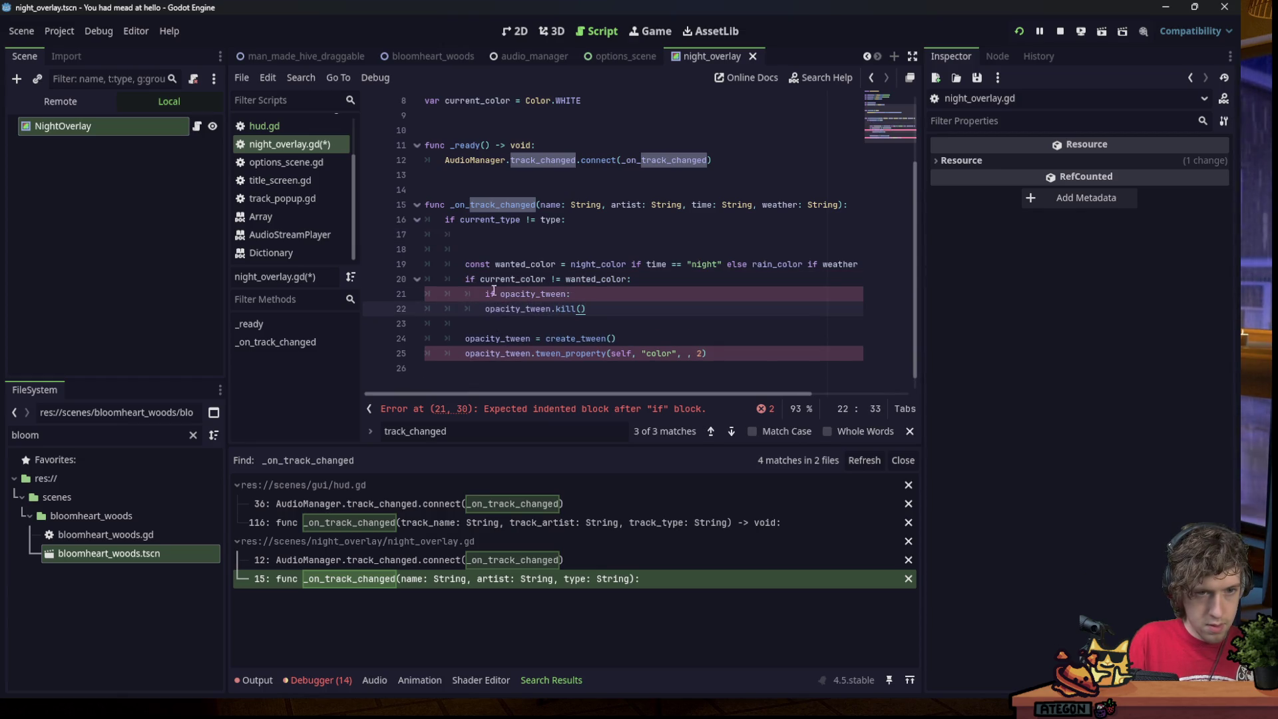
Delete the old current_type check and dedent the remaining tween lines.
left_click_drag(505, 249, 444, 220)
key("BackSpace")
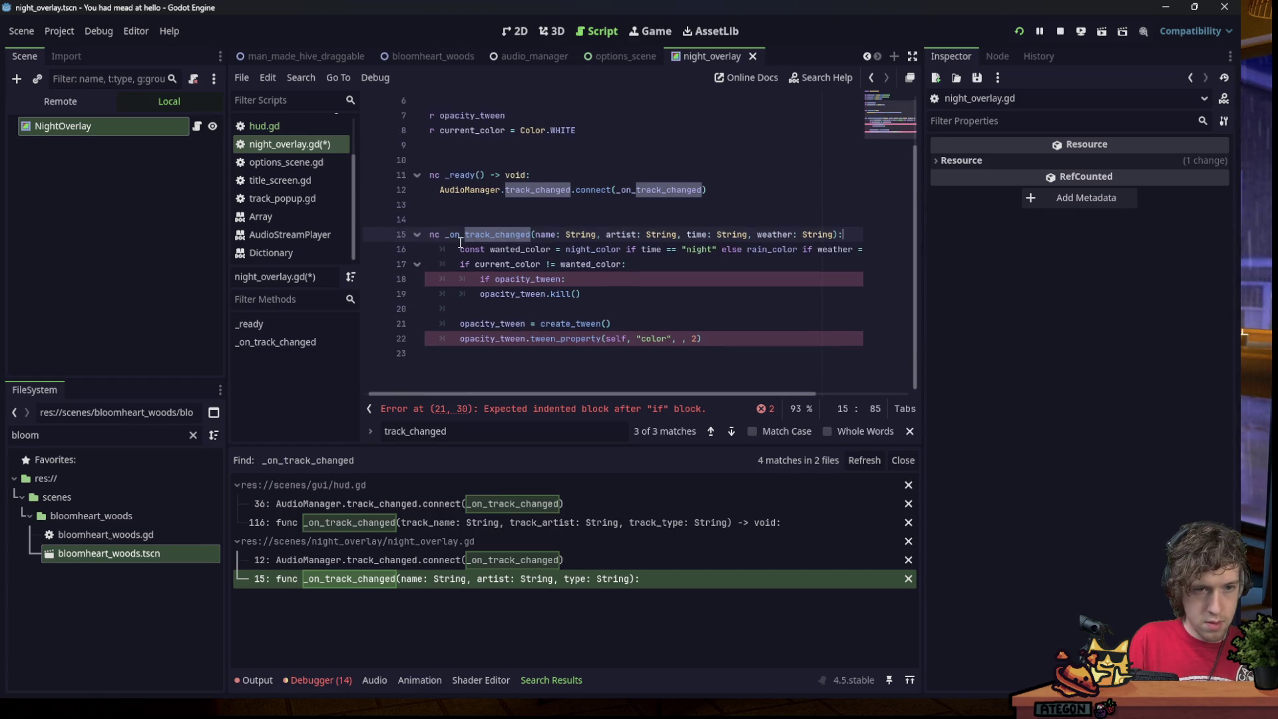
key("shift+Down")
key("shift+End")
key("shift+Tab")
left_click(479, 280)
left_click_drag(478, 279, 545, 294)
key("shift+Tab")
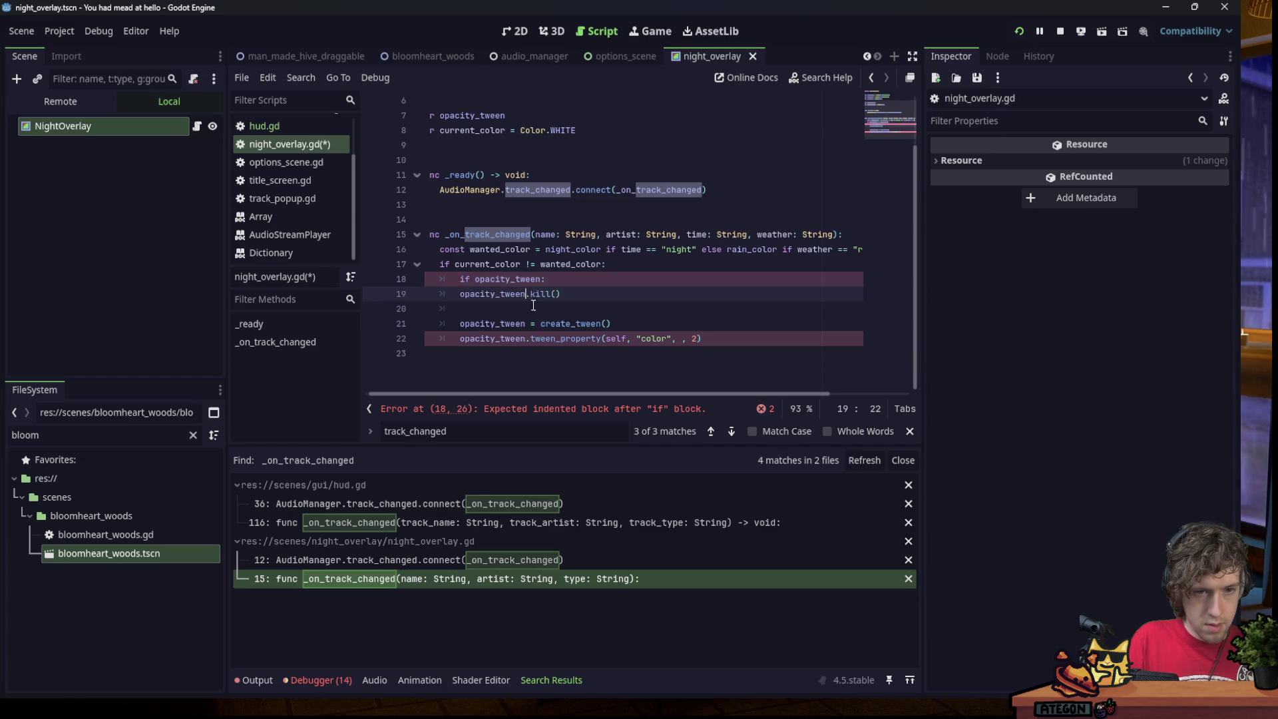
Use wanted_color as the tween's target value.
double_click(572, 263)
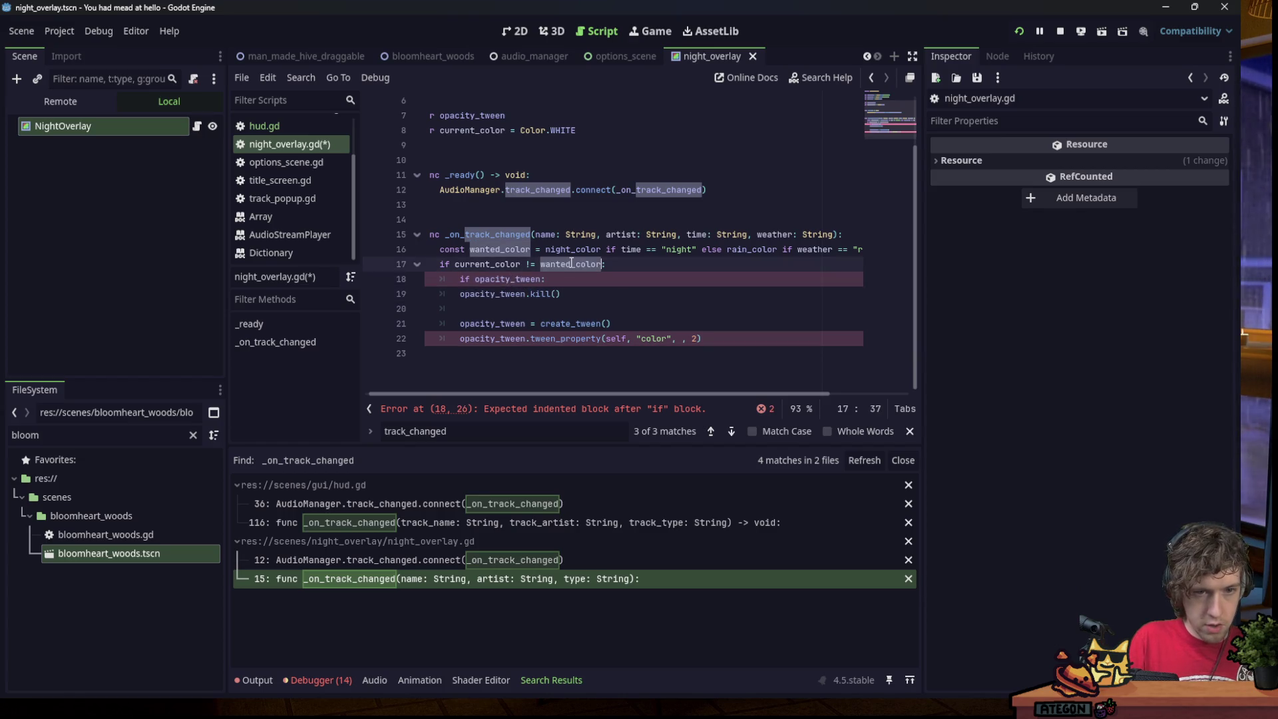
key("ctrl+c")
left_click(683, 340)
key("ctrl+v")
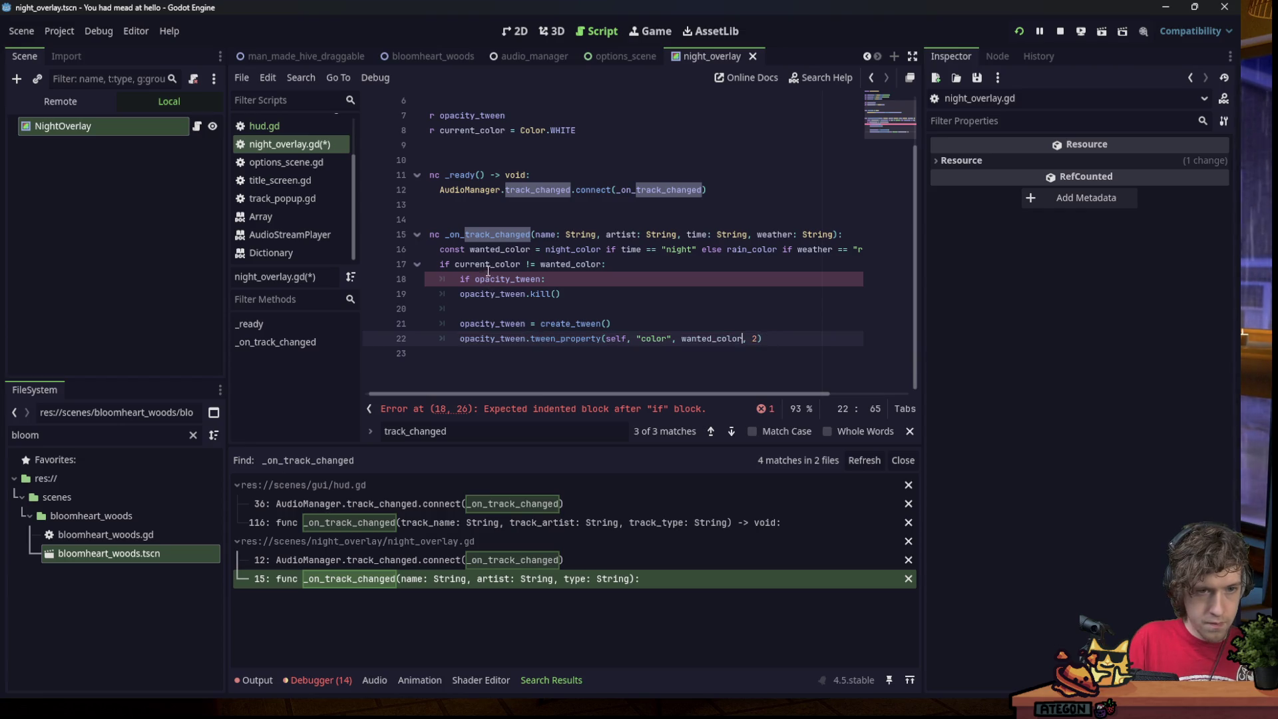
Add 'current_color = wanted_color' after the kill block and indent the kill call.
double_click(488, 266)
left_click(608, 295)
key("Return")
key("Return")
type("current_color = wanted_color")
left_click(465, 296)
key("Tab")
key("Up")
key("End")
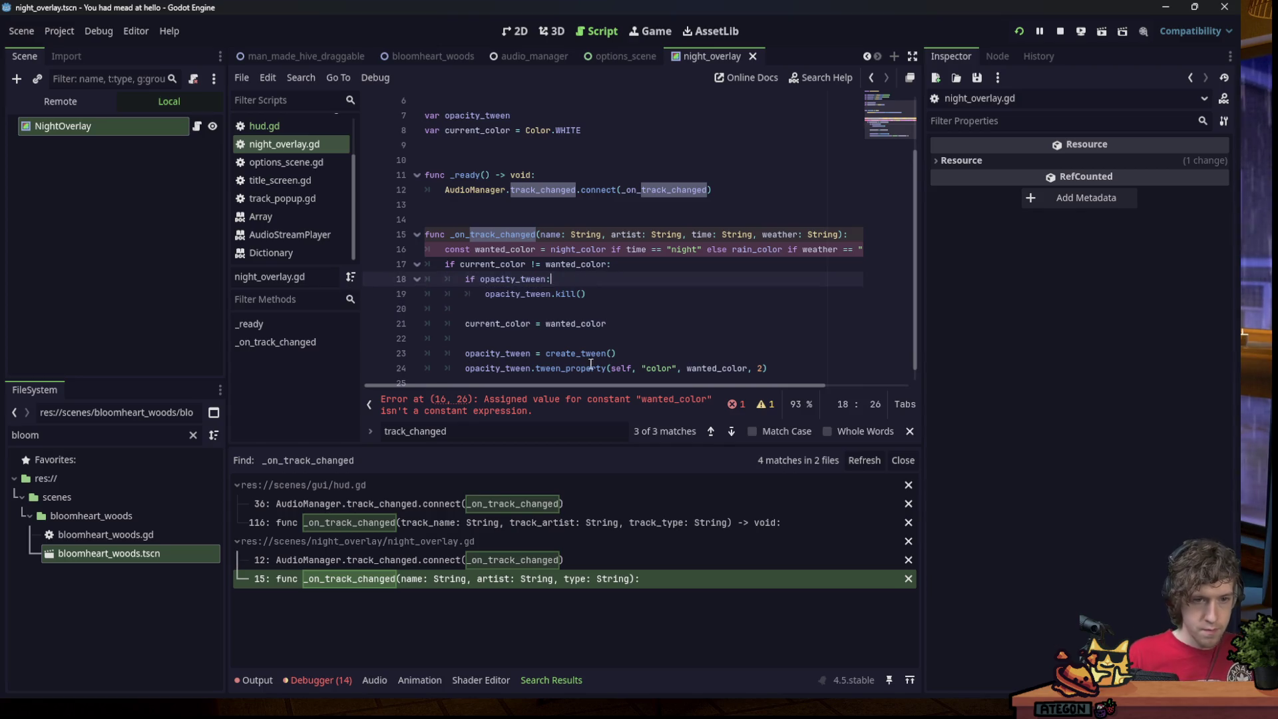
Declare wanted_color with var instead of const and run the game in debug mode.
double_click(457, 249)
type("var")
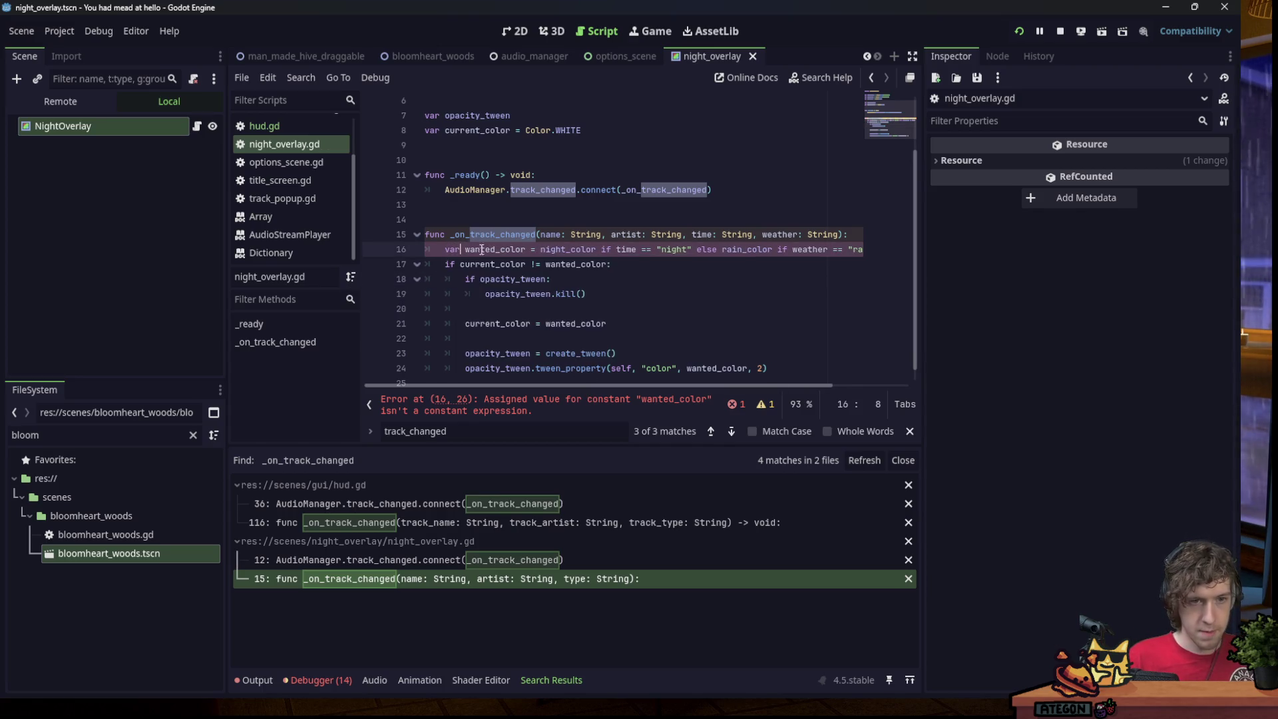
left_click(601, 222)
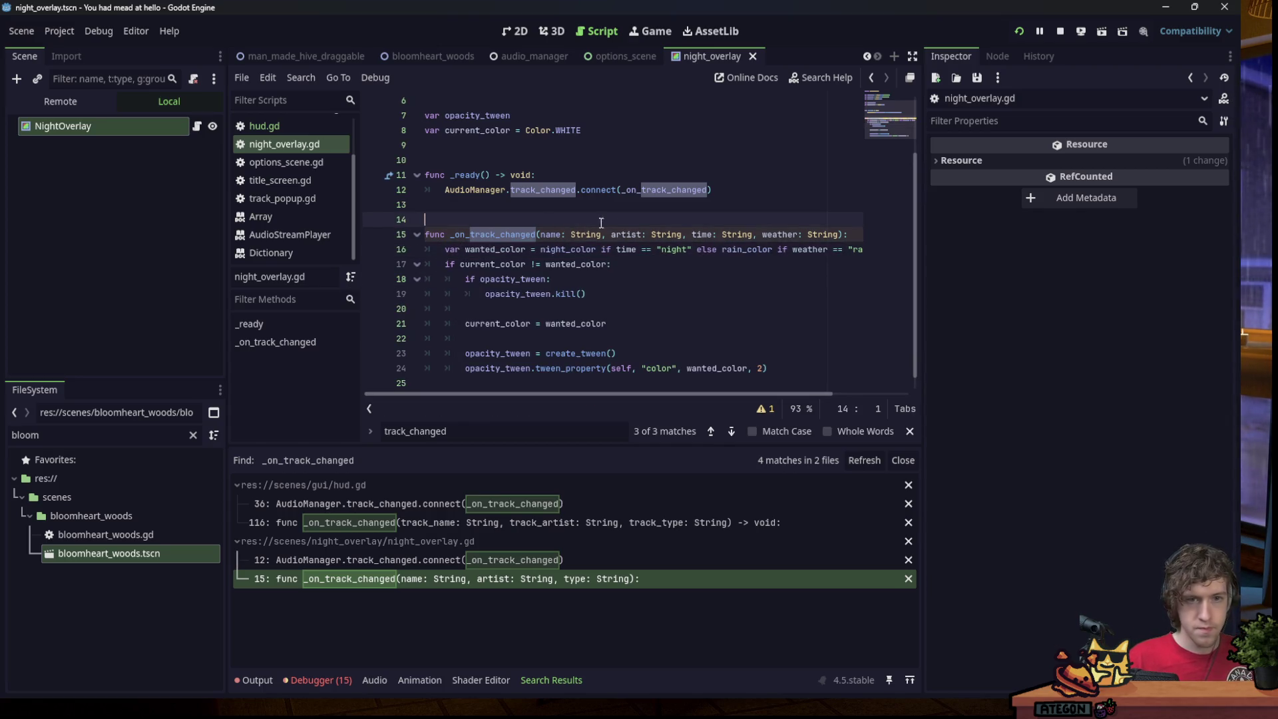
left_click(1018, 31)
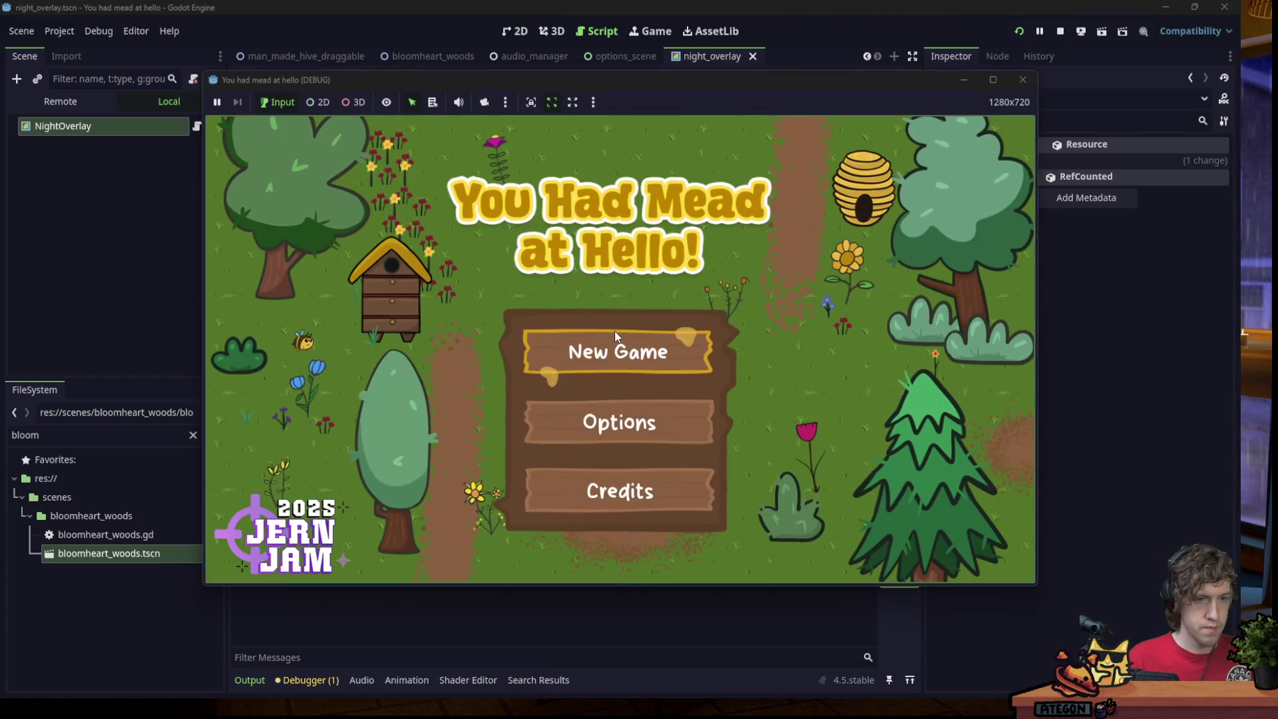
Start a New Game in the debug window, then switch back to the script editor.
left_click(614, 333)
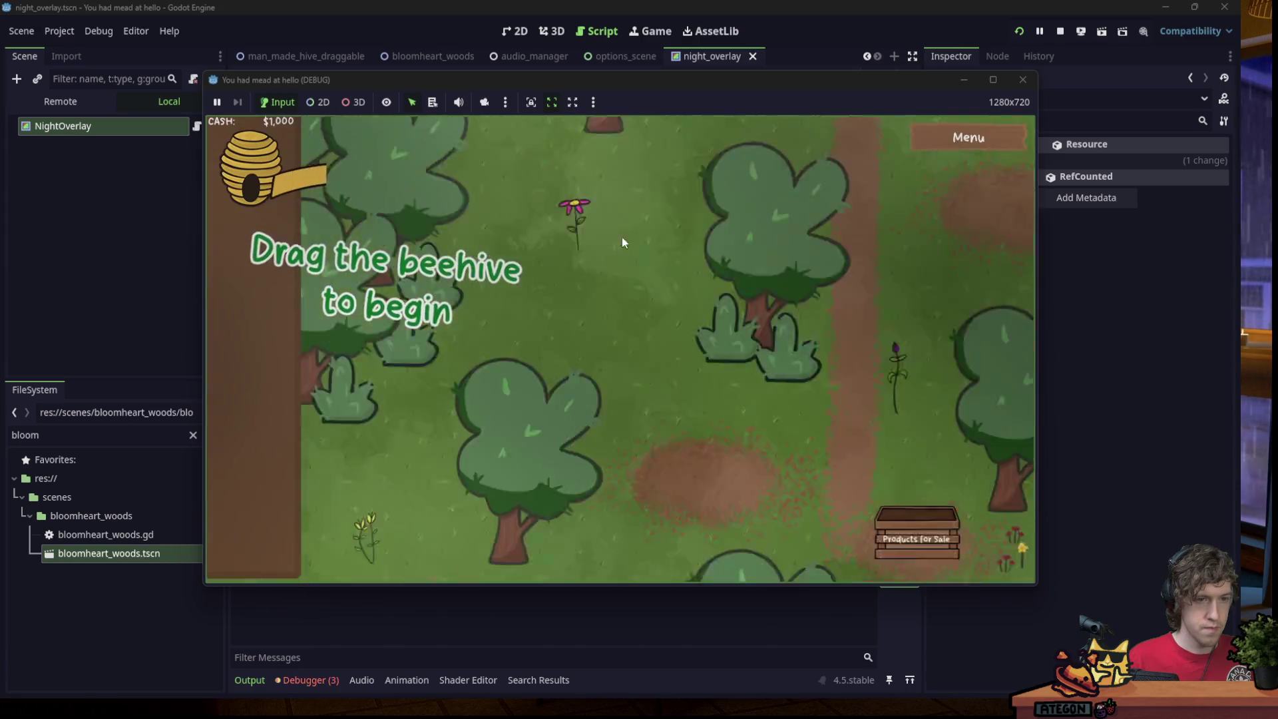
left_click(688, 91)
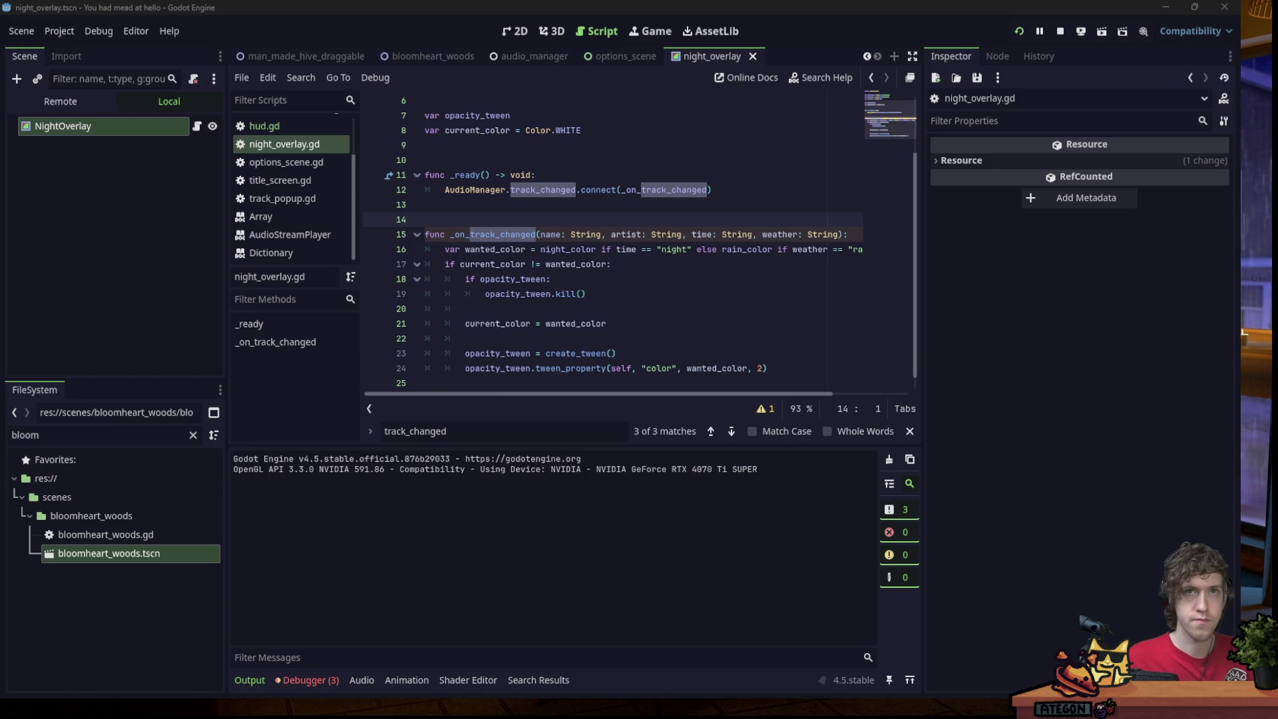
Inspect the remote TrackPlayer node and its stream, then raise its pitch scale to 1.21.
left_click(693, 127)
key("Down")
key("Down")
key("Down")
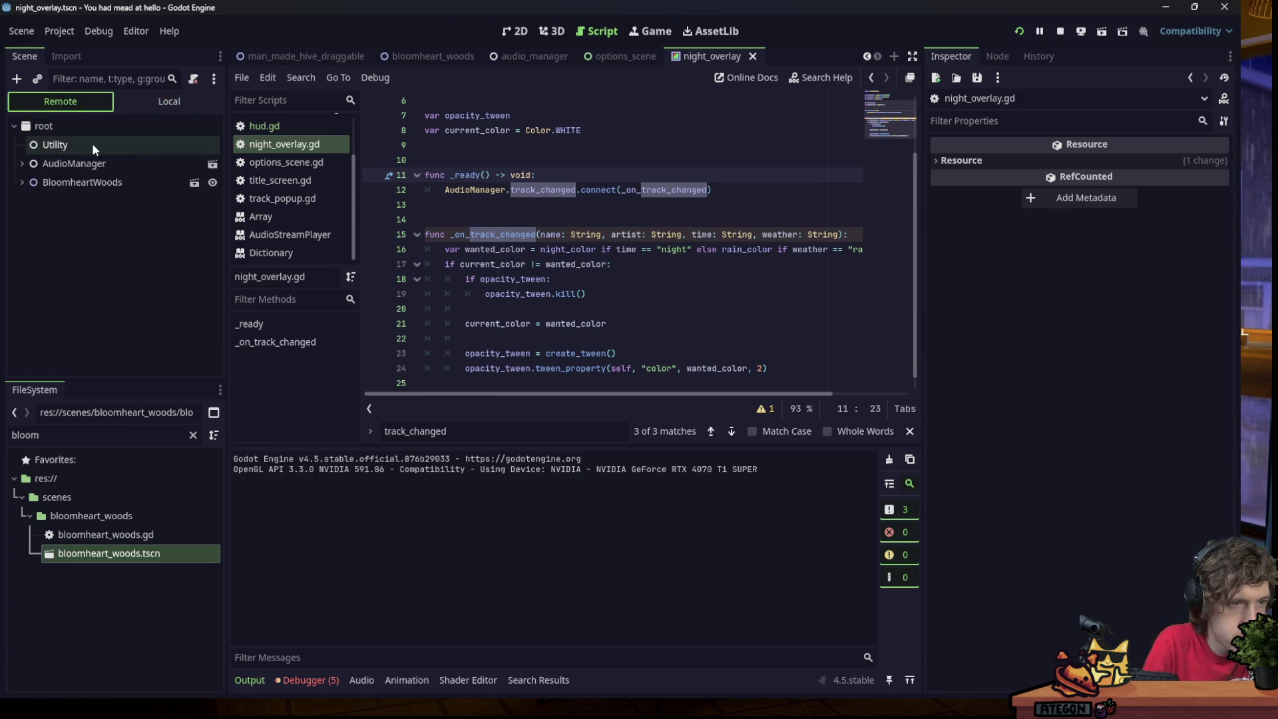
left_click(76, 163)
left_click(100, 176)
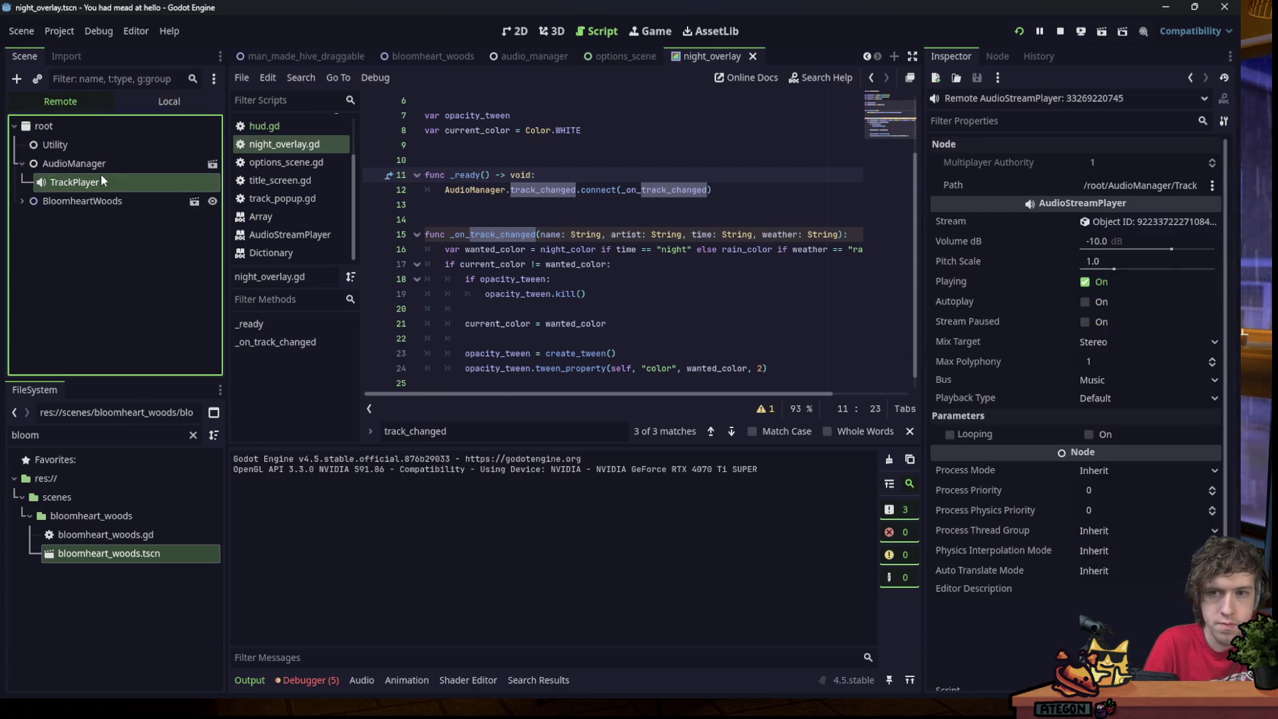
left_click(1141, 220)
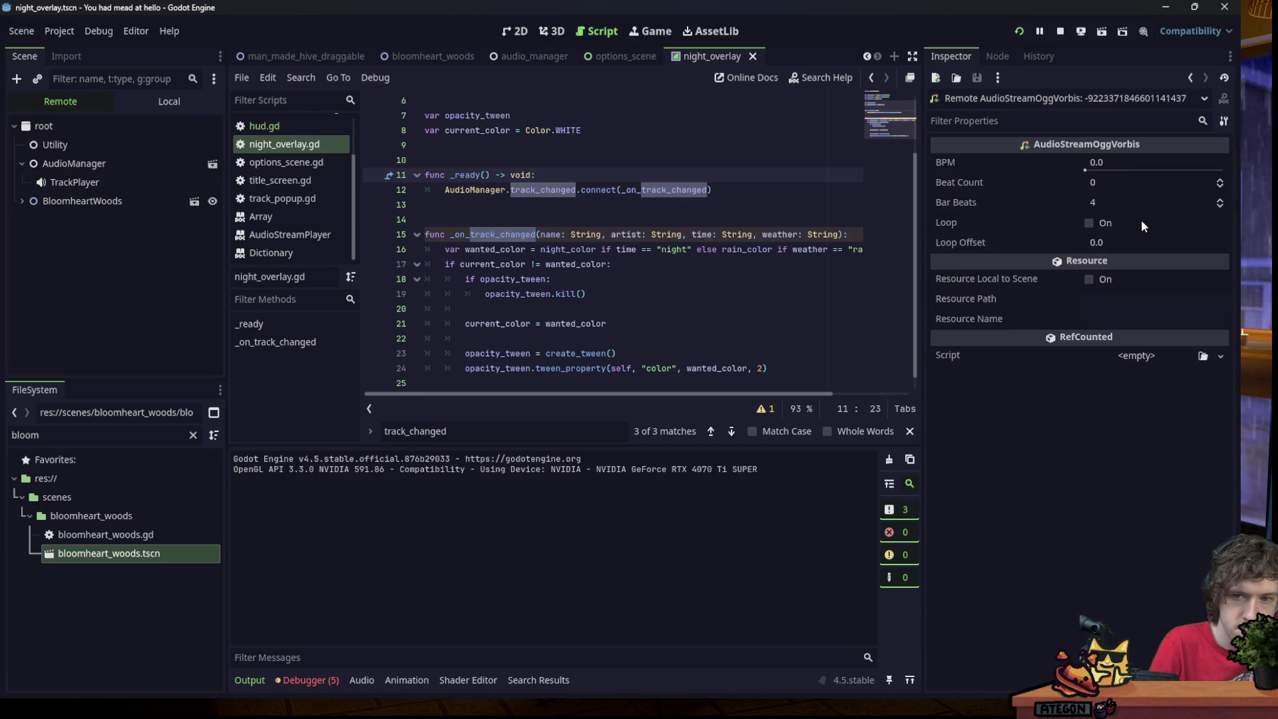
left_click(103, 180)
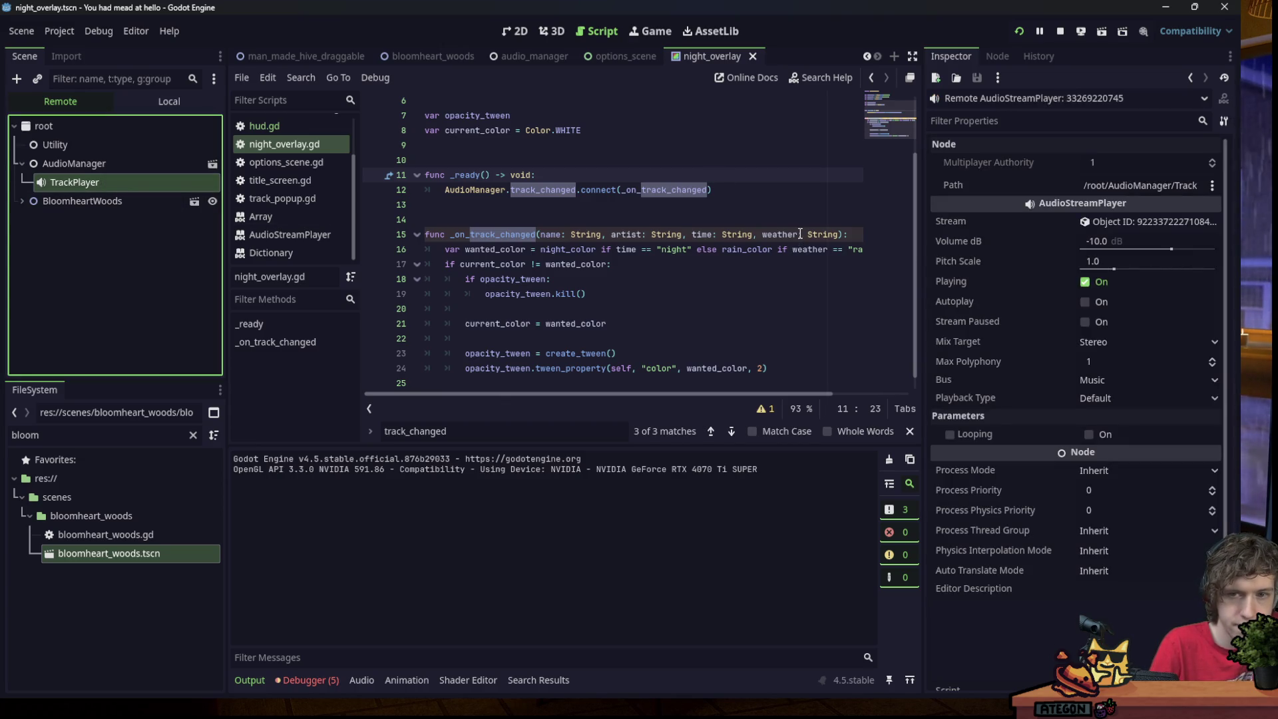
left_click_drag(1115, 269, 1122, 269)
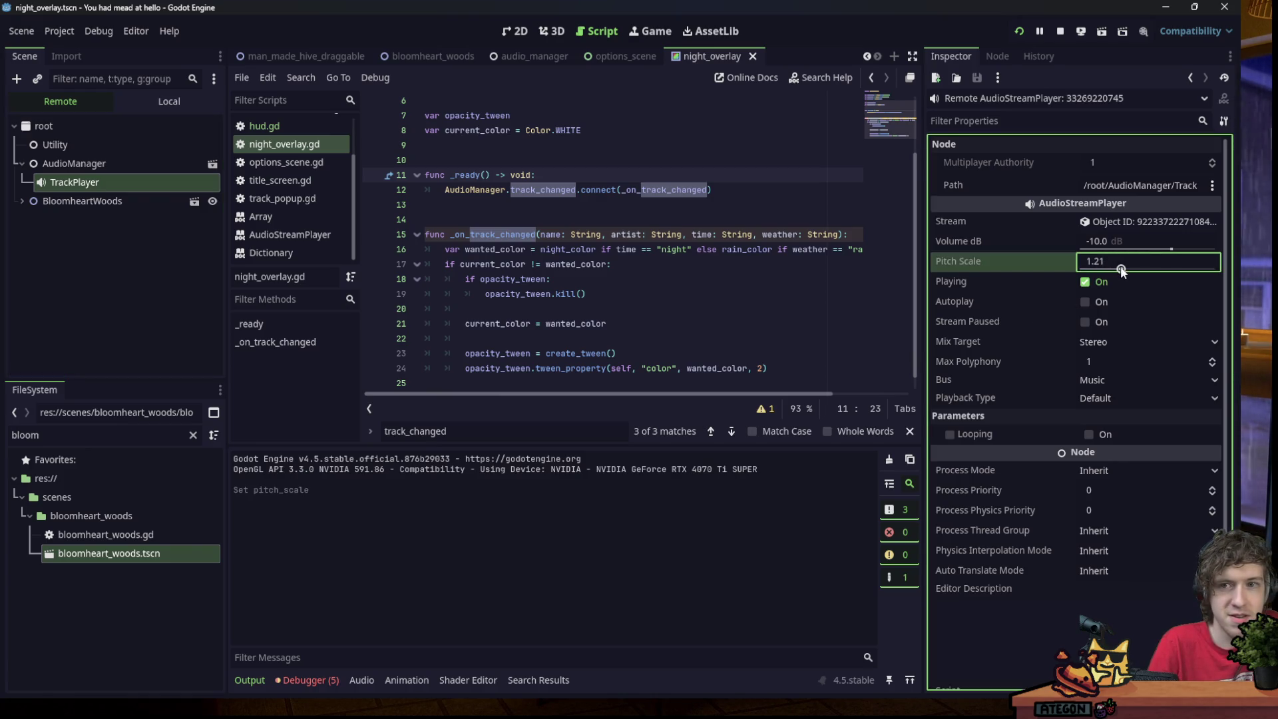
Set TrackPlayer's pitch scale to 4.0 and volume to -10 dB, then reposition the game window.
mouse_move(1171, 249)
left_mouse_down()
mouse_move(1148, 249)
mouse_move(1163, 253)
left_mouse_up()
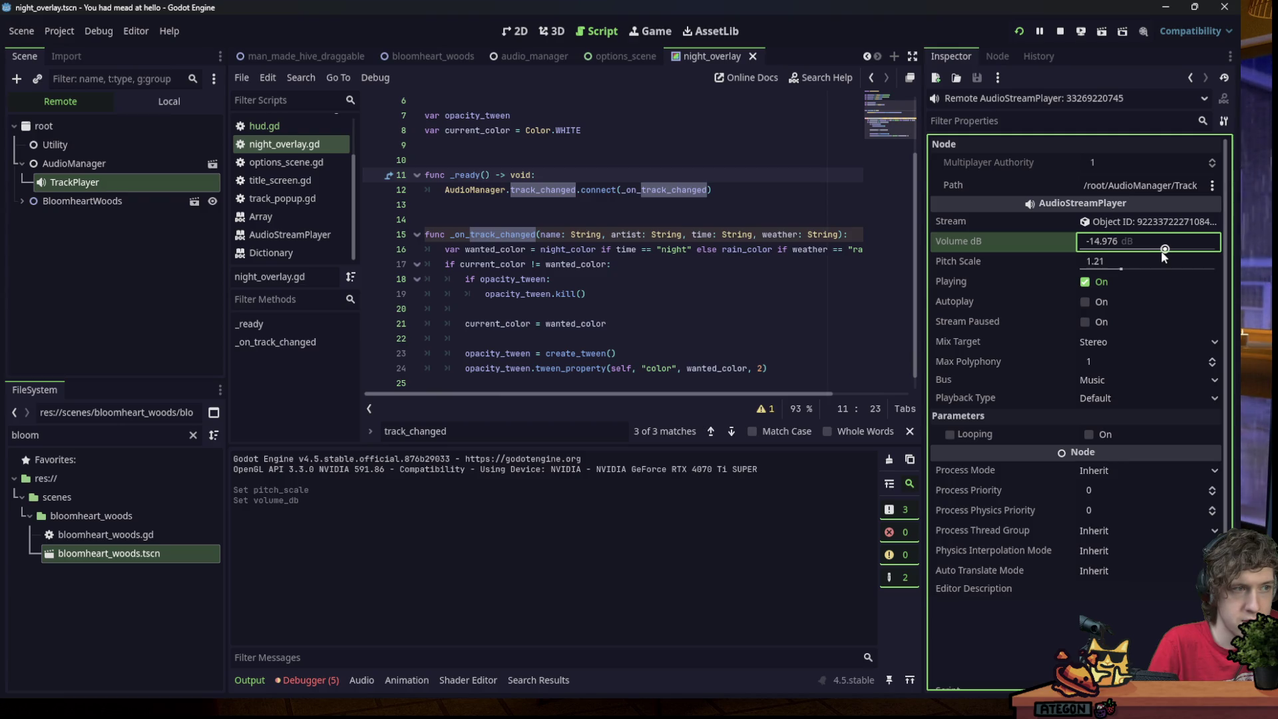
left_click(1132, 270)
mouse_move(1134, 273)
left_mouse_down()
mouse_move(1218, 267)
mouse_move(1152, 251)
mouse_move(1164, 251)
left_mouse_up()
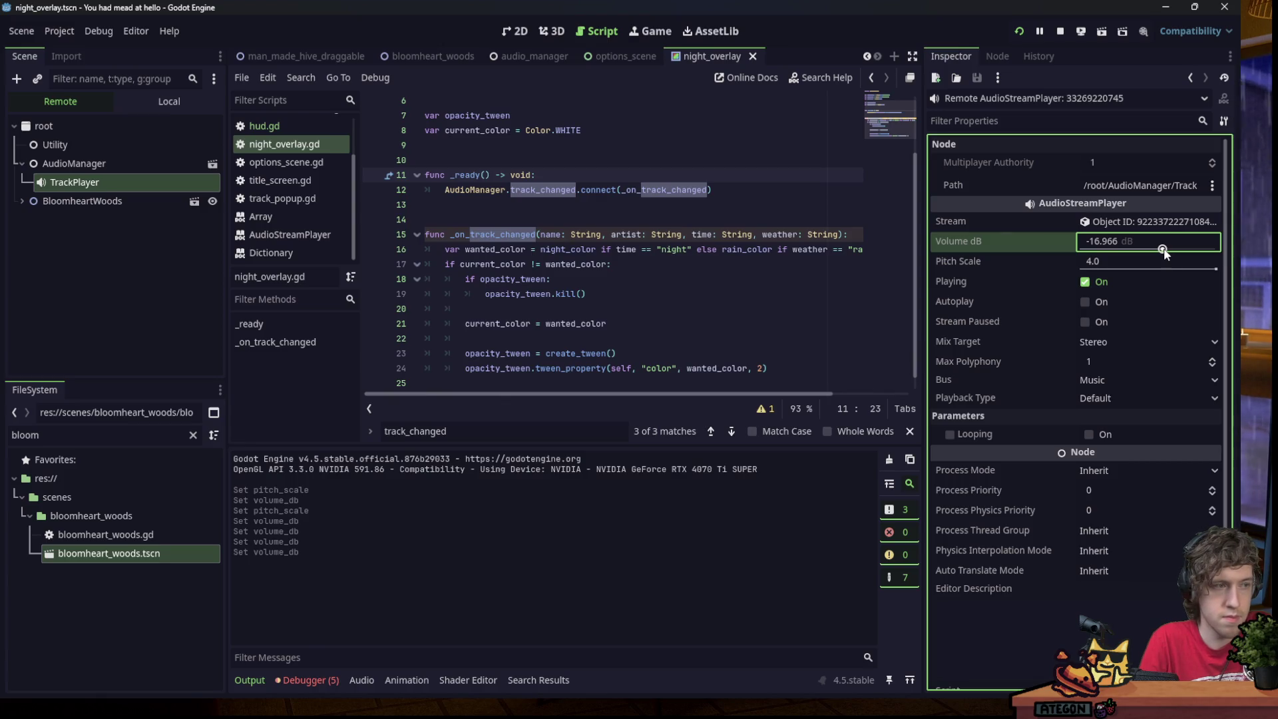
left_click_drag(1164, 253, 1164, 253)
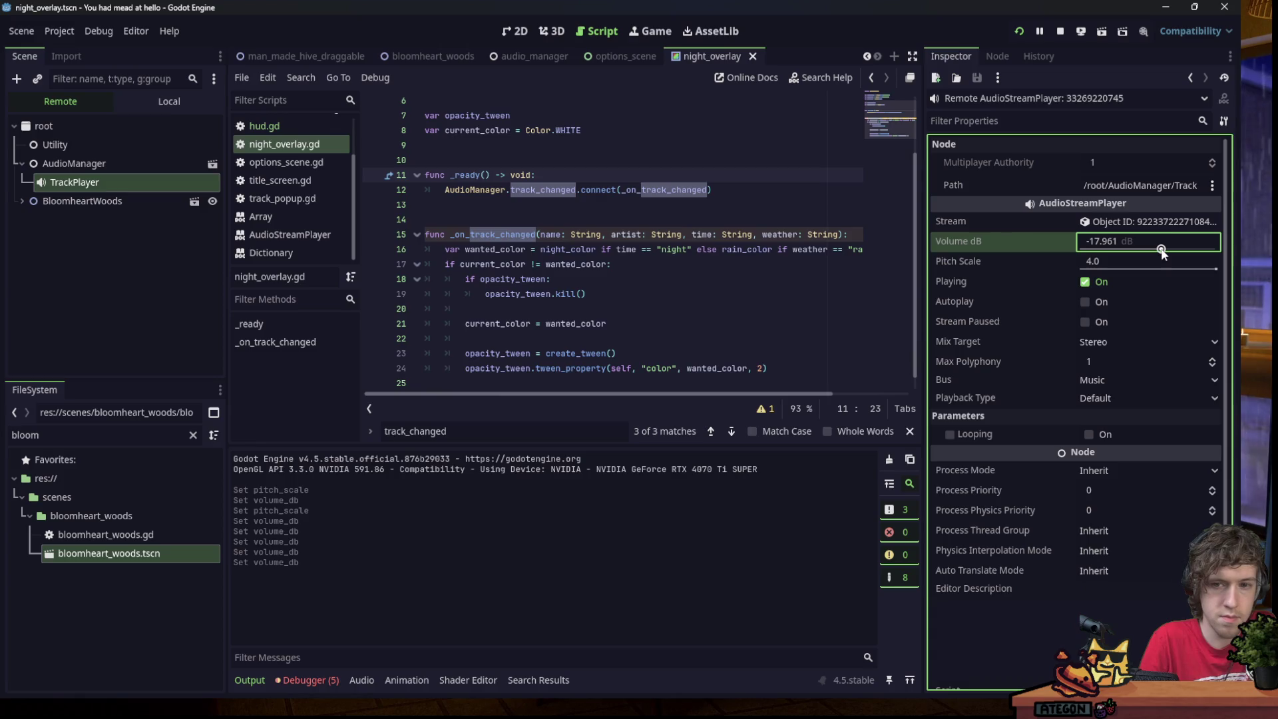
mouse_move(1156, 258)
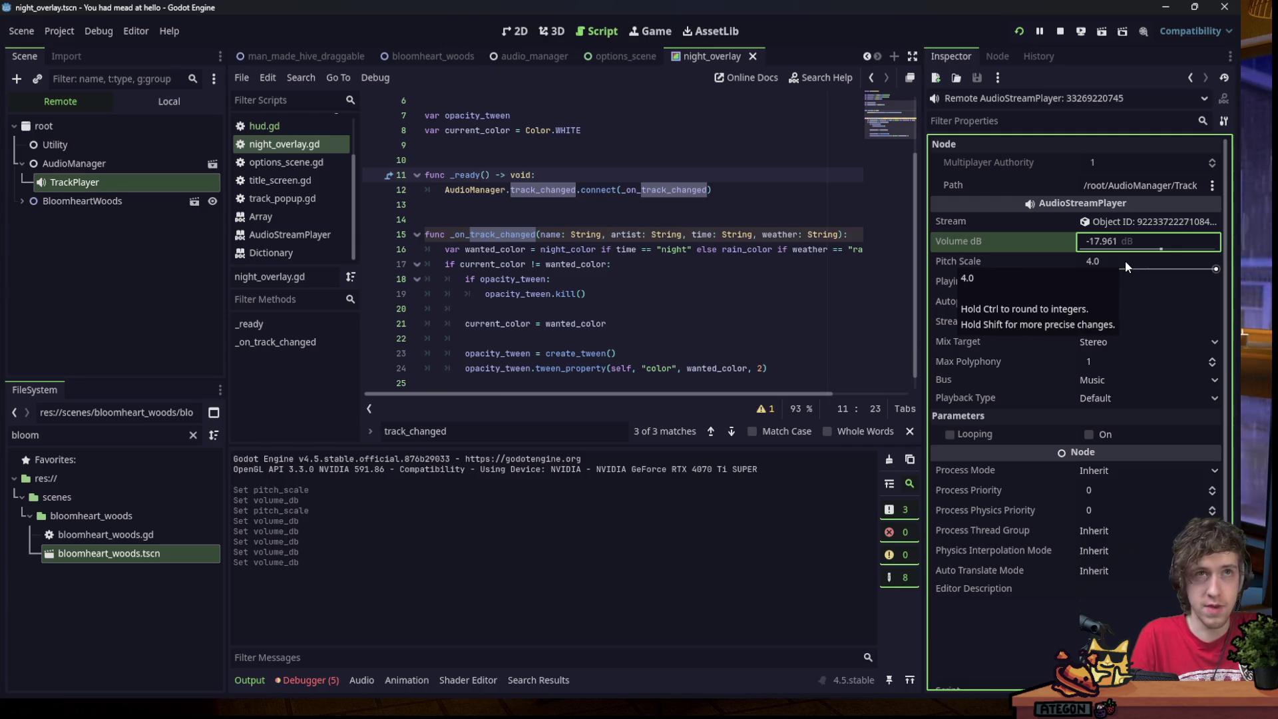
left_click_drag(631, 0, 621, 55)
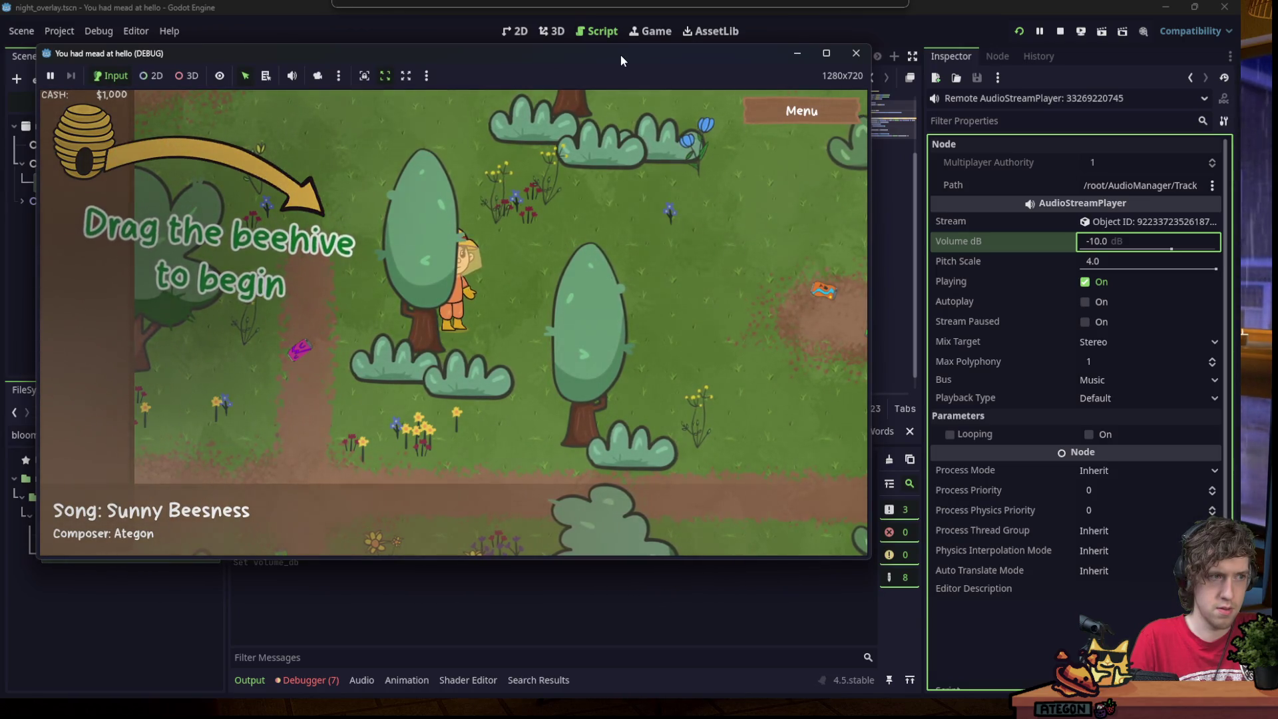
Lower the new track's volume to about -21.4 dB and set pitch scale to 10.0.
key("alt+Tab")
left_click_drag(1172, 249, 1156, 251)
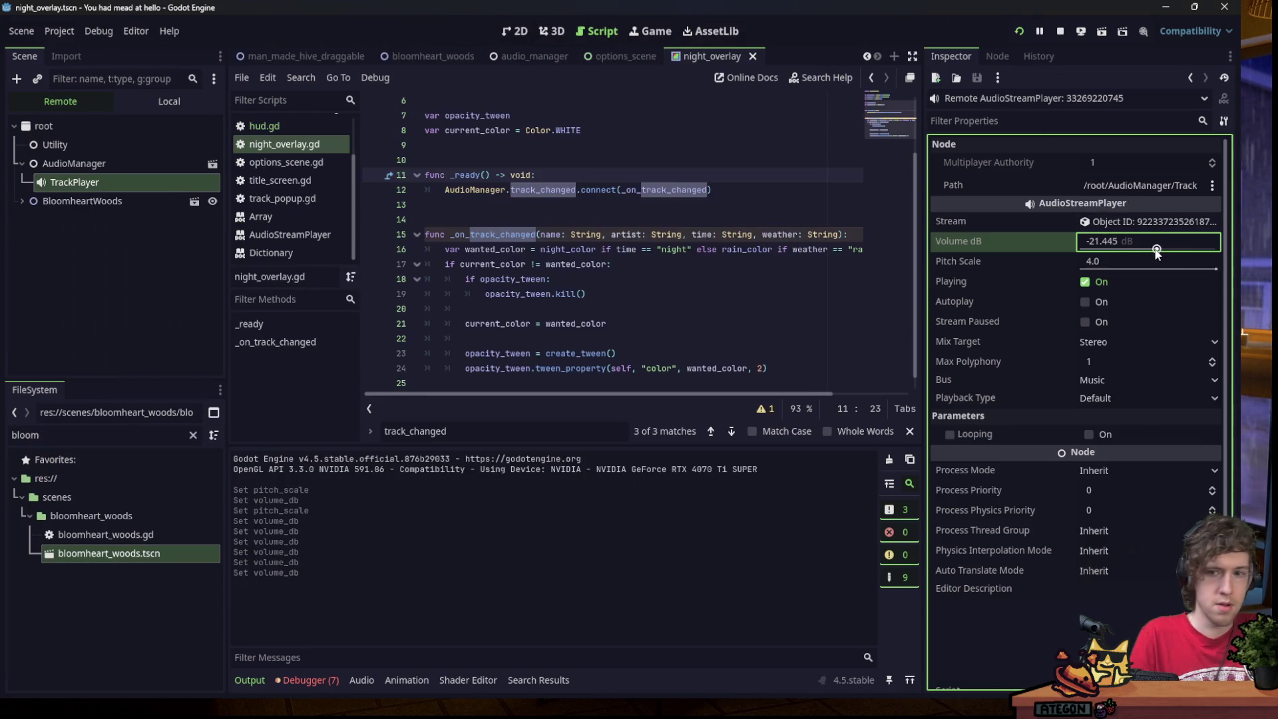
left_click(1128, 262)
type("10")
key("Return")
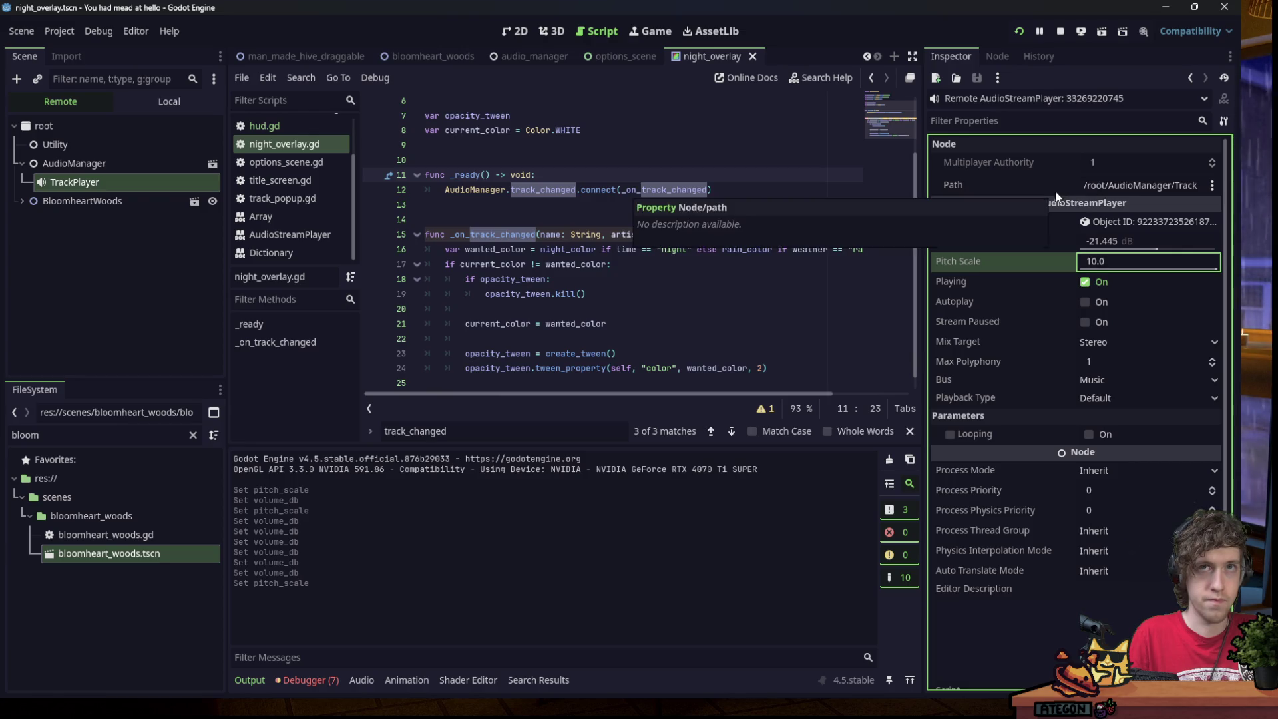
Check the running game, now playing Sunny Beesness, then return to the editor.
key("alt+Tab")
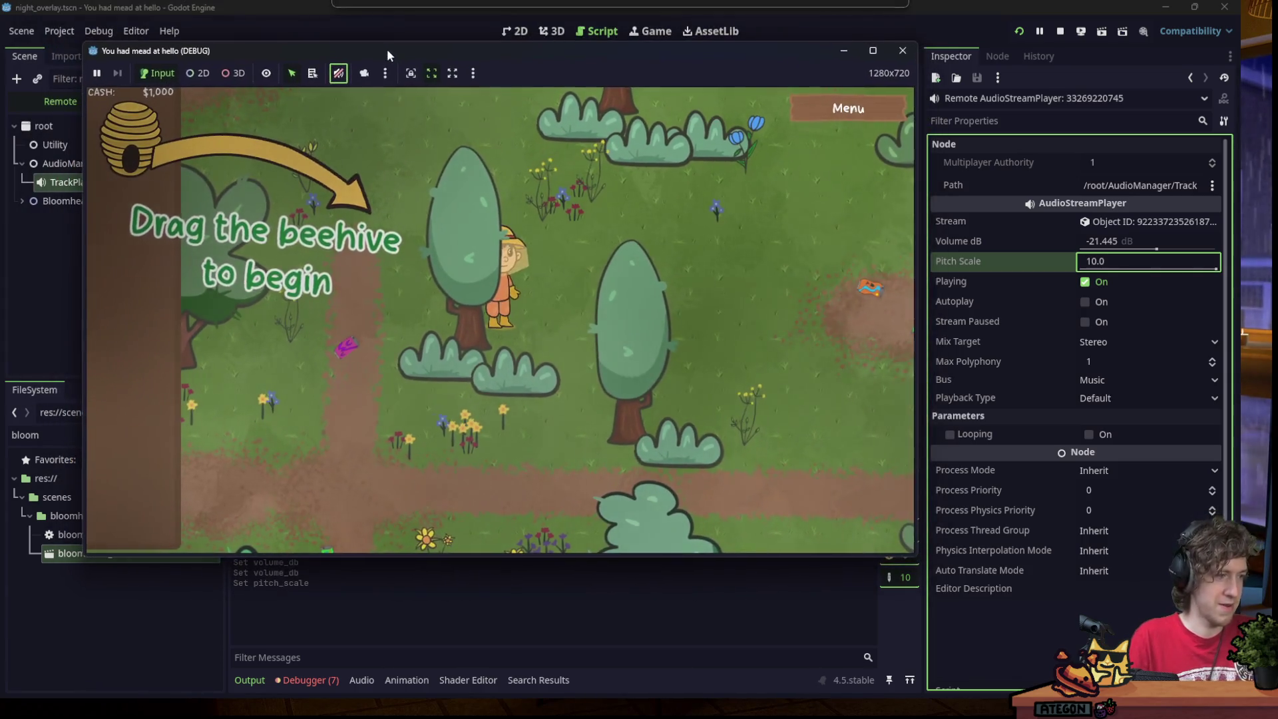
left_click(405, 91)
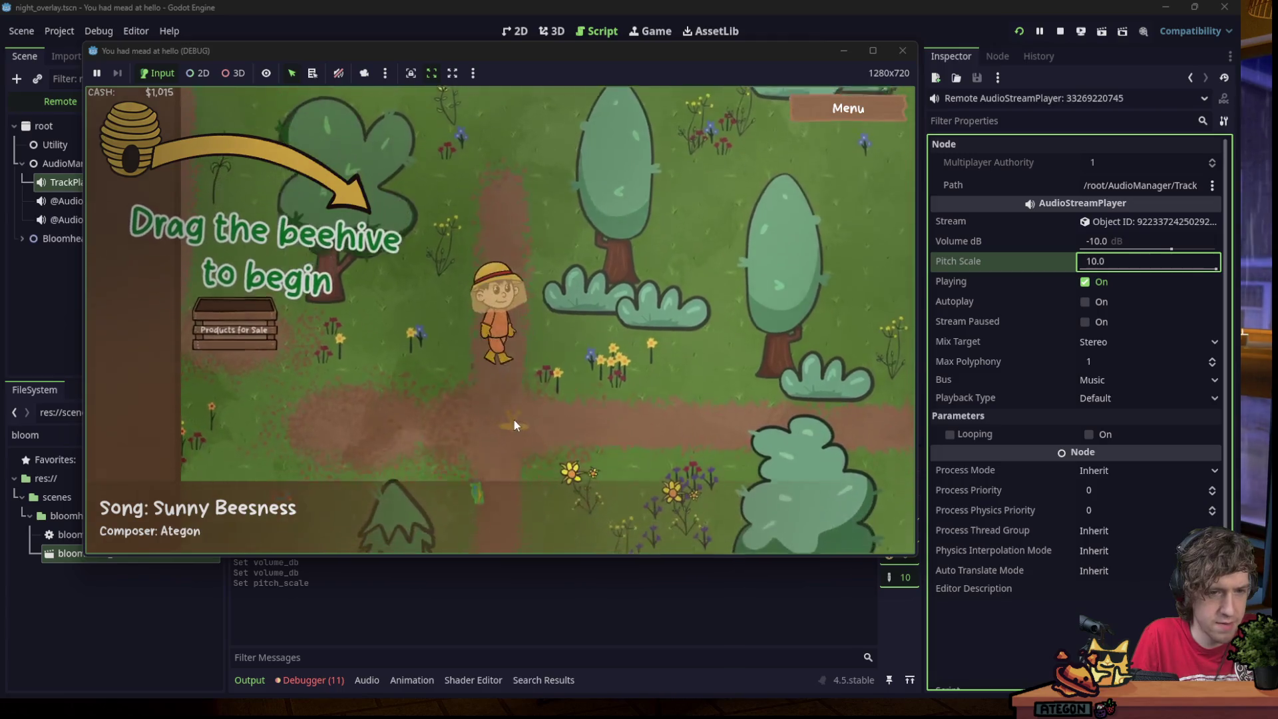
left_click_drag(418, 51, 423, 26)
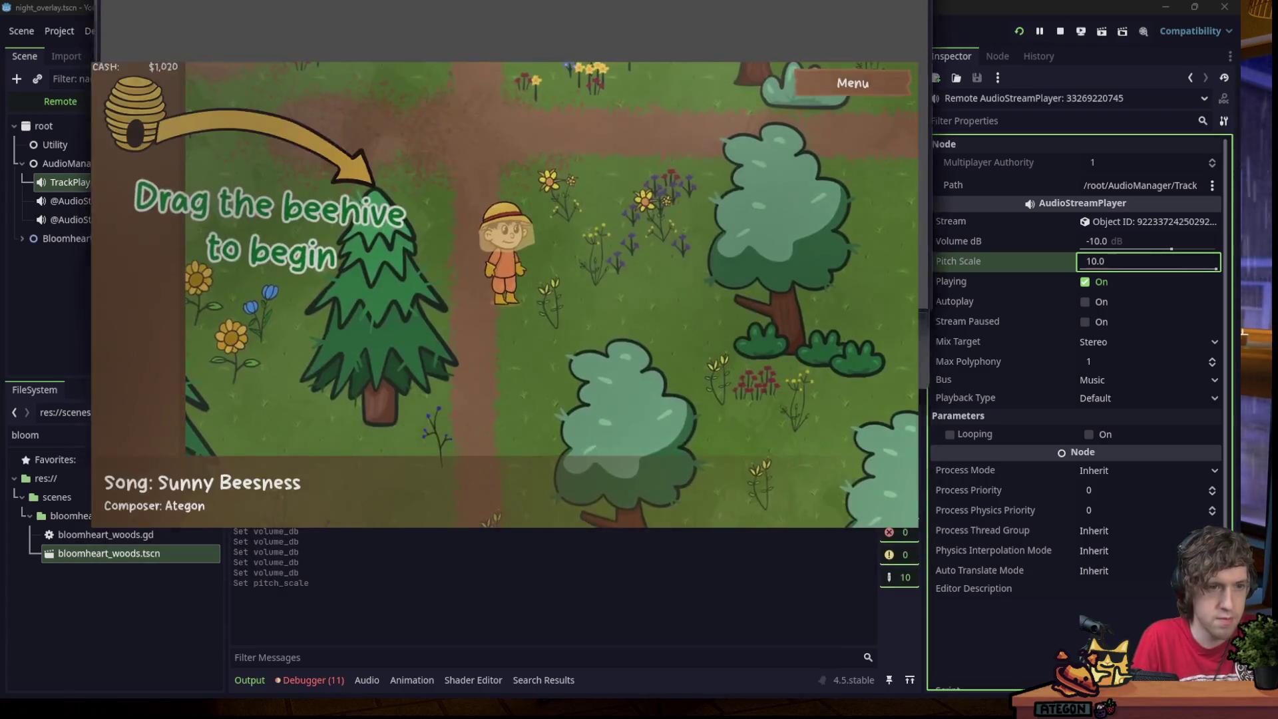
key("alt+Tab")
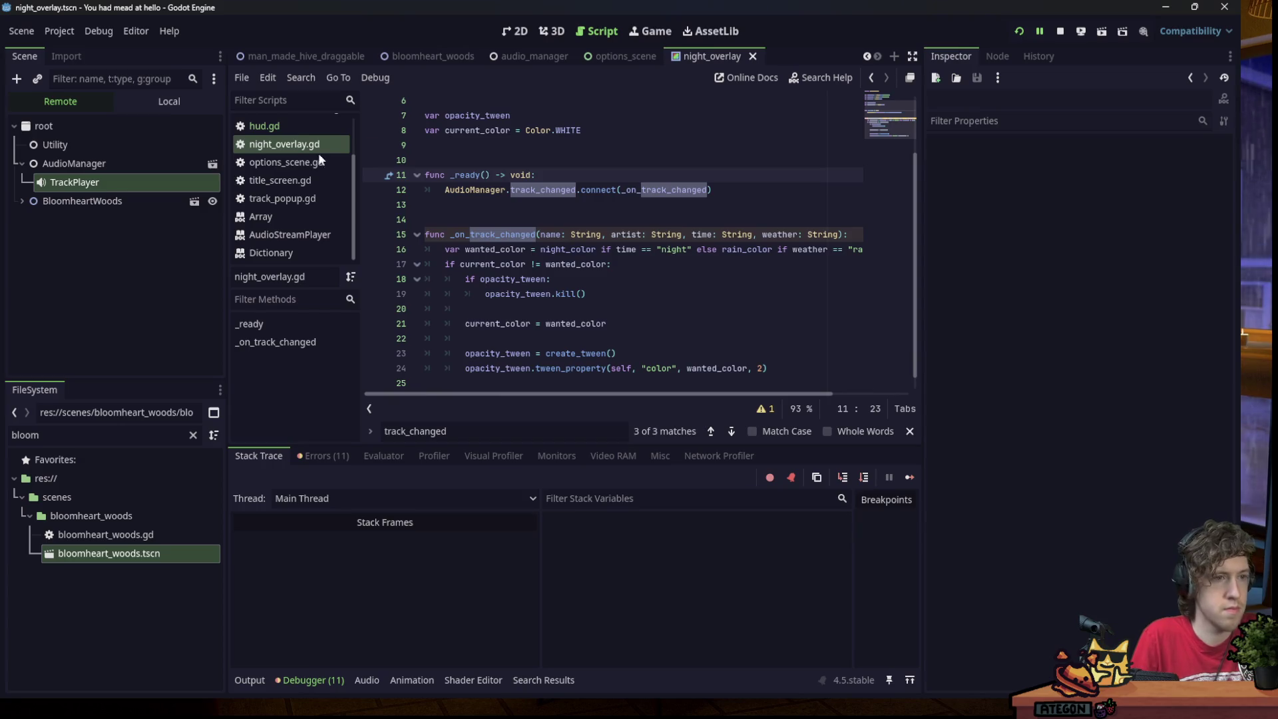
Inspect live AudioManager: weather clear, time day, both track counters at 0.
left_click(83, 163)
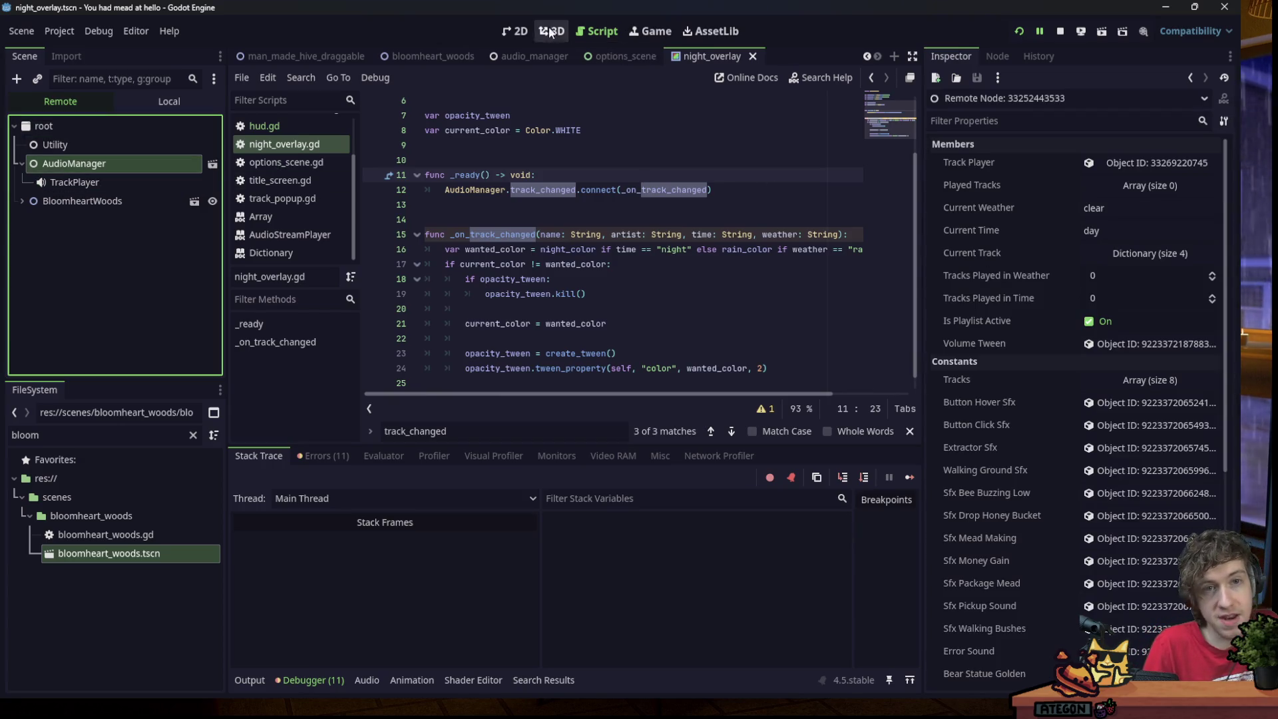
left_click(569, 131)
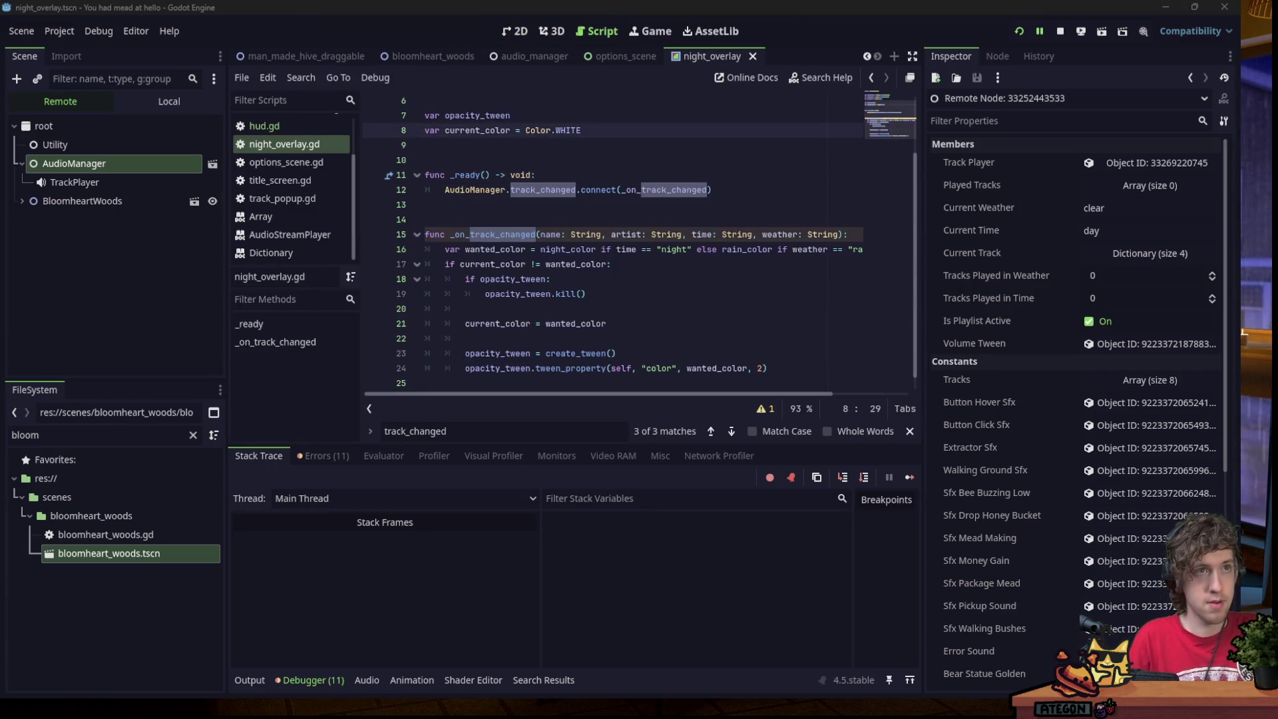
left_click(640, 198)
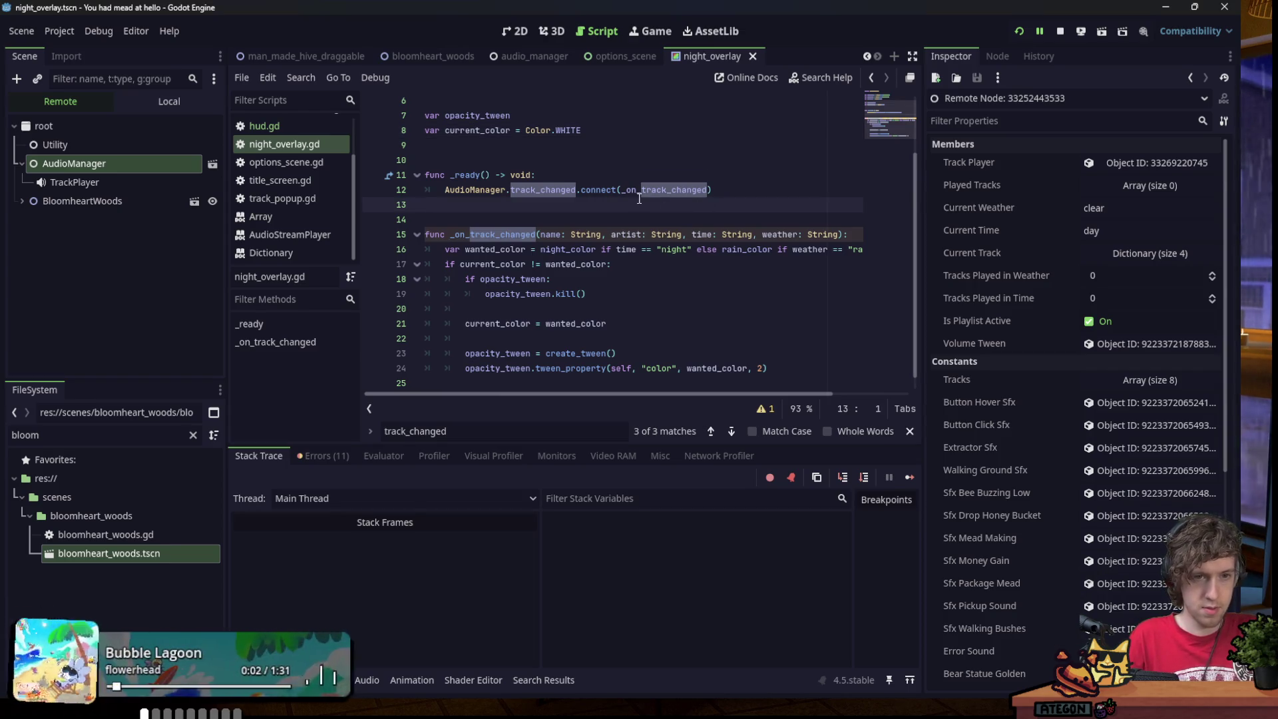
scroll(640, 198, "down", 1)
left_click(703, 252)
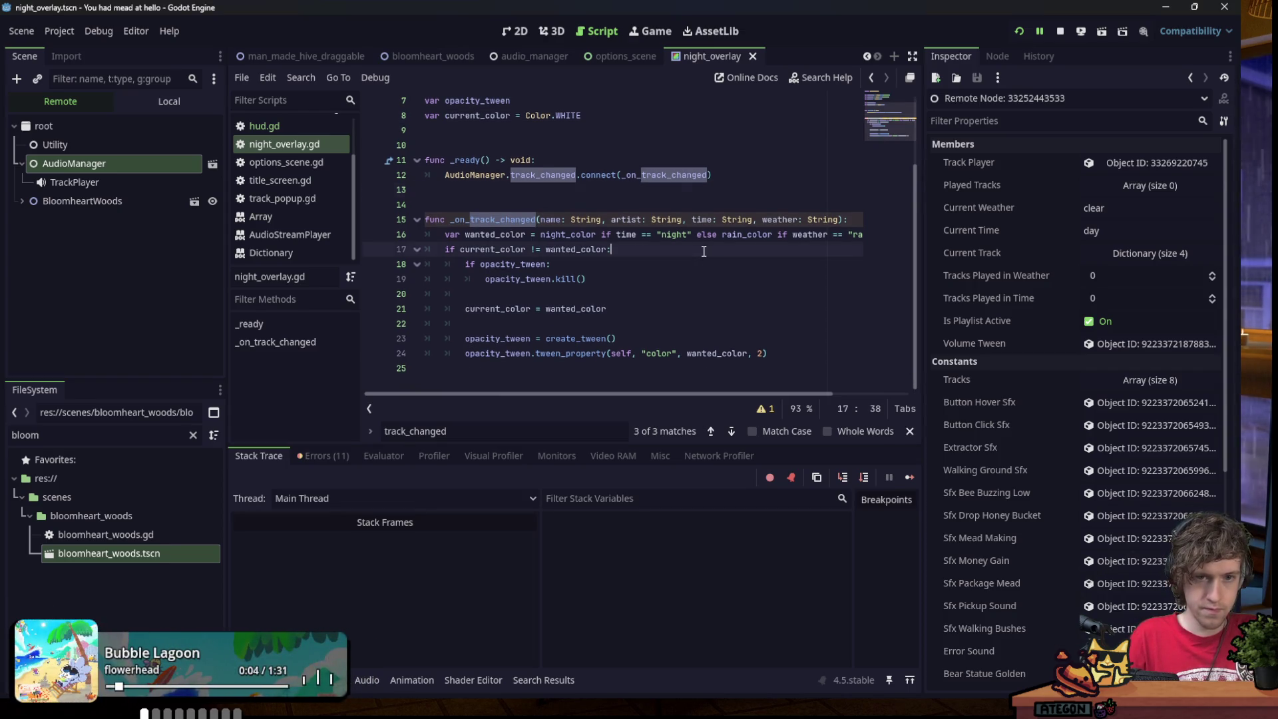
Search night_overlay.gd for 'current_wea'.
key("ctrl+f")
type("current_wea")
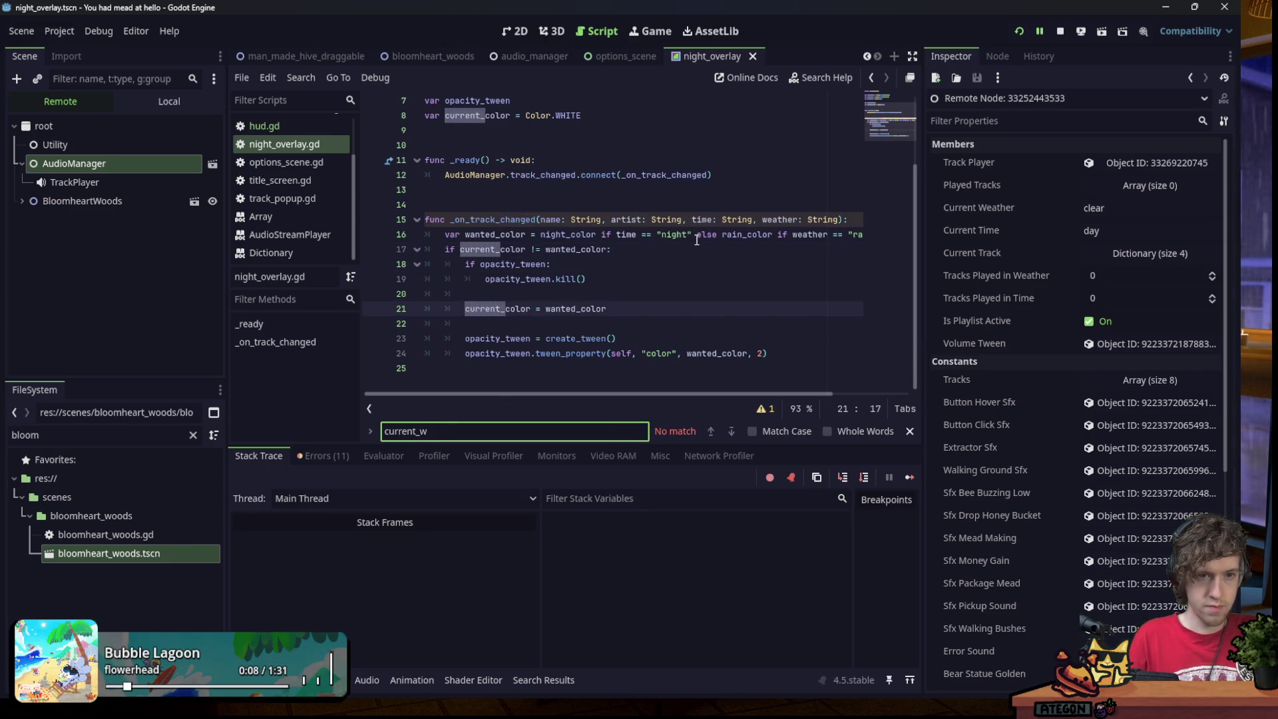
left_click(656, 266)
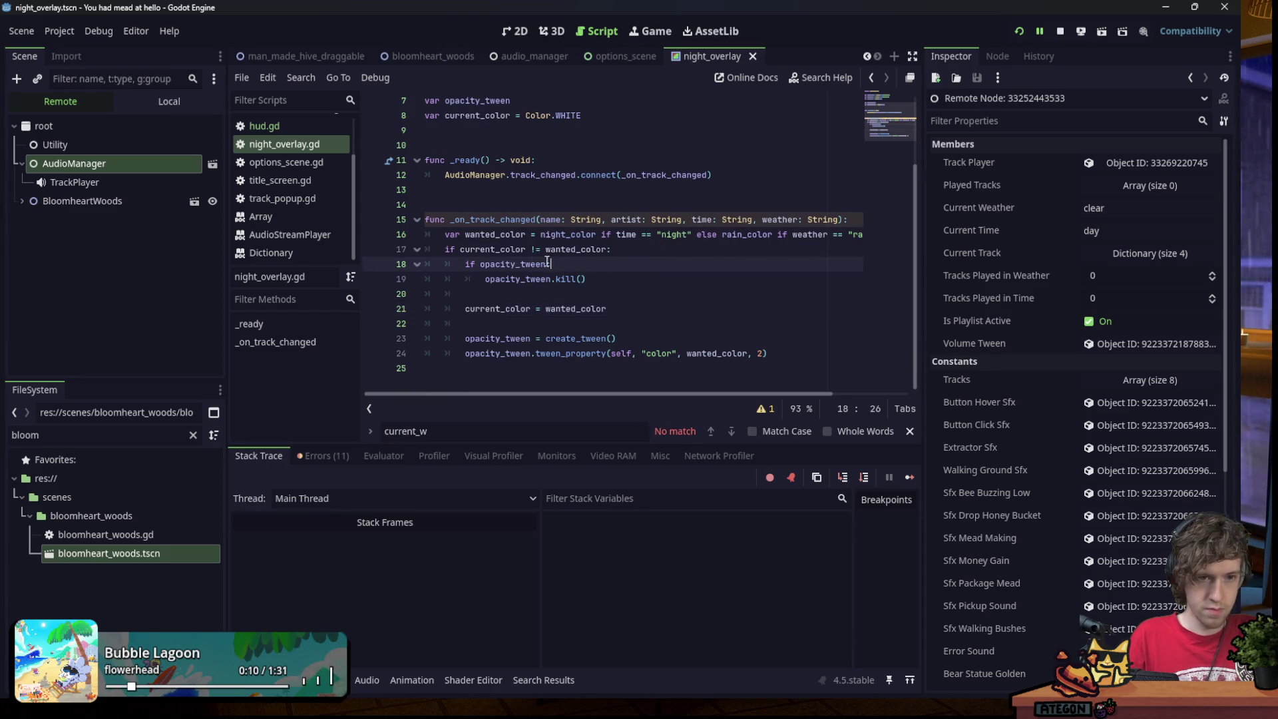
scroll(306, 181, "up", 2)
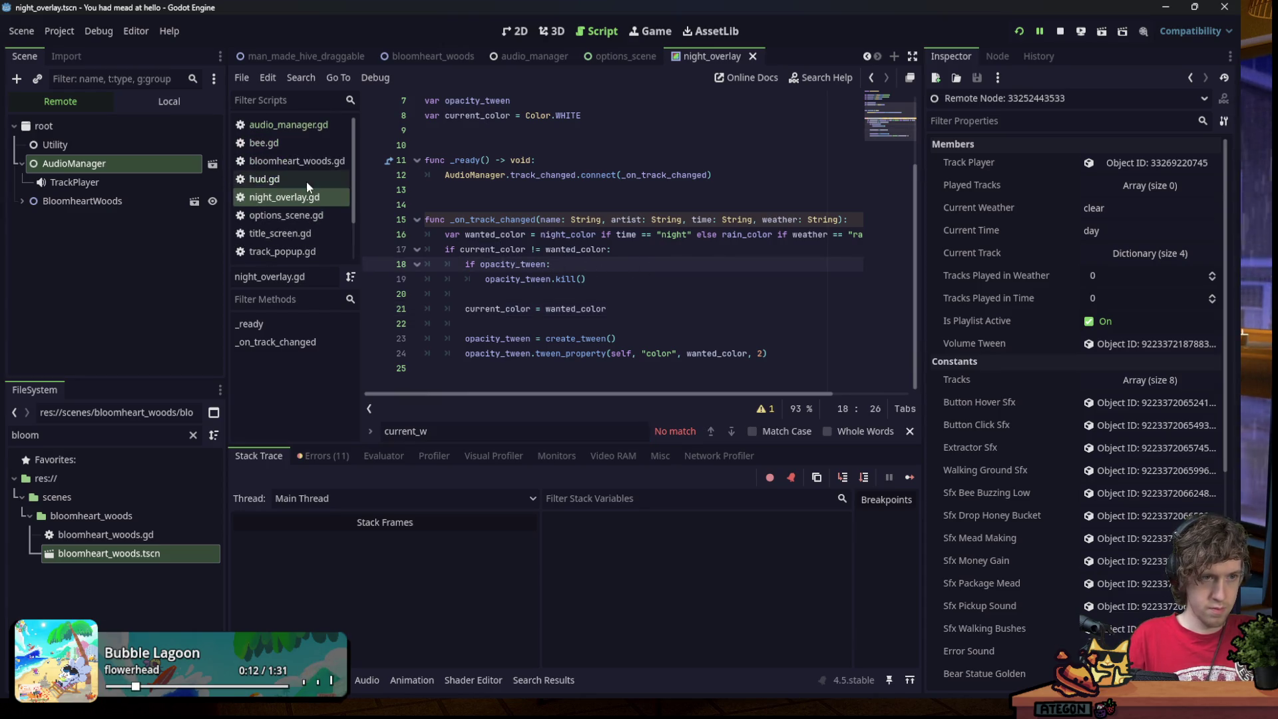
In audio_manager.gd, reset tracks_played_in_weather and tracks_played_in_time to 0 in _swap_weather and _swap_time.
left_click(295, 132)
left_click(466, 432)
type("e")
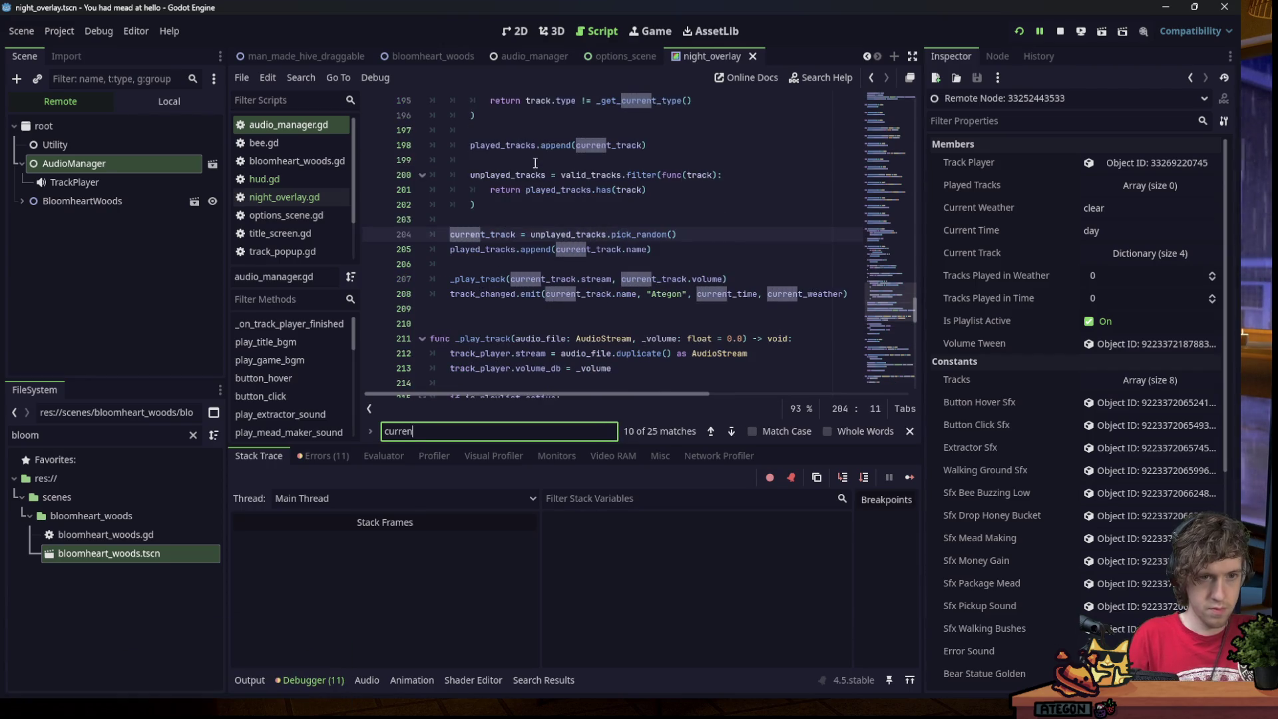
type("ather")
key("Return")
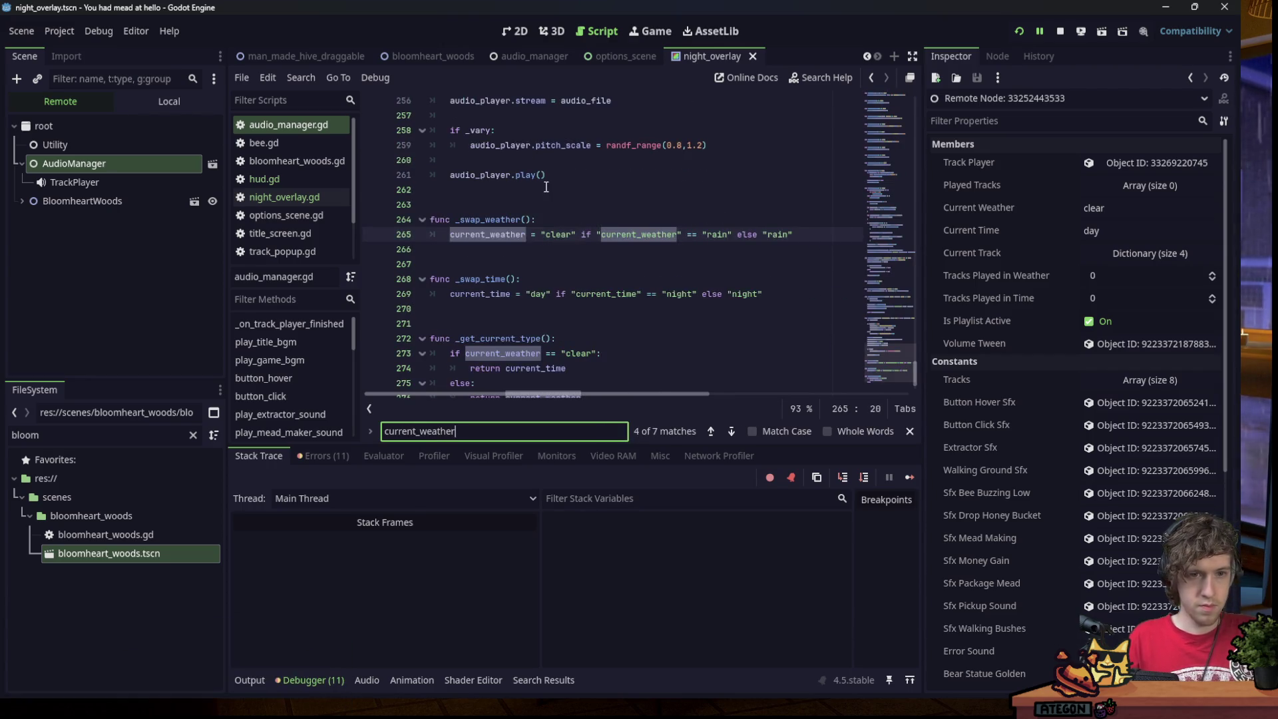
key("Return")
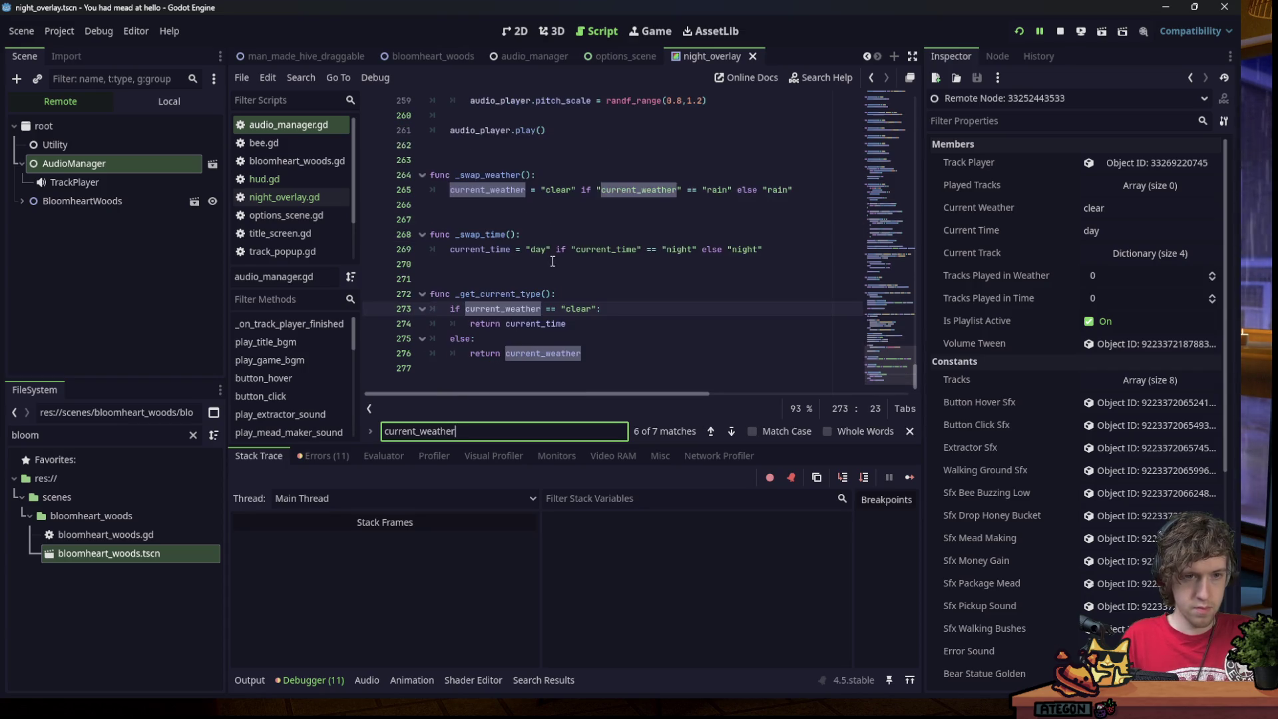
left_click(501, 191)
key("Return")
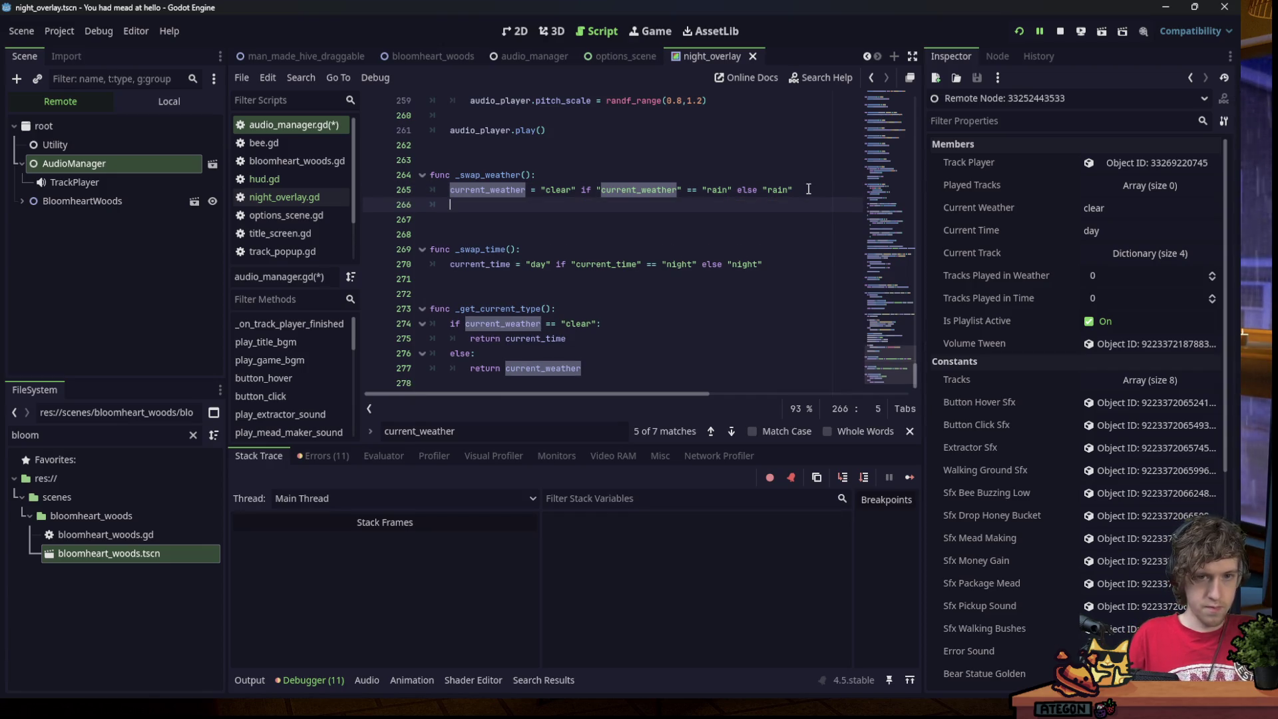
type("track")
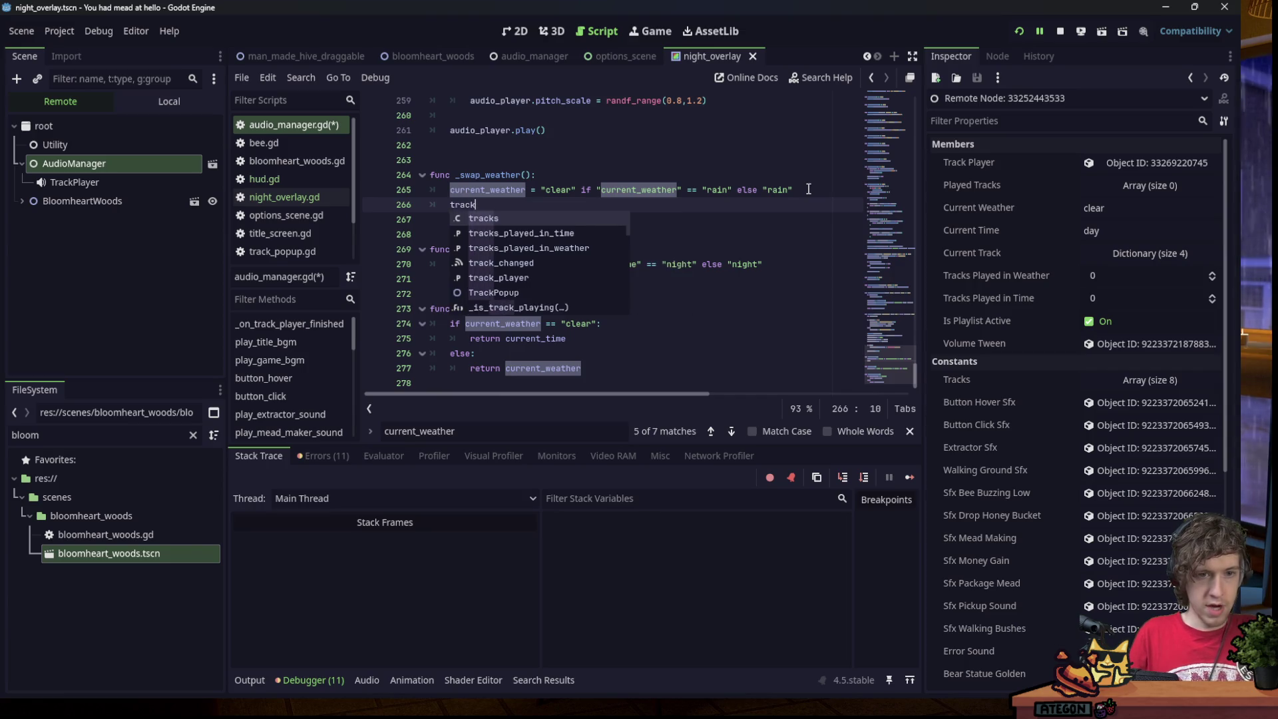
type("s_played_in_weather = 0")
key("ctrl+s")
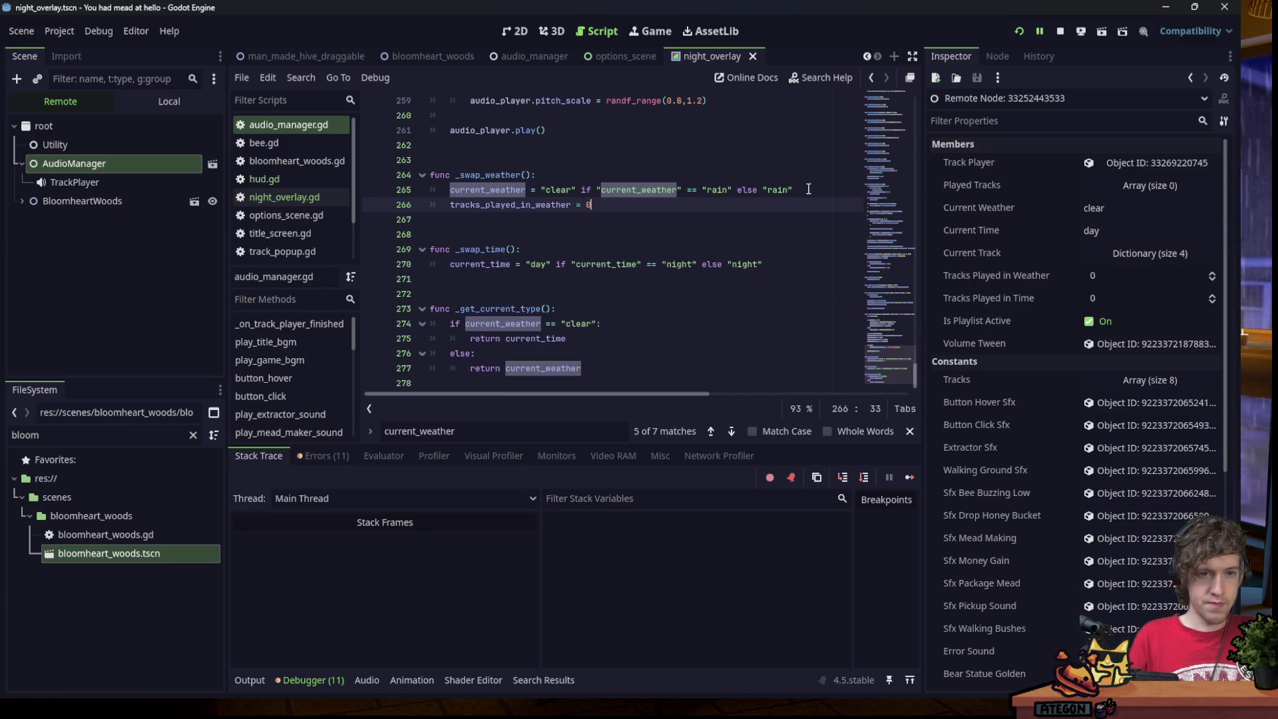
left_click(782, 270)
key("Return")
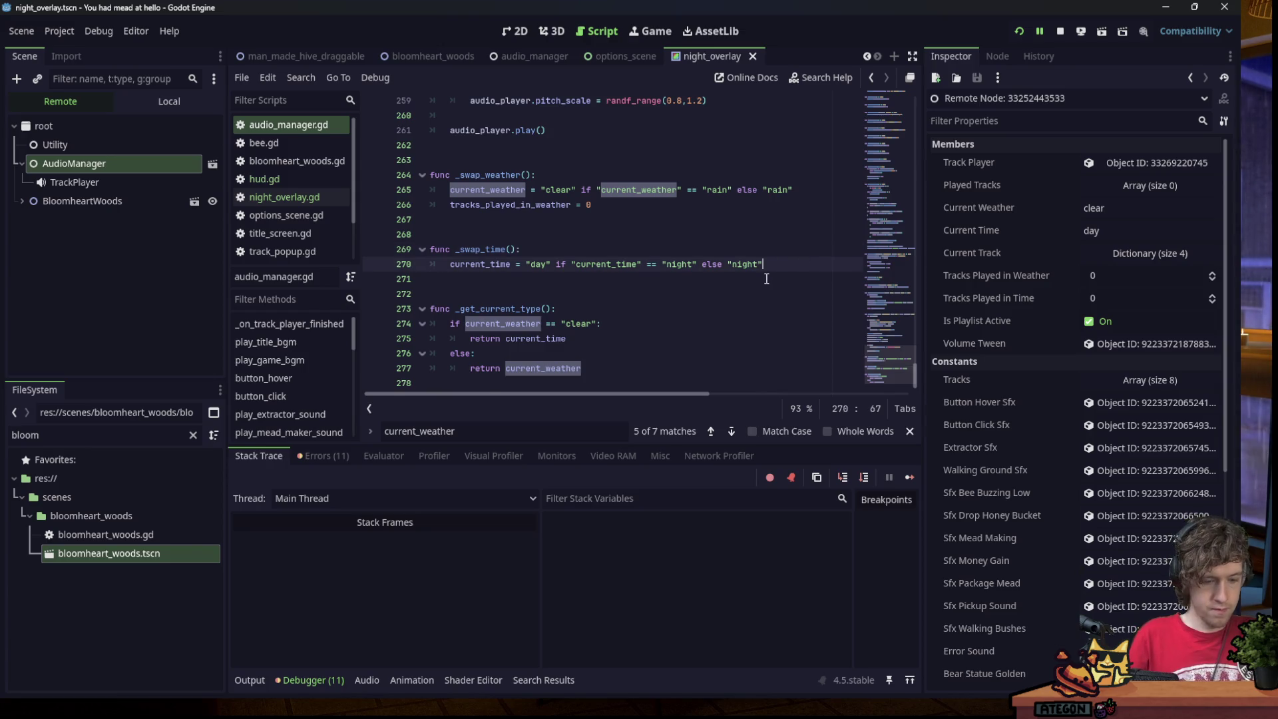
type("tracks_played_in_time = 0")
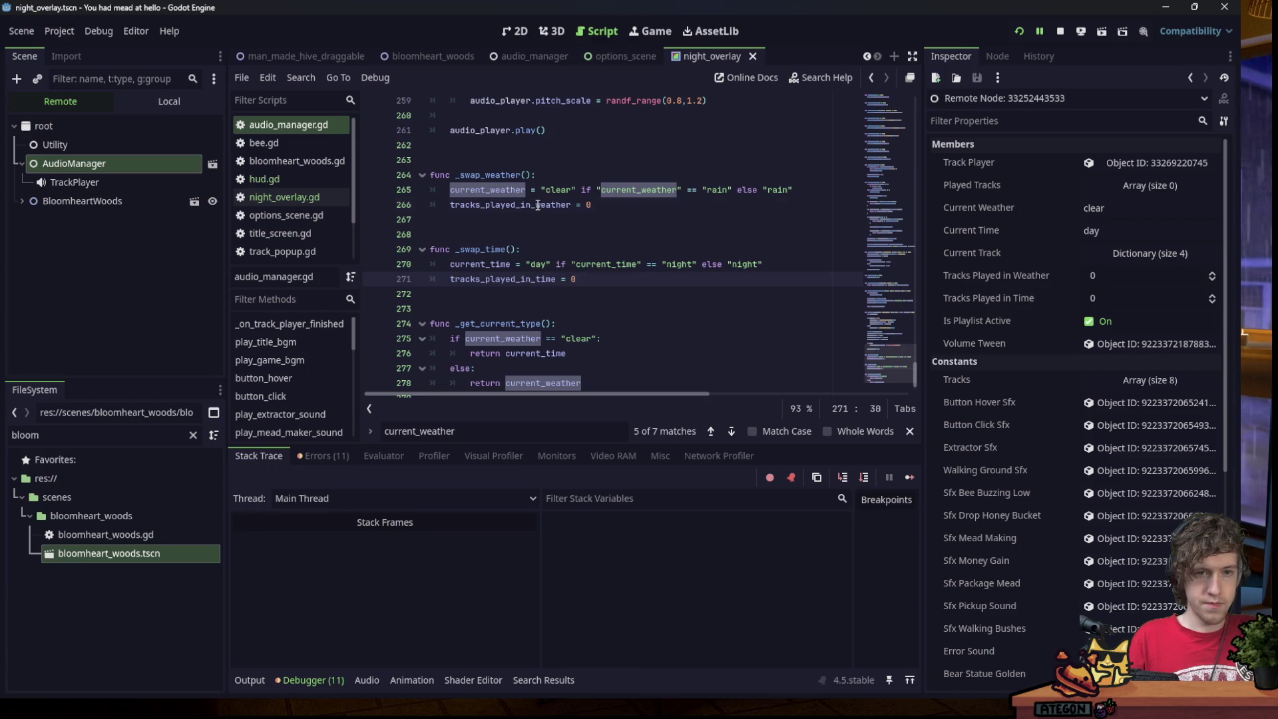
Search for the _swap_weather call to locate the track-playing code.
double_click(538, 205)
double_click(490, 176)
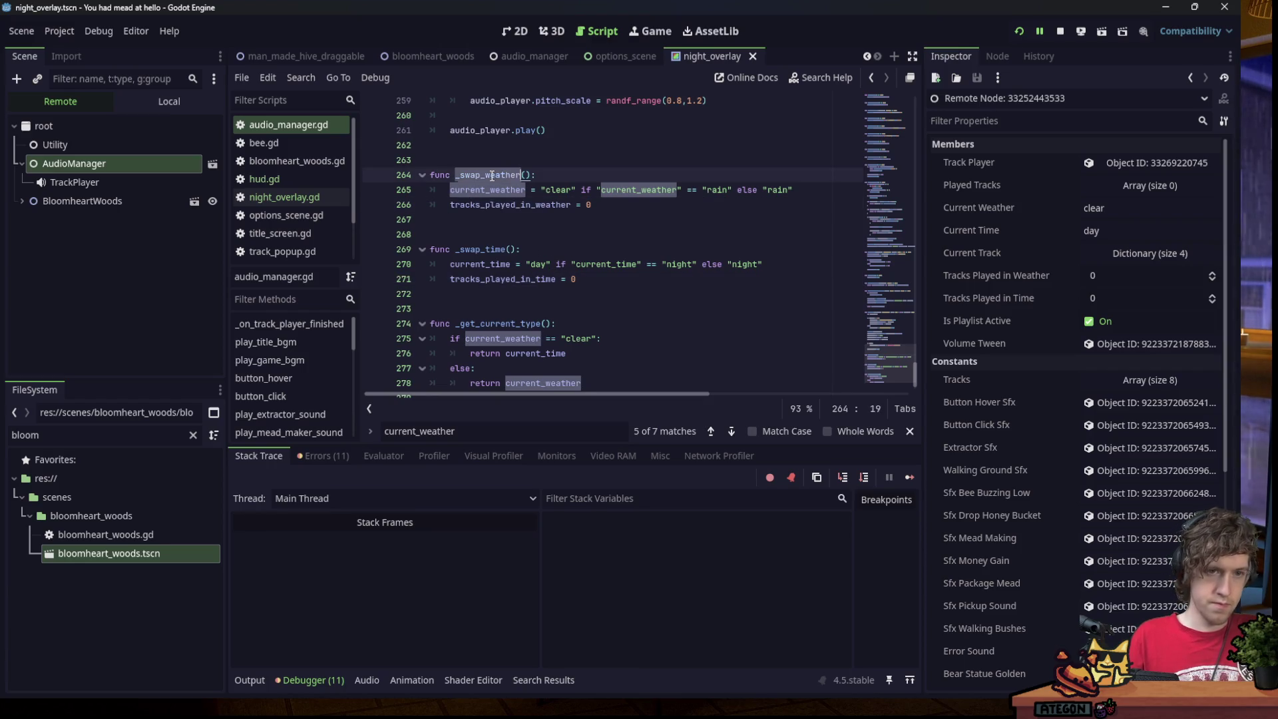
key("ctrl+f")
key("Return")
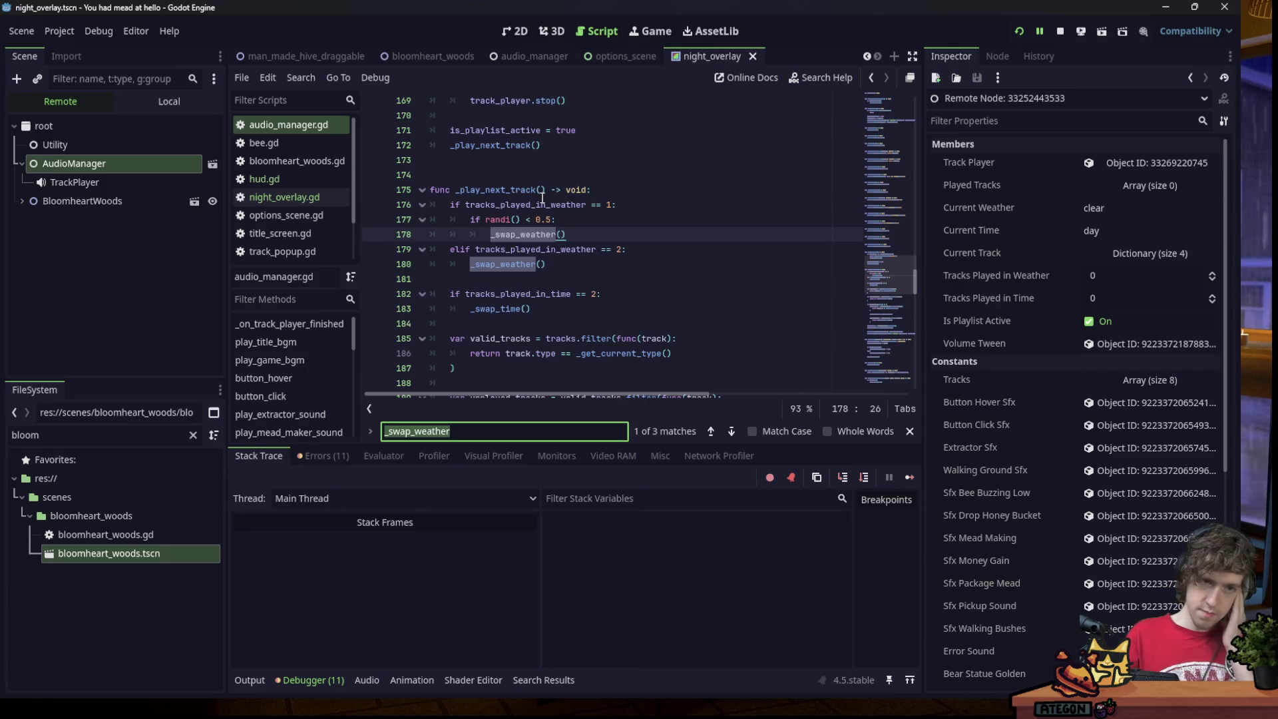
scroll(552, 210, "down", 1)
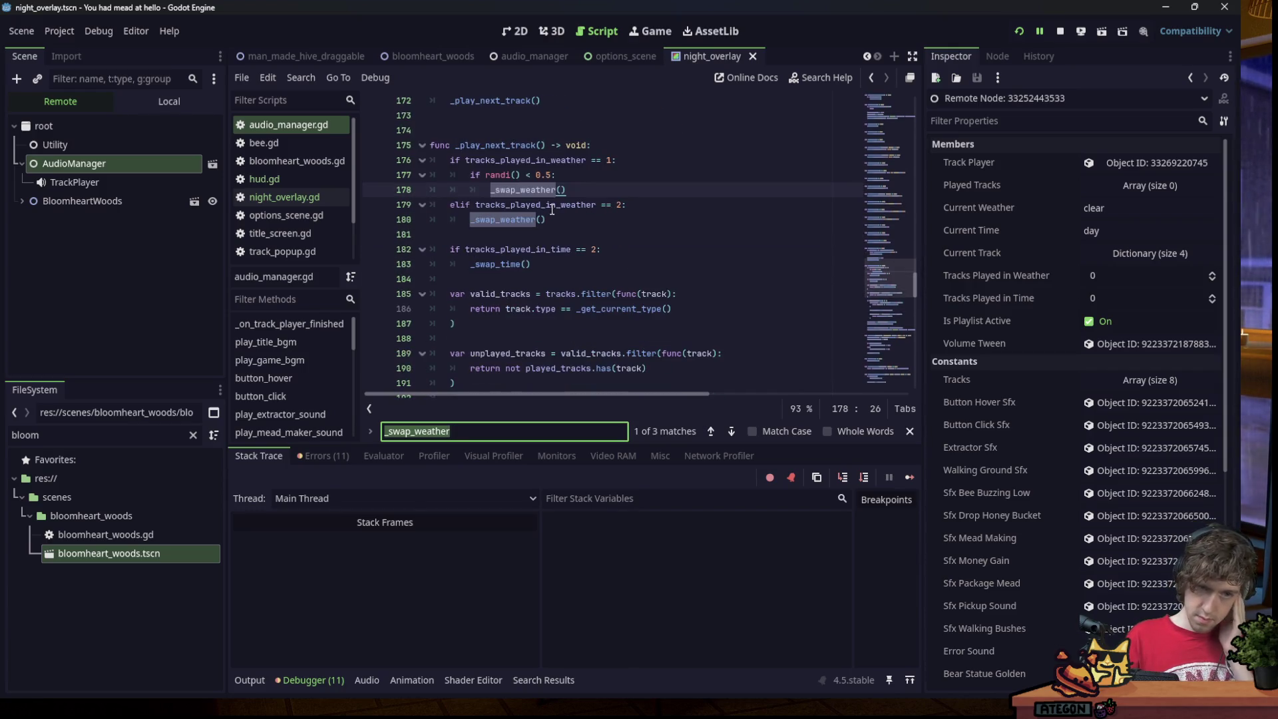
scroll(556, 217, "down", 2)
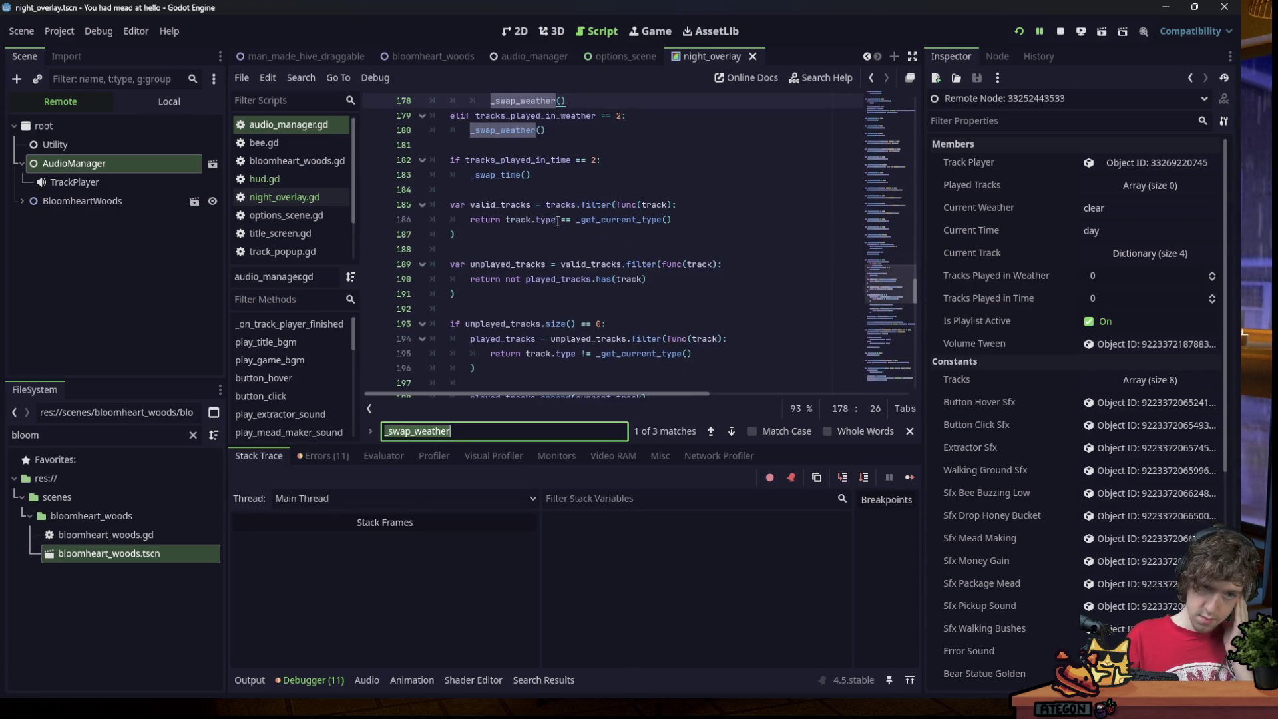
left_click(560, 175)
key("Return")
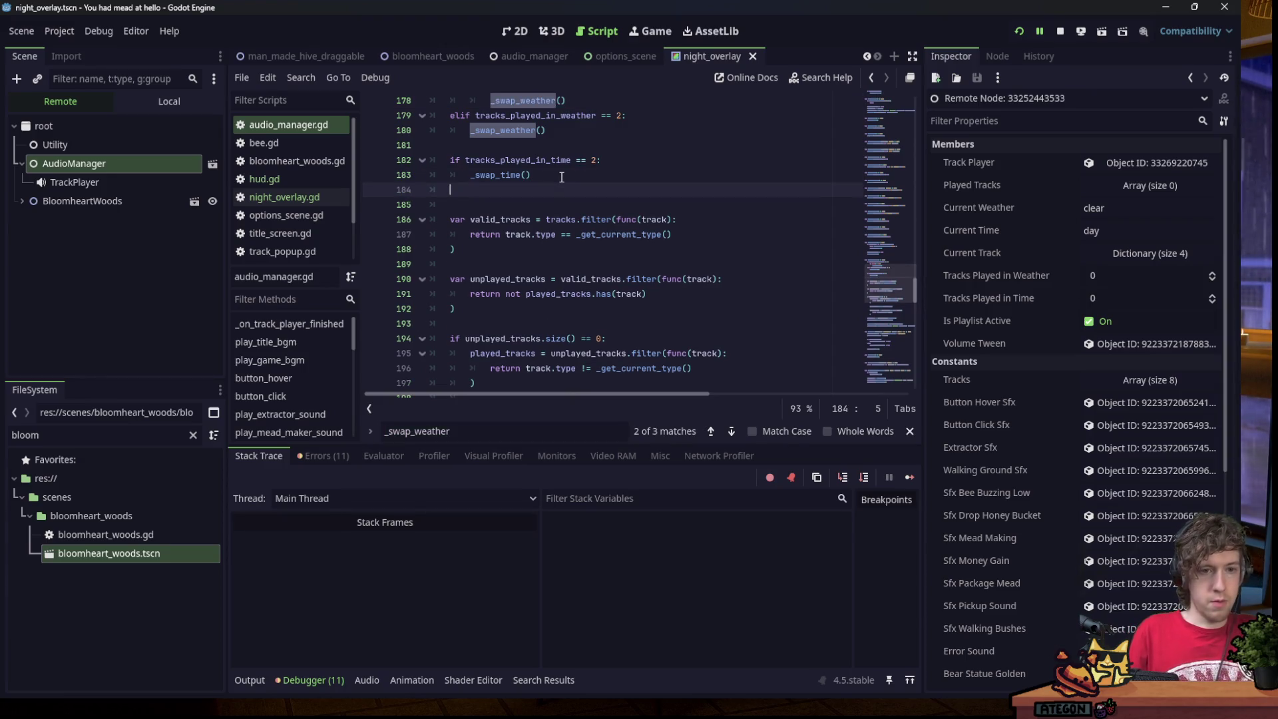
key("BackSpace")
scroll(559, 187, "down", 7)
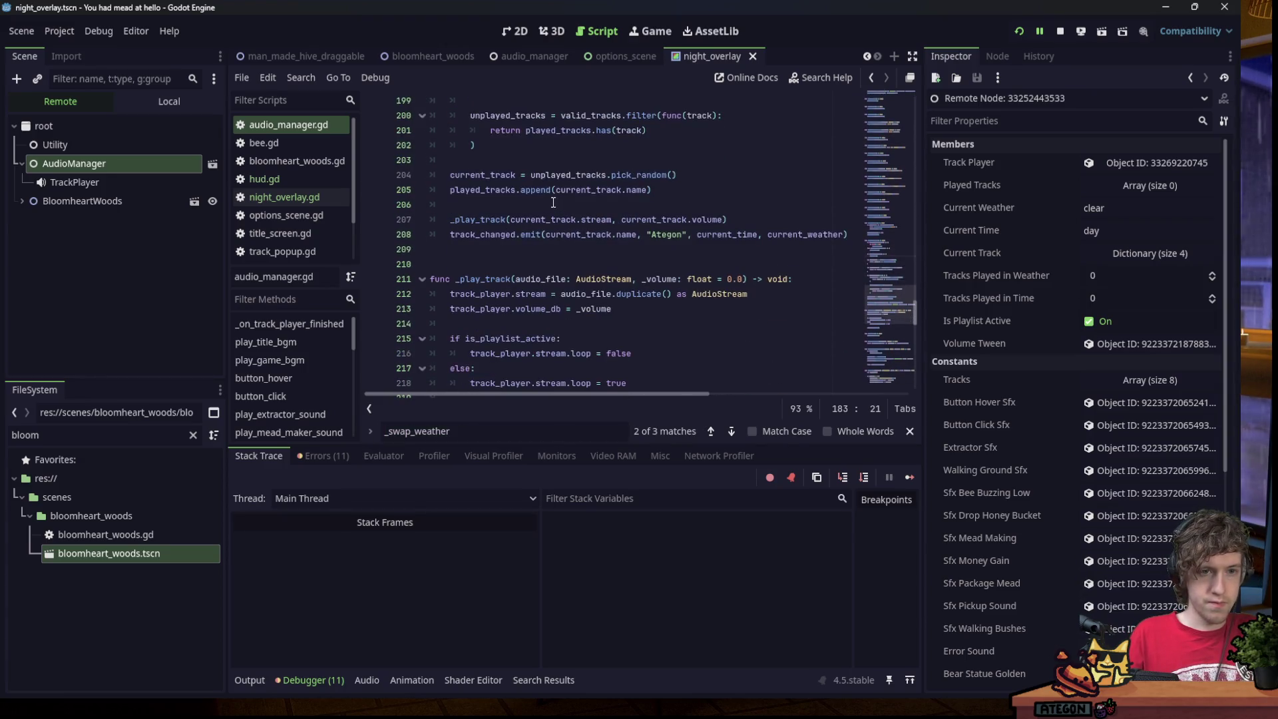
Increment both track counters after track_changed.emit, save, and relaunch the game.
left_click(854, 228)
key("Return")
type("tracks_played_in_weather")
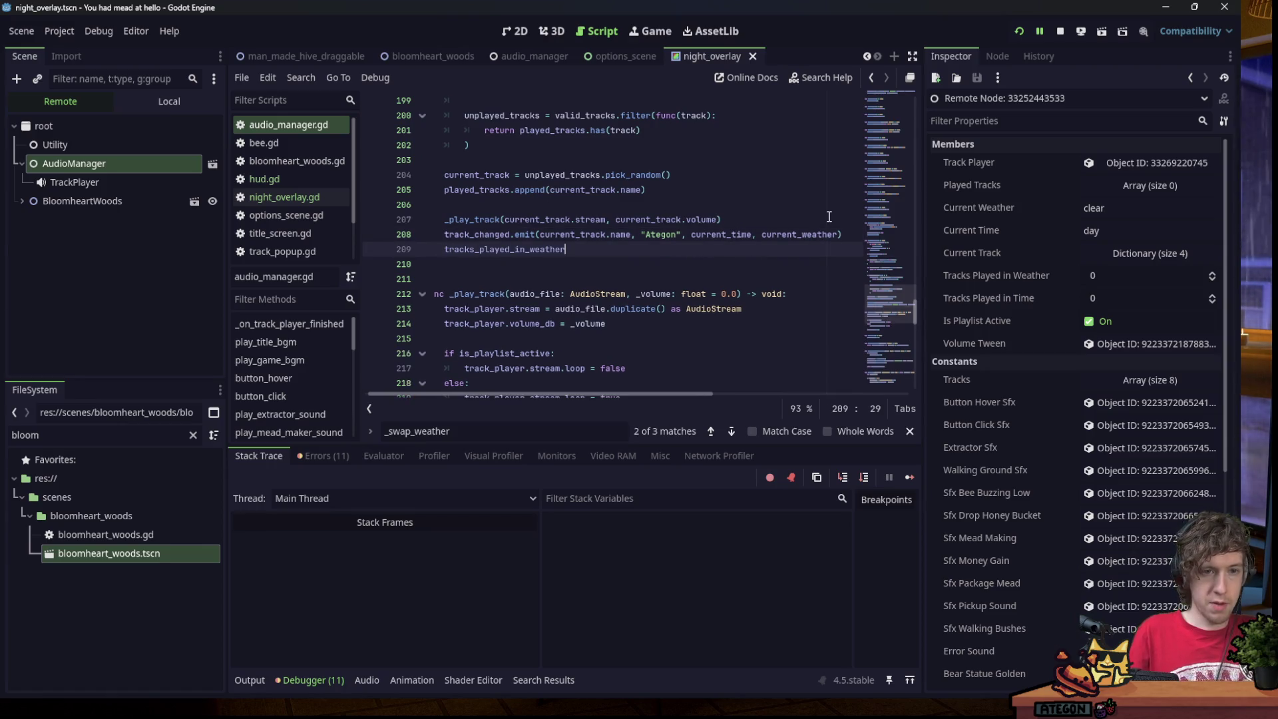
type(" += 1")
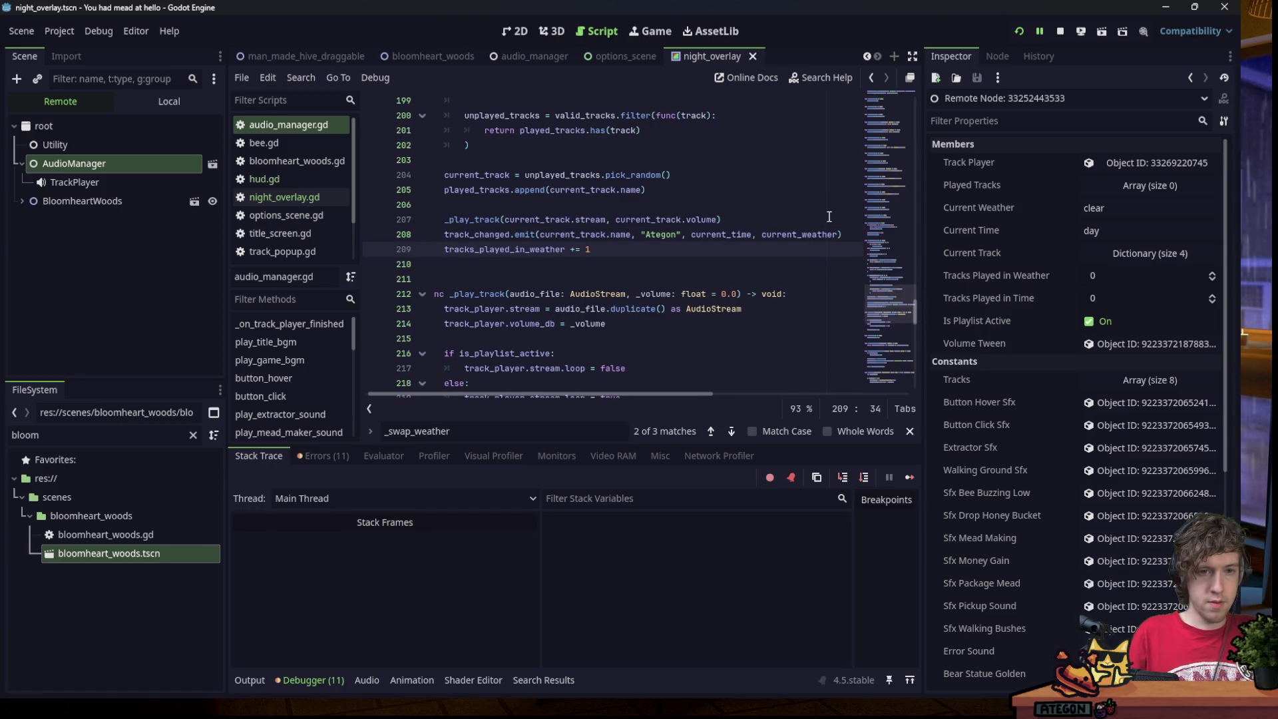
key("Return")
key("super+v")
key("Down")
key("Up")
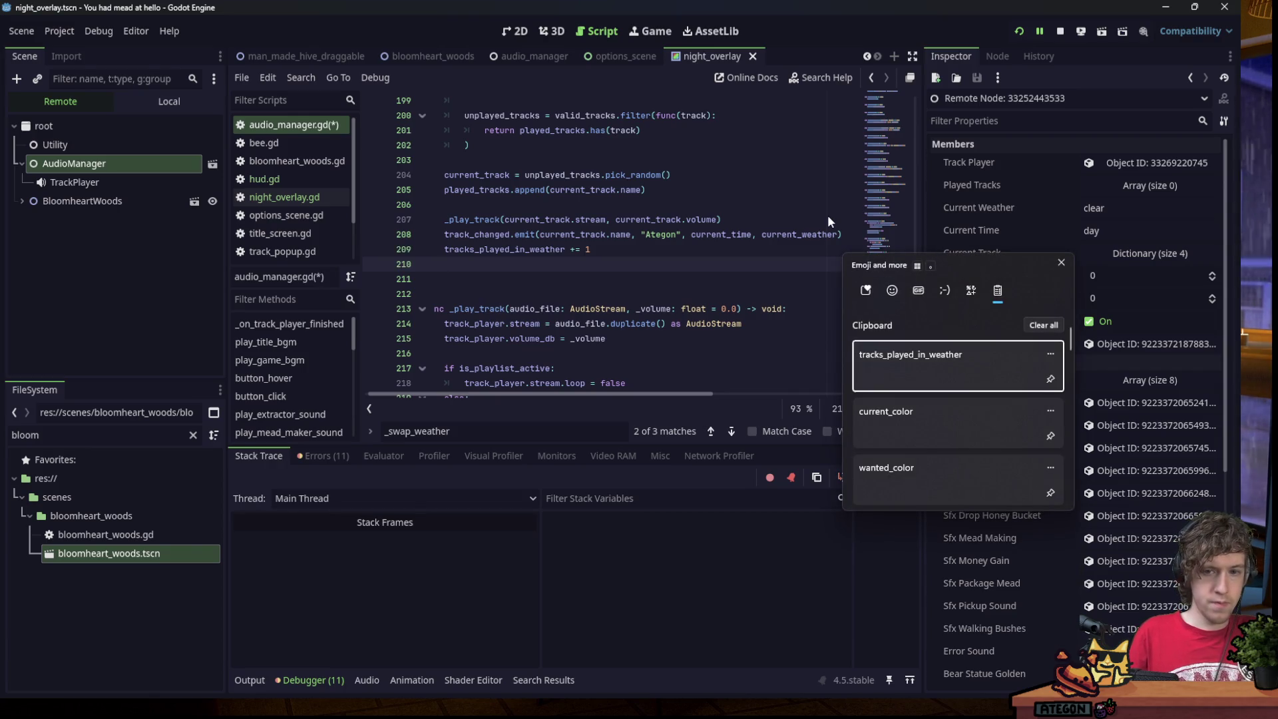
key("Escape")
type("tracks_played_in_wea")
type("time += 1")
key("ctrl+s")
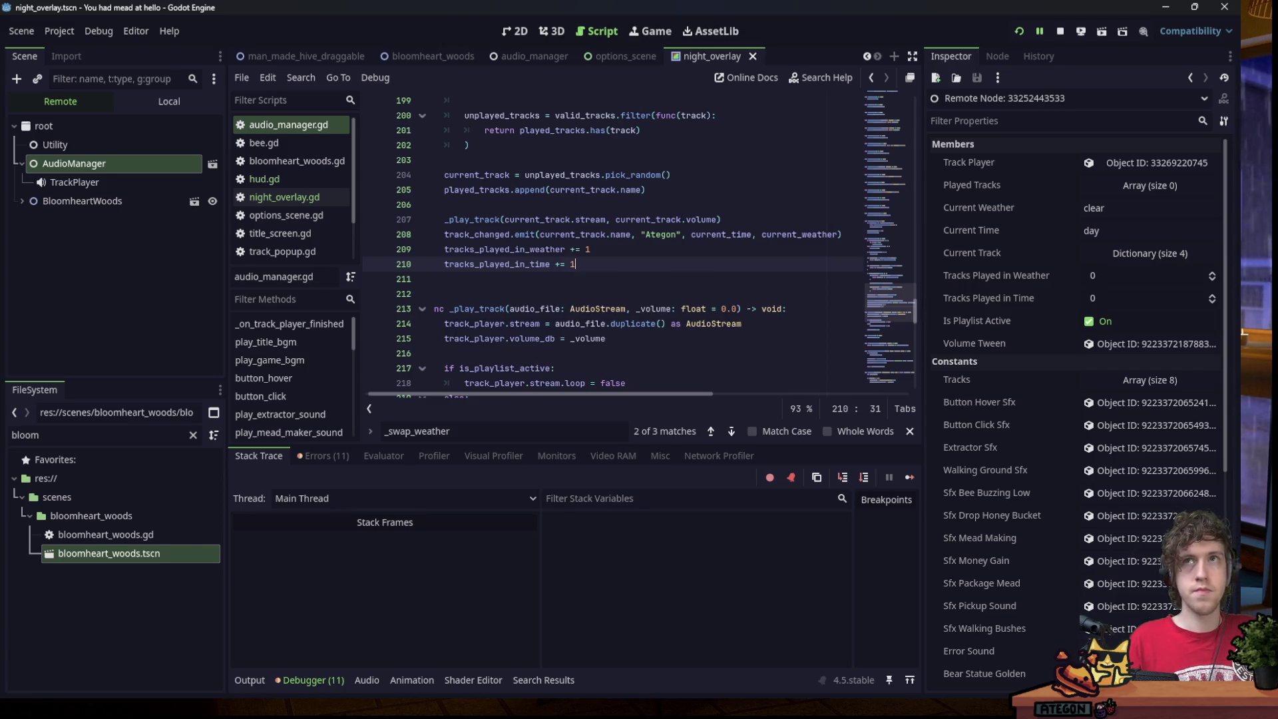
key("F8")
left_click(1024, 36)
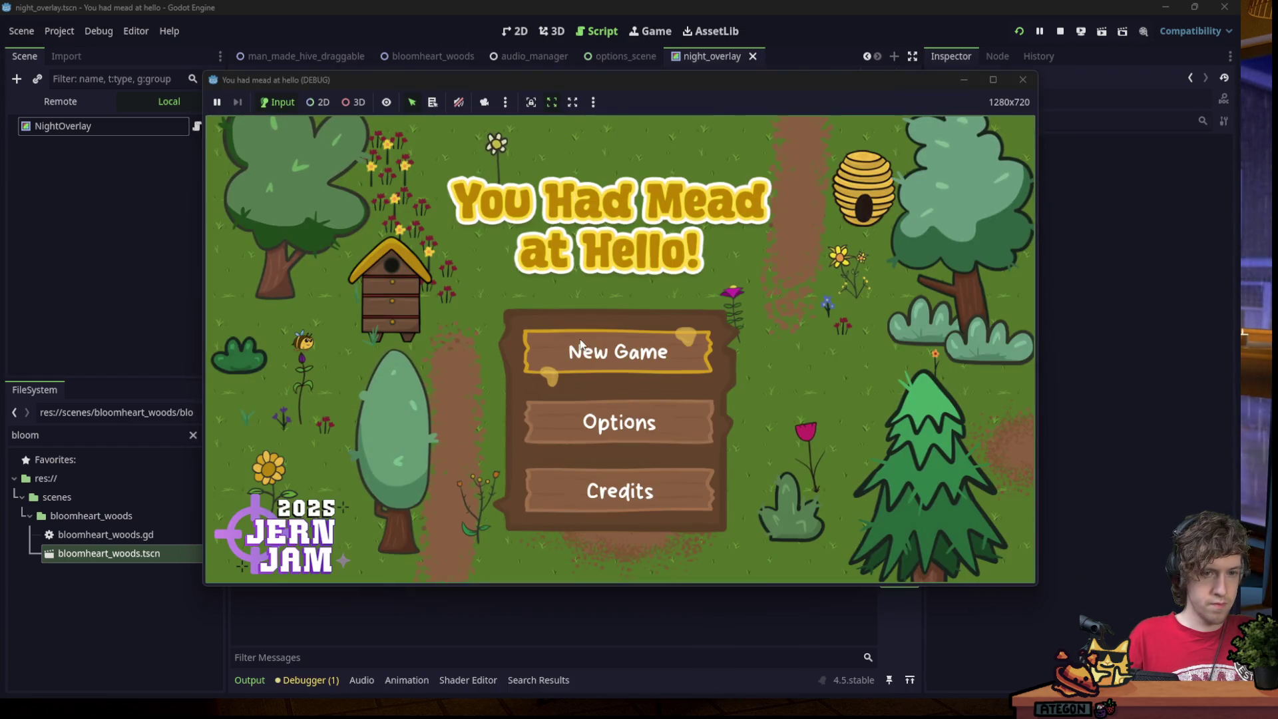
Start a new game, select the live TrackPlayer, and set its pitch scale to 10.0.
left_click(613, 348)
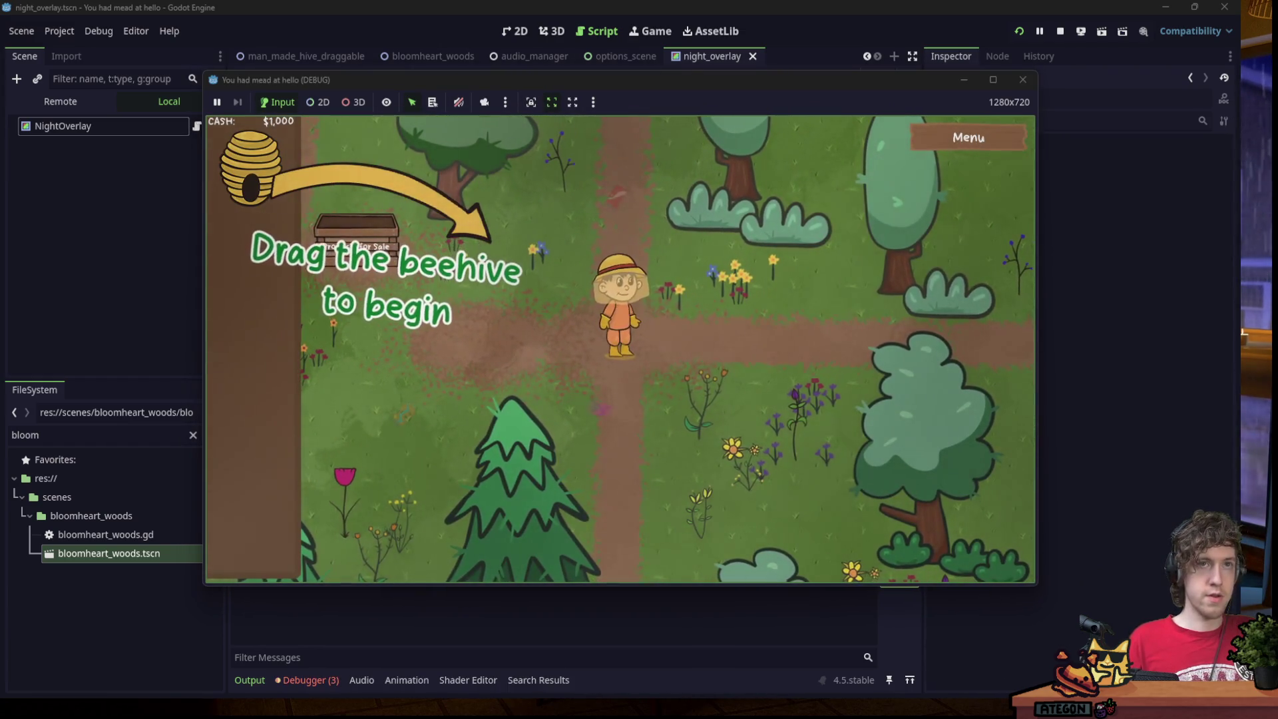
key("alt+Tab")
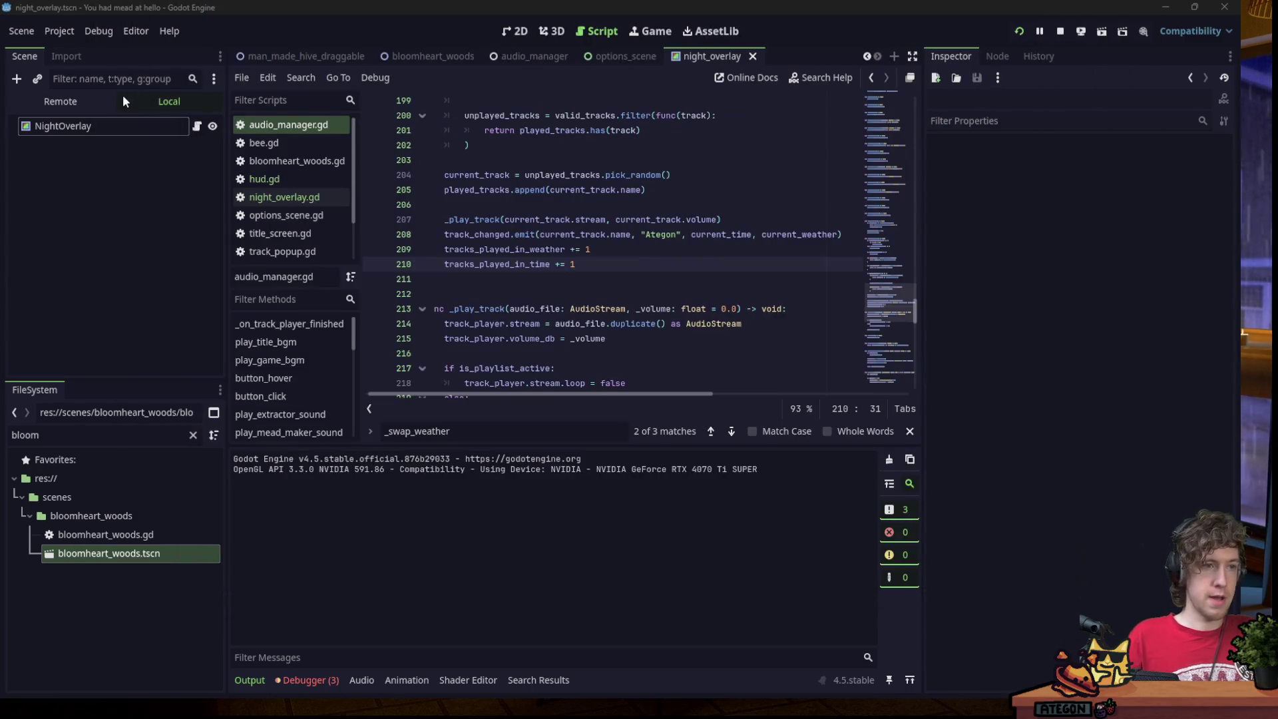
left_click(100, 101)
left_click(93, 182)
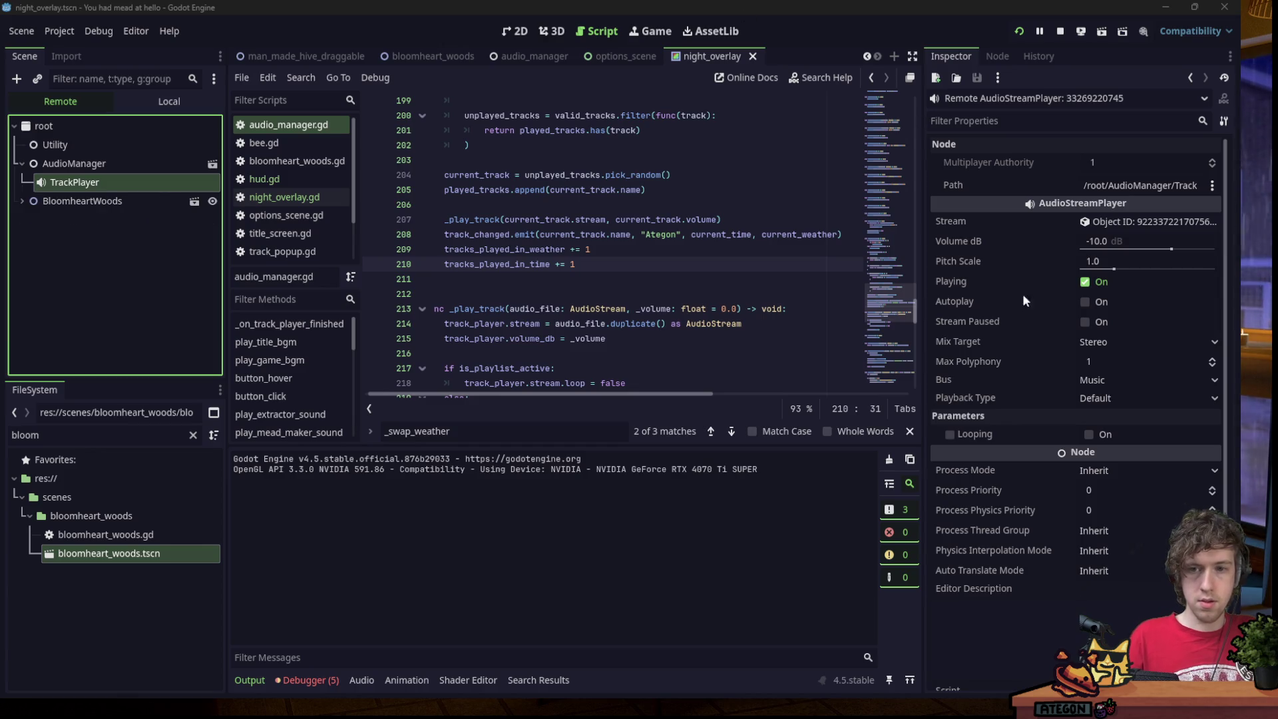
left_click(1117, 263)
type("10")
key("Return")
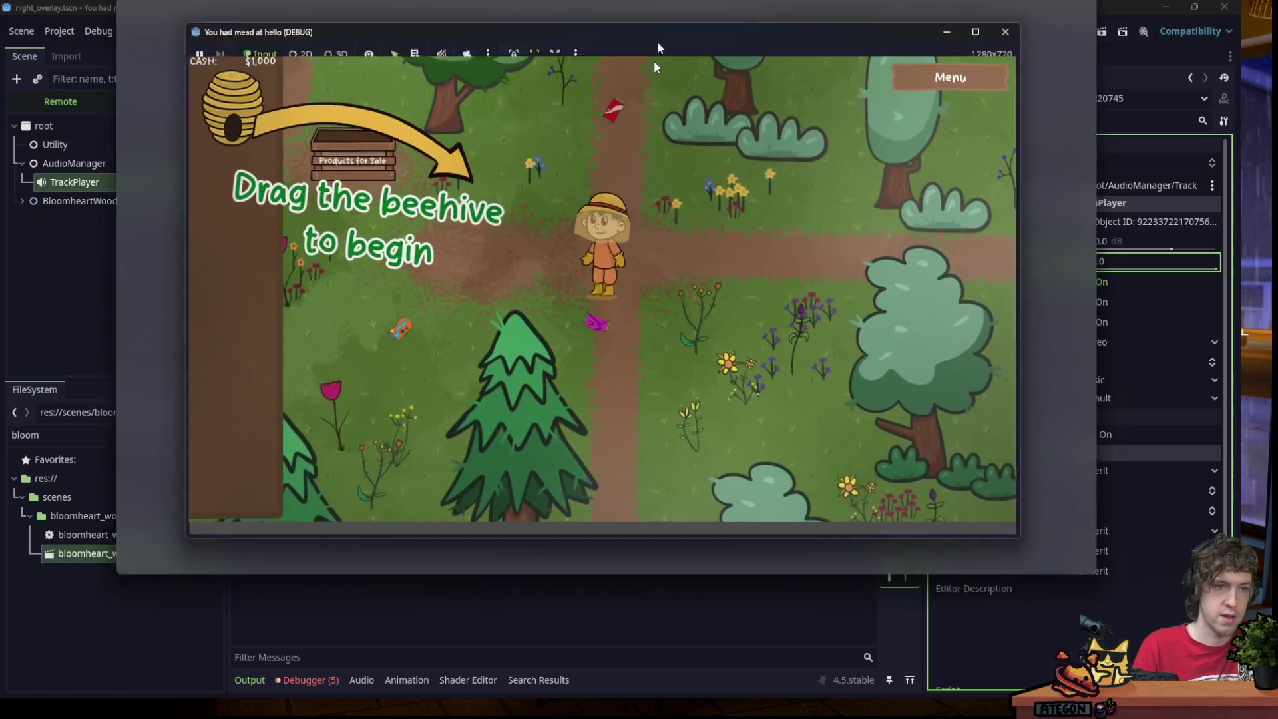
Walk the farmer around until night brings Hymnoptera, then suspend the game.
left_click_drag(654, 61, 545, 99)
left_click(422, 388)
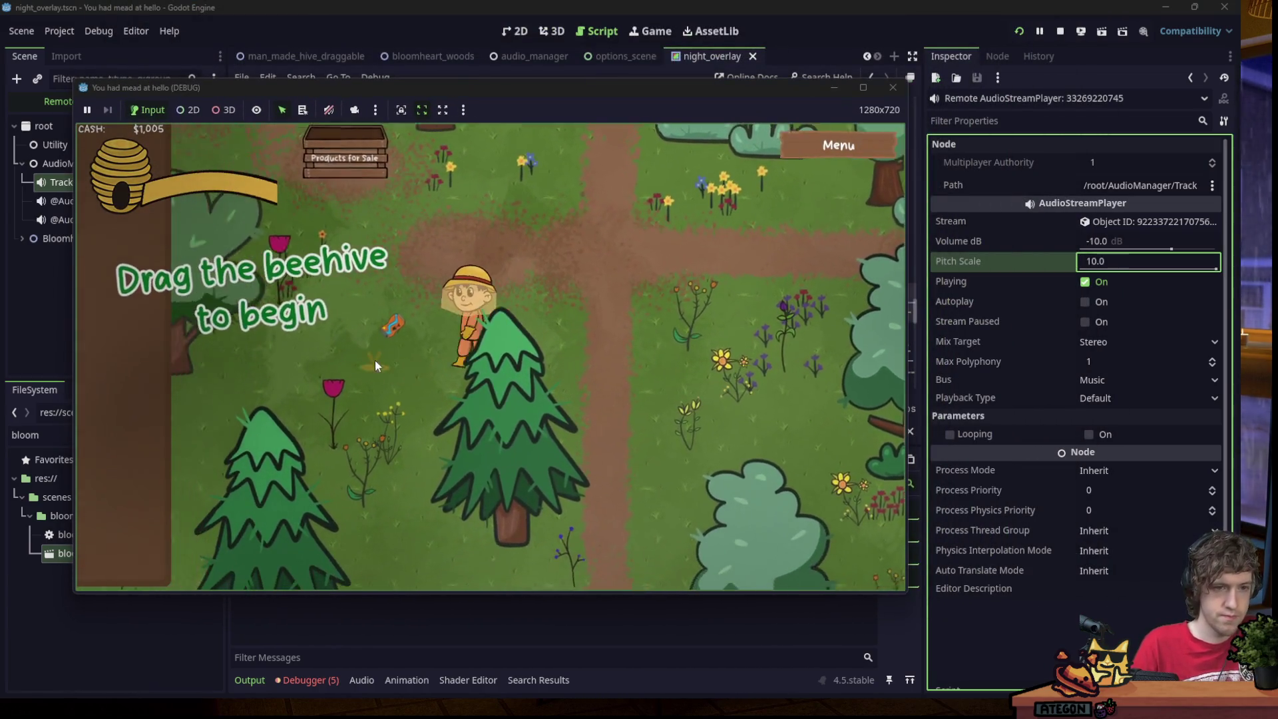
left_click(397, 327)
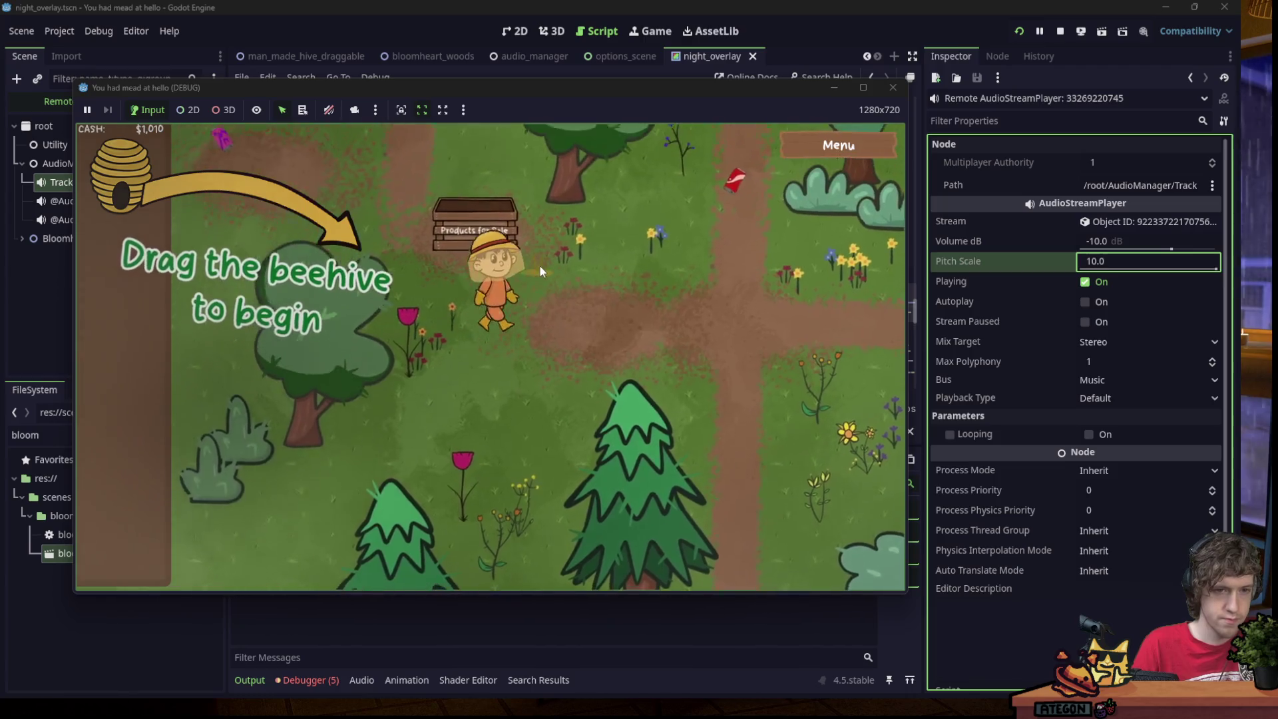
left_click(607, 281)
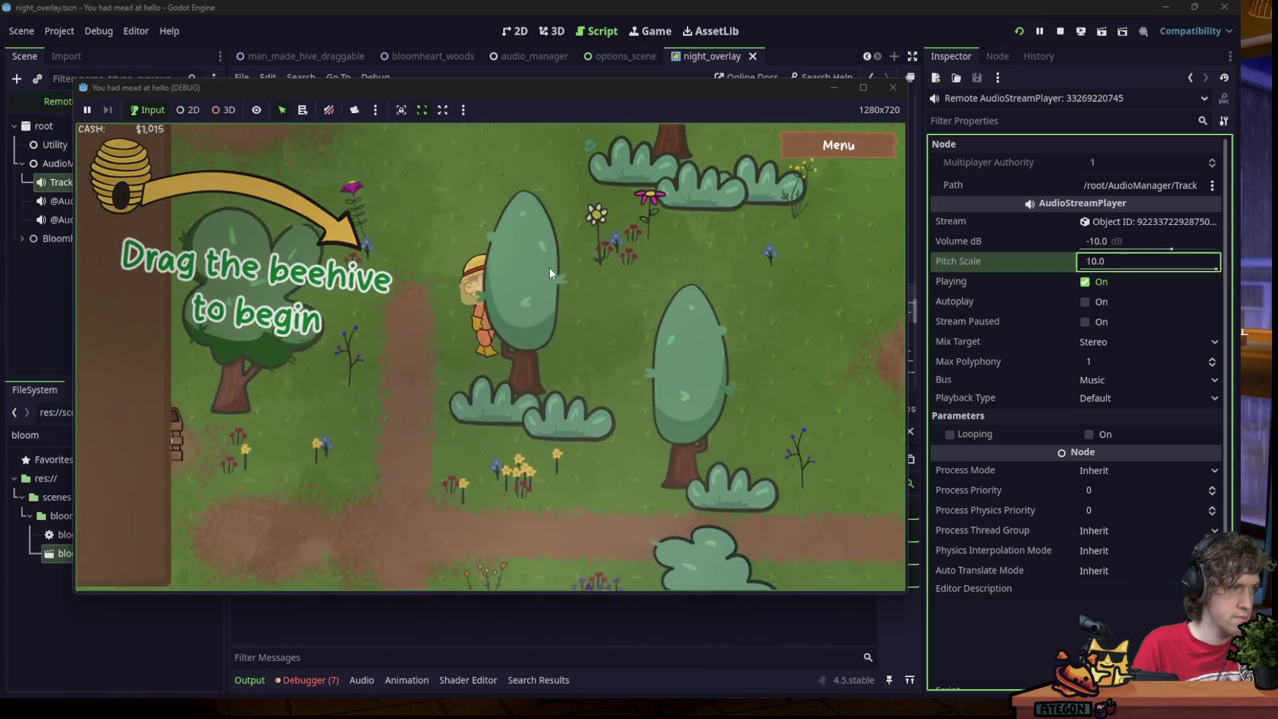
left_click(397, 358)
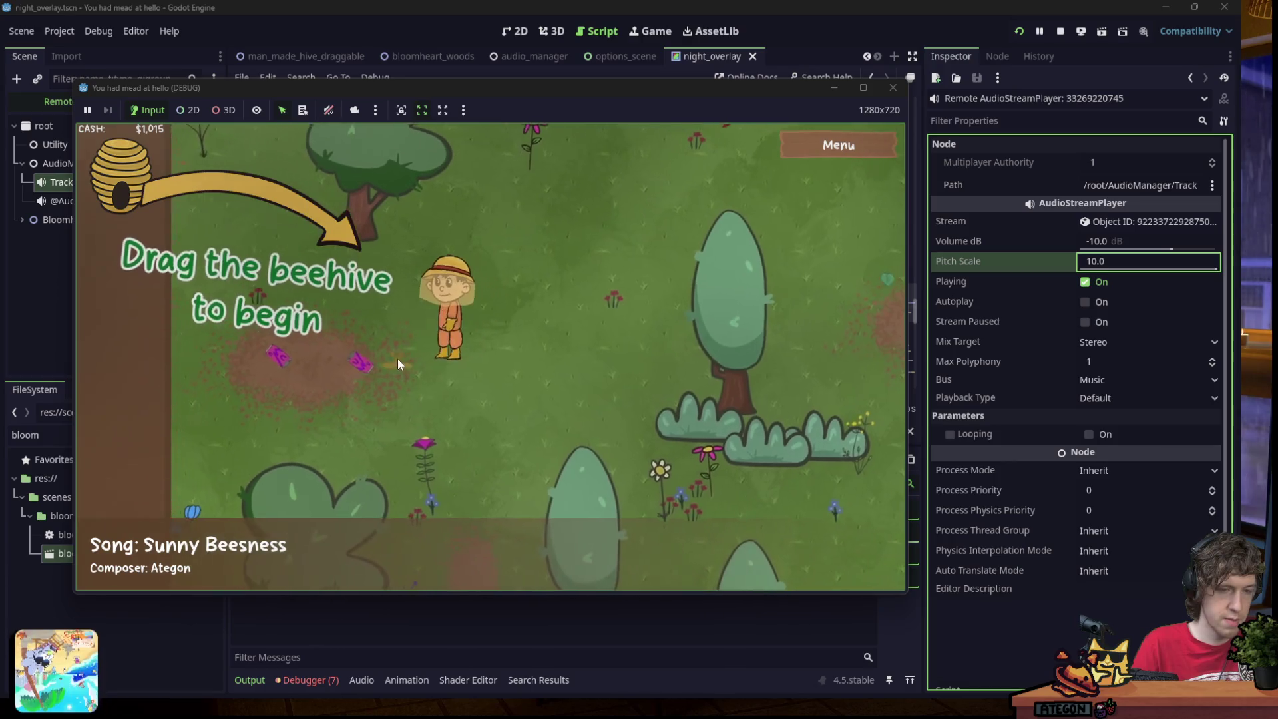
left_click(453, 309)
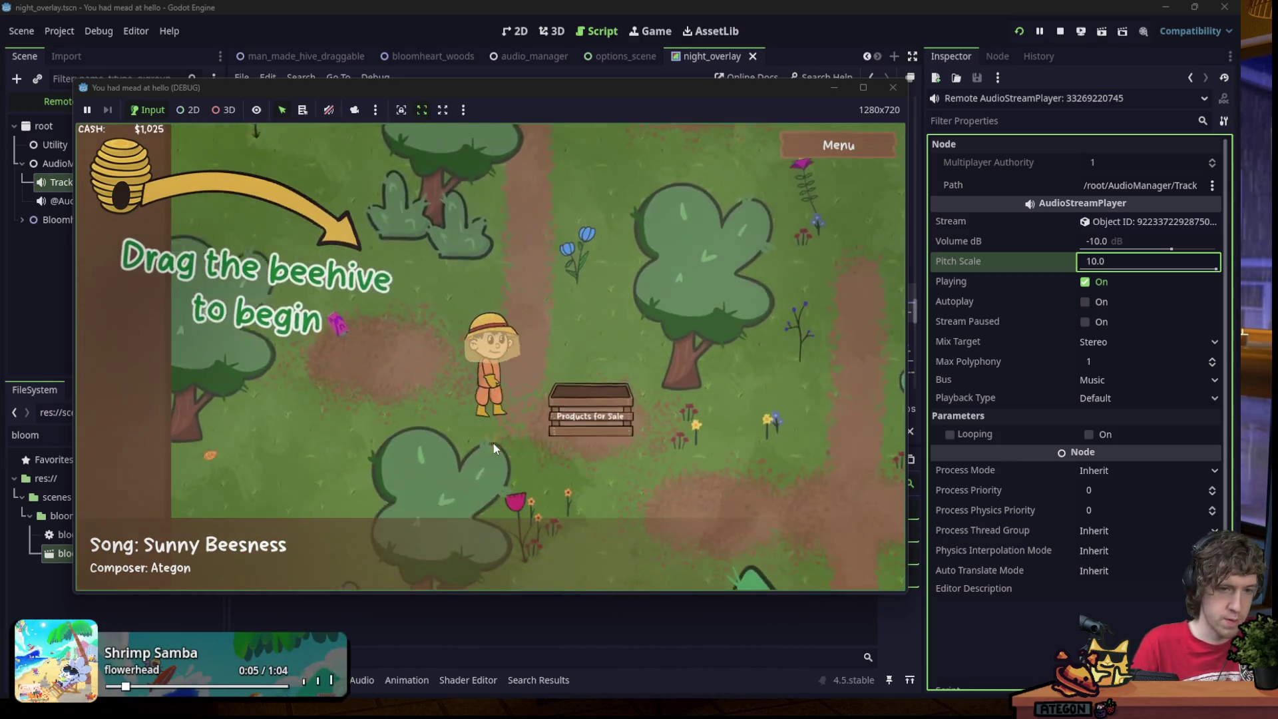
left_click(560, 418)
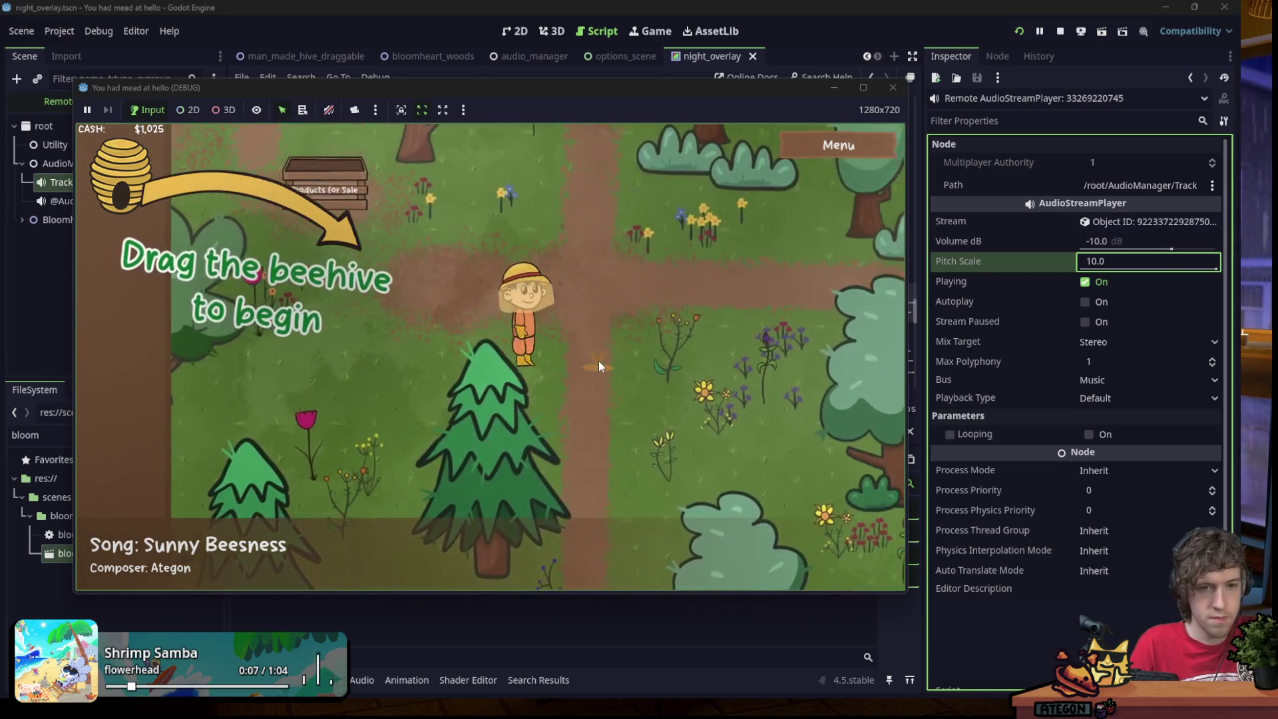
left_click(616, 329)
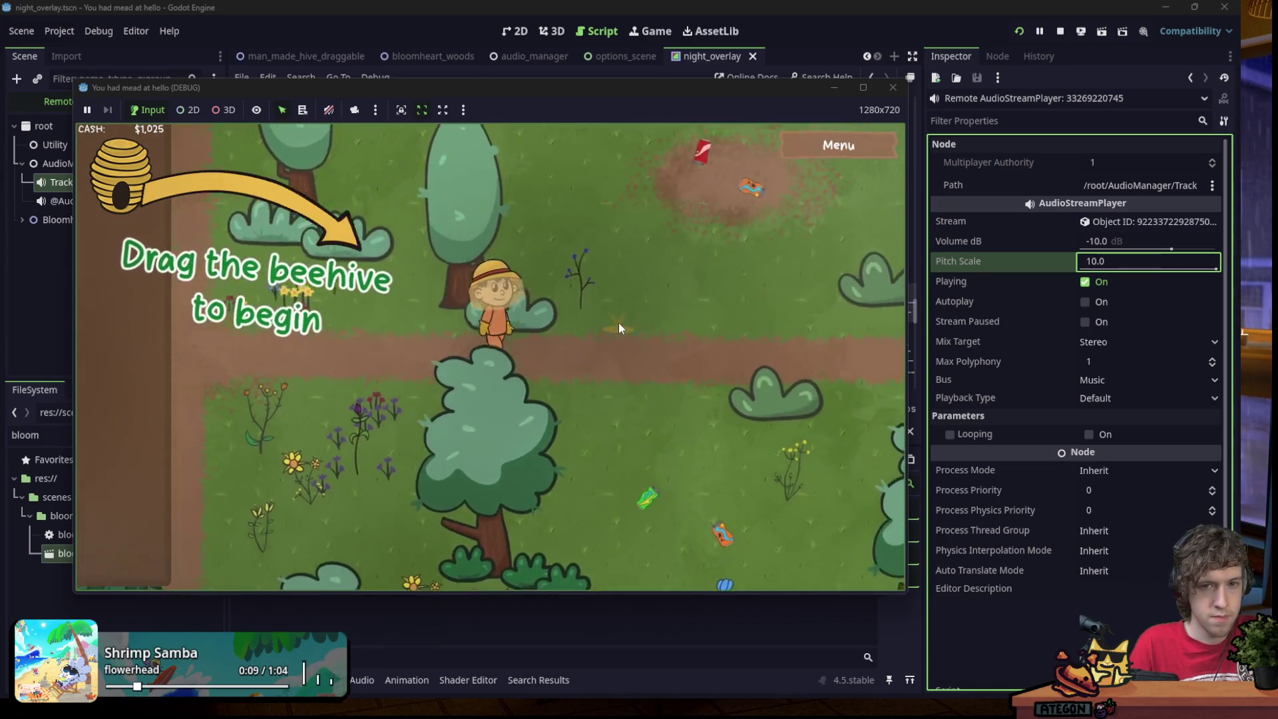
left_click(622, 281)
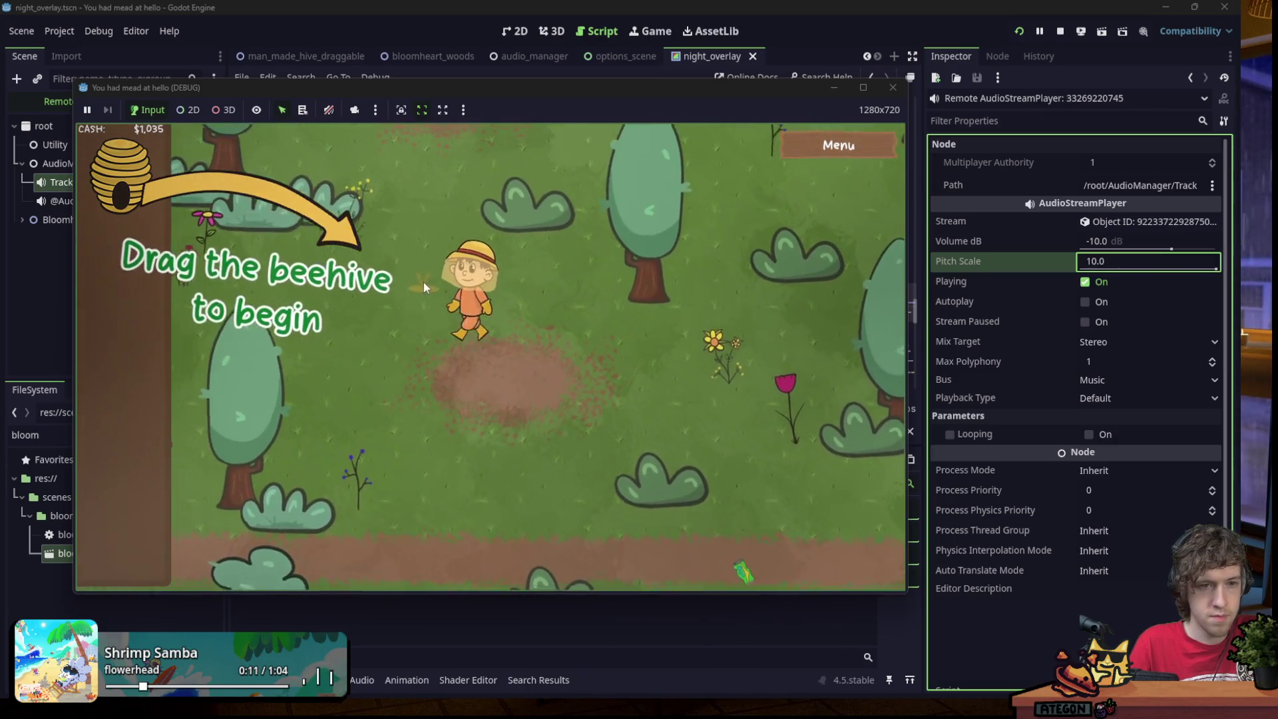
left_click(399, 351)
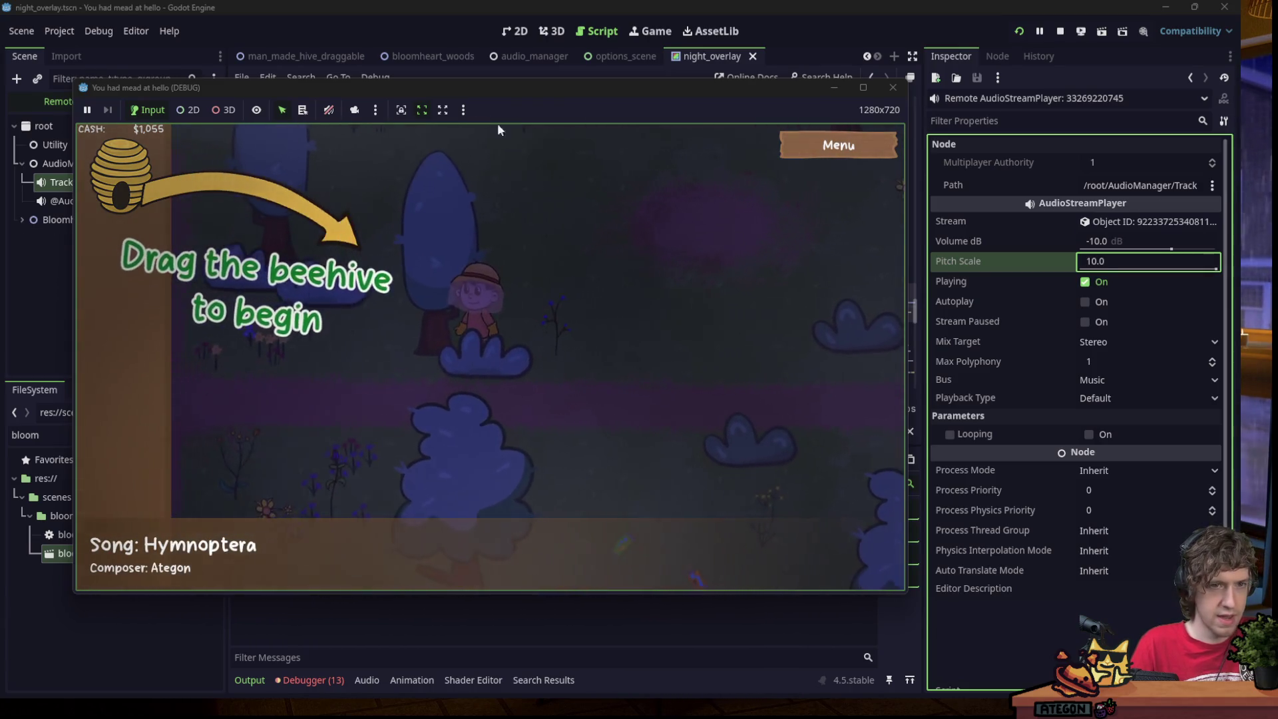
left_click(88, 112)
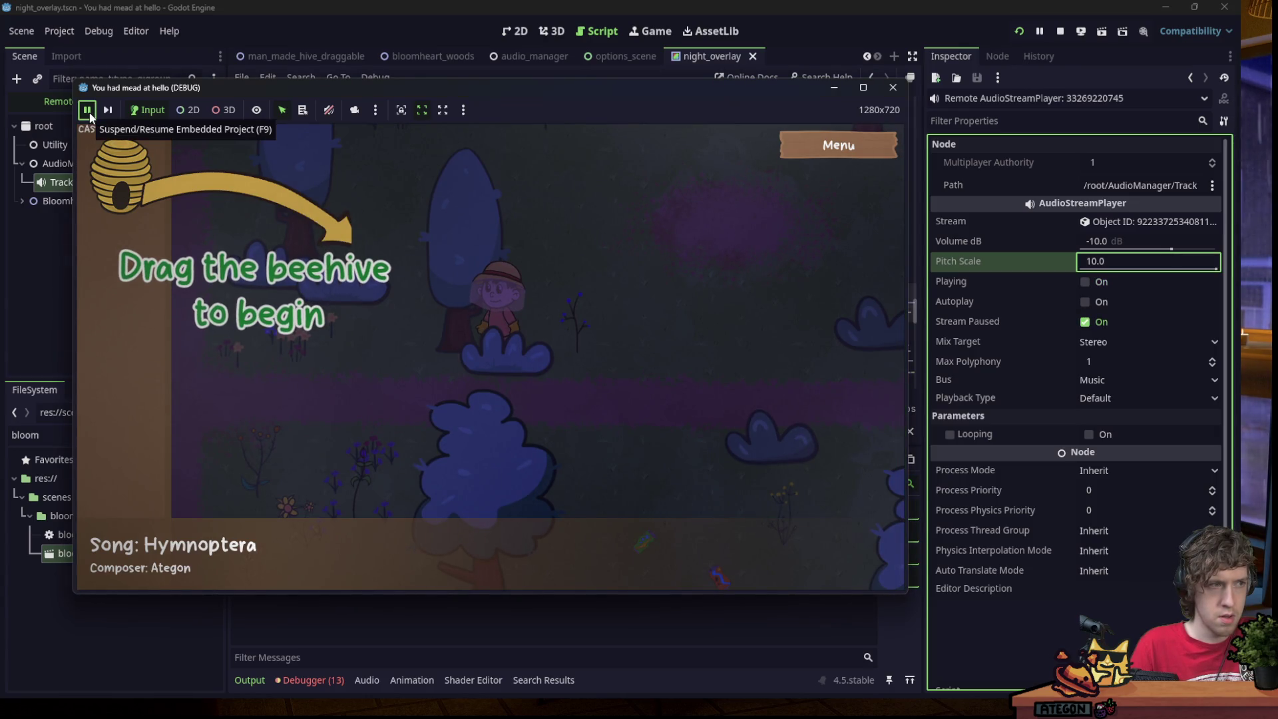
left_click_drag(276, 89, 487, 52)
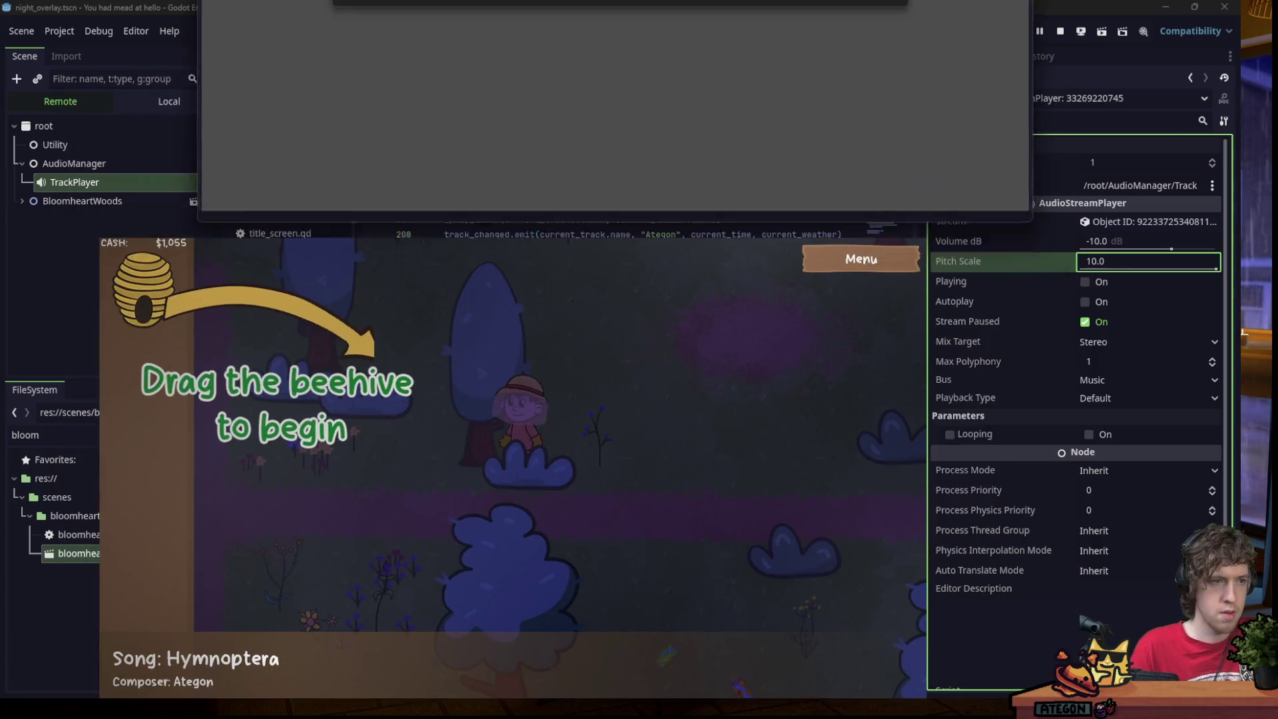
Inspect live AudioManager: weather rain, time night, both track counters at 1.
left_click(585, 190)
left_click(83, 163)
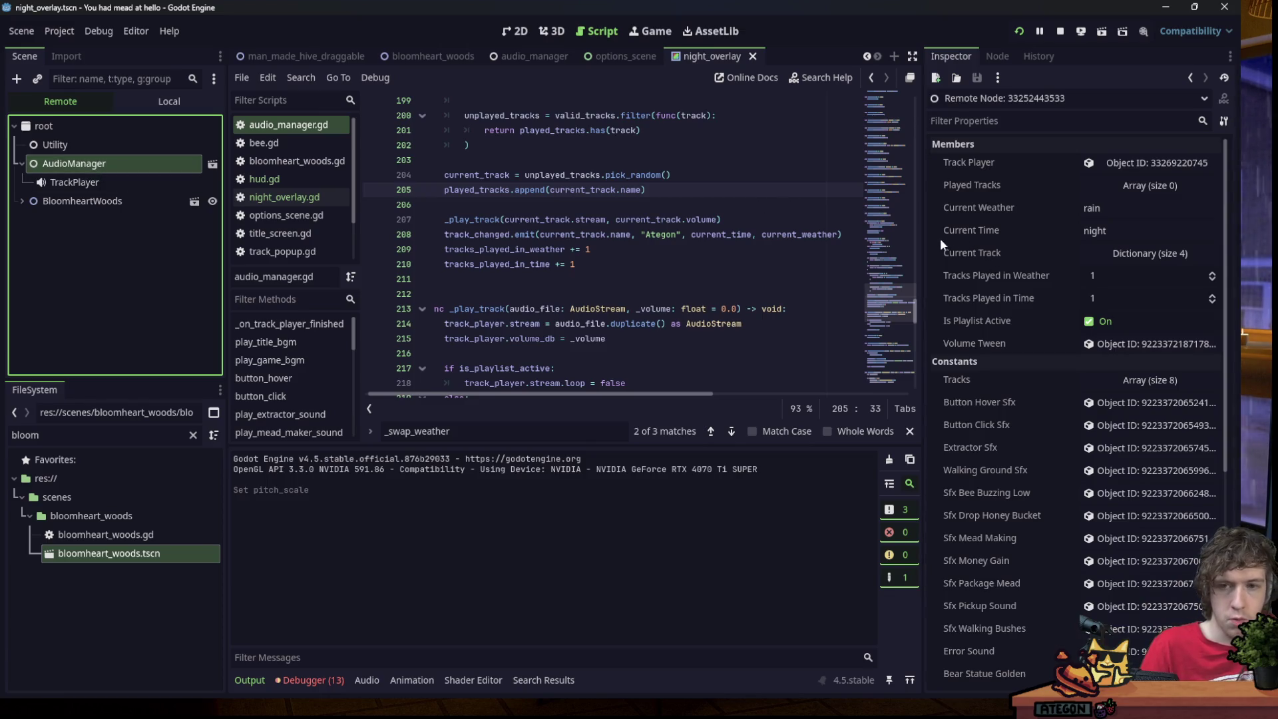
left_click(733, 245)
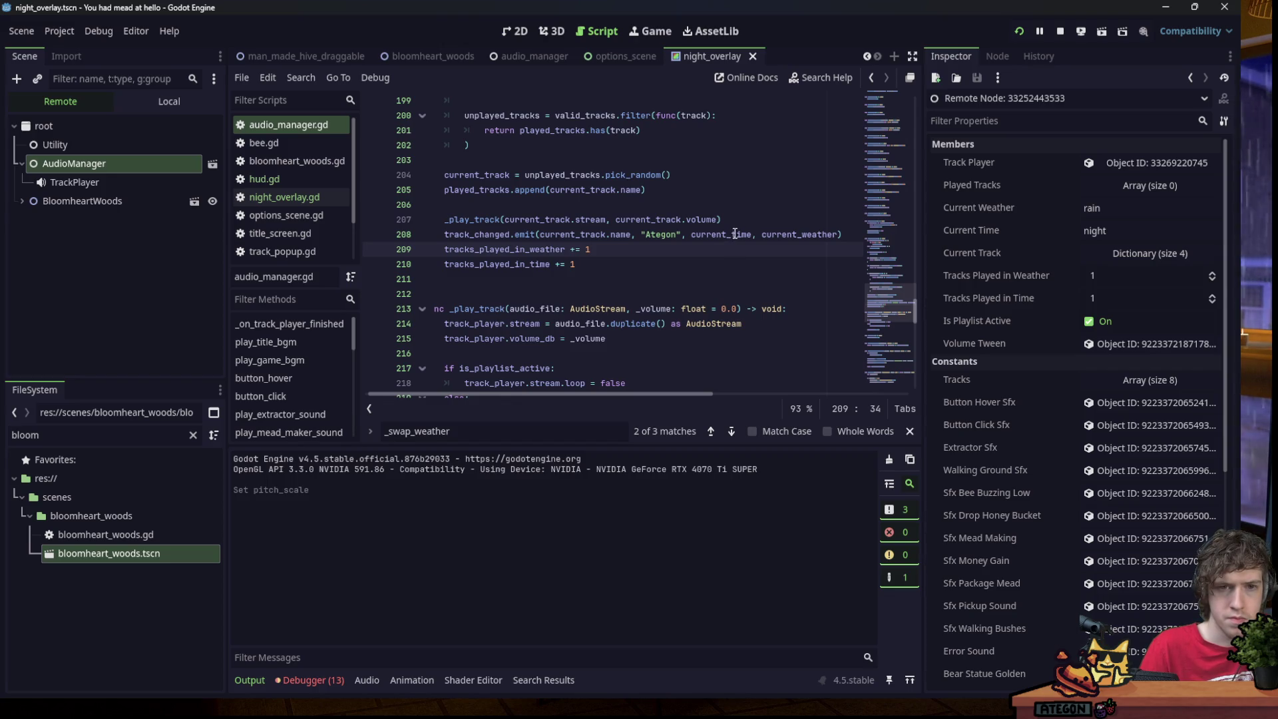
mouse_move(735, 233)
left_click(722, 196)
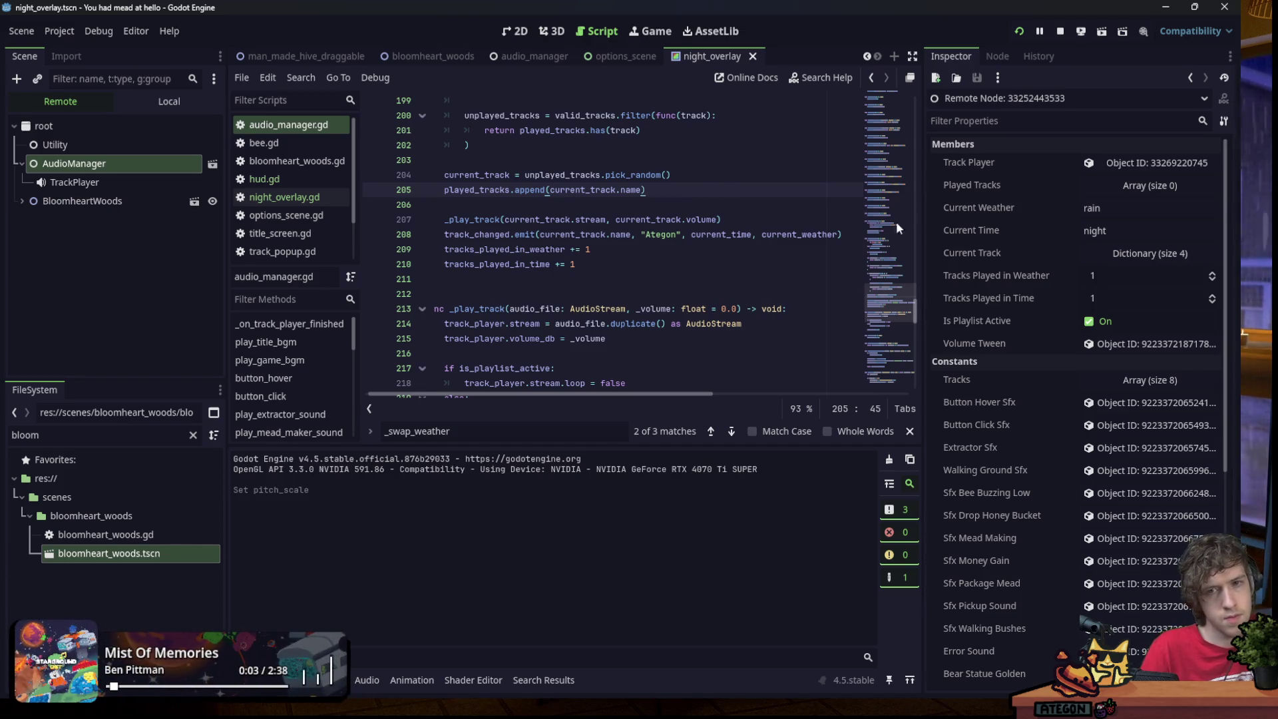
left_click(885, 298)
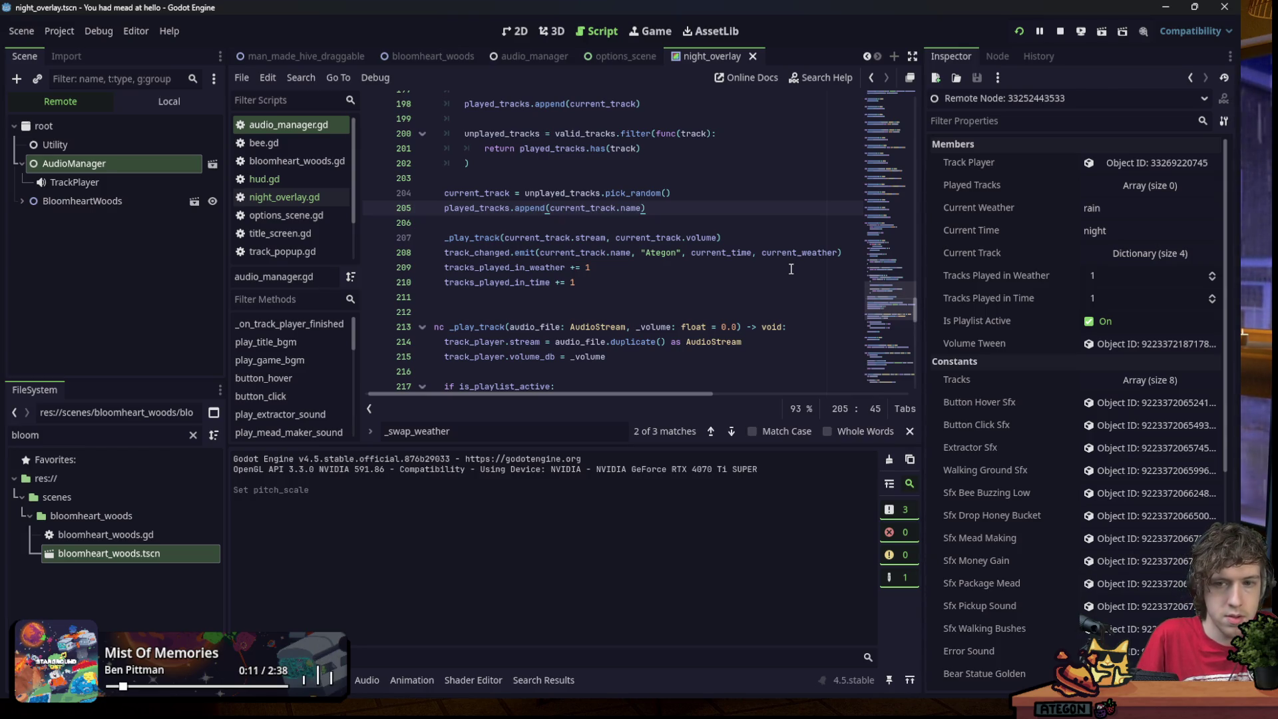
Set a breakpoint on line 204 where the next track is randomly picked.
scroll(500, 266, "up", 4)
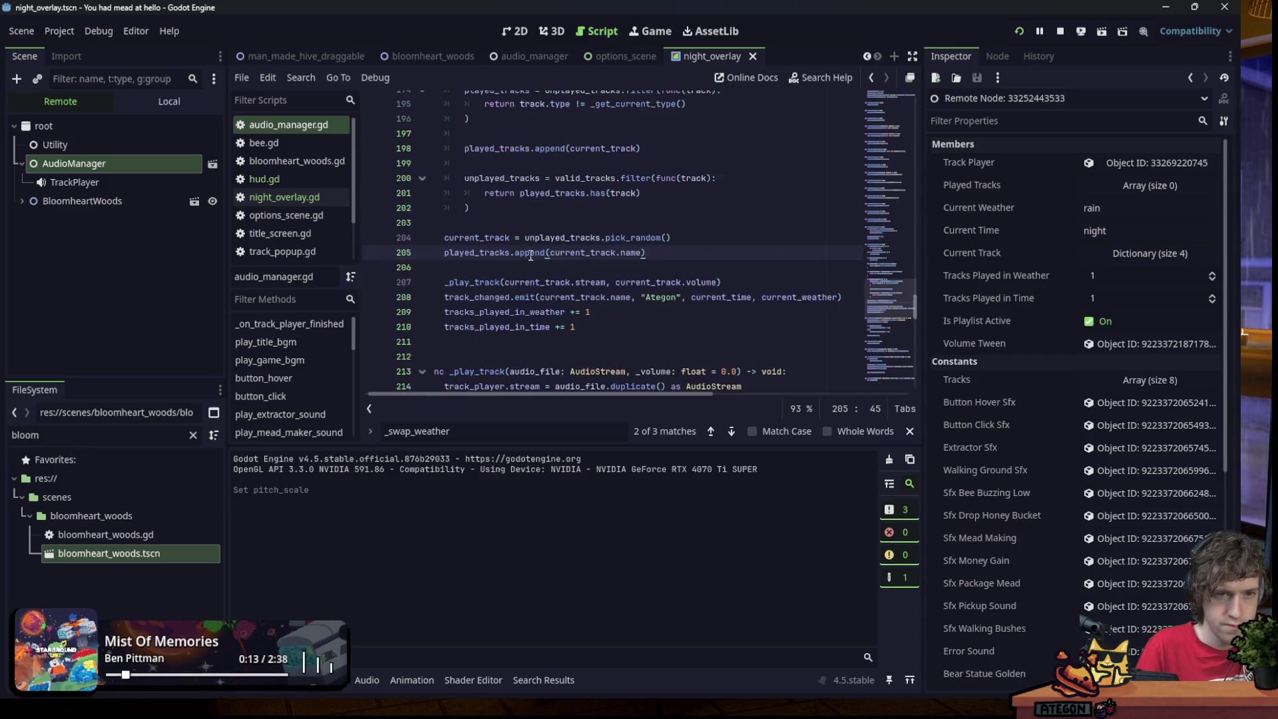
left_click(500, 266)
scroll(524, 255, "down", 1)
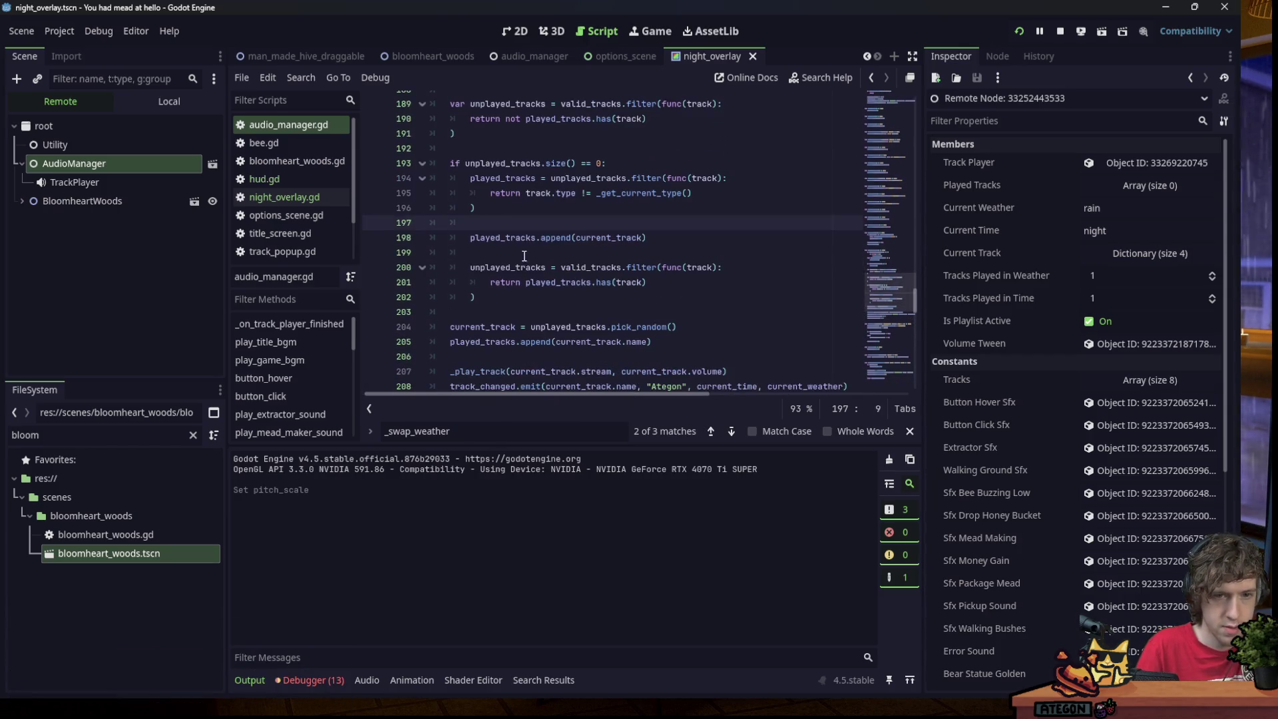
left_click(373, 327)
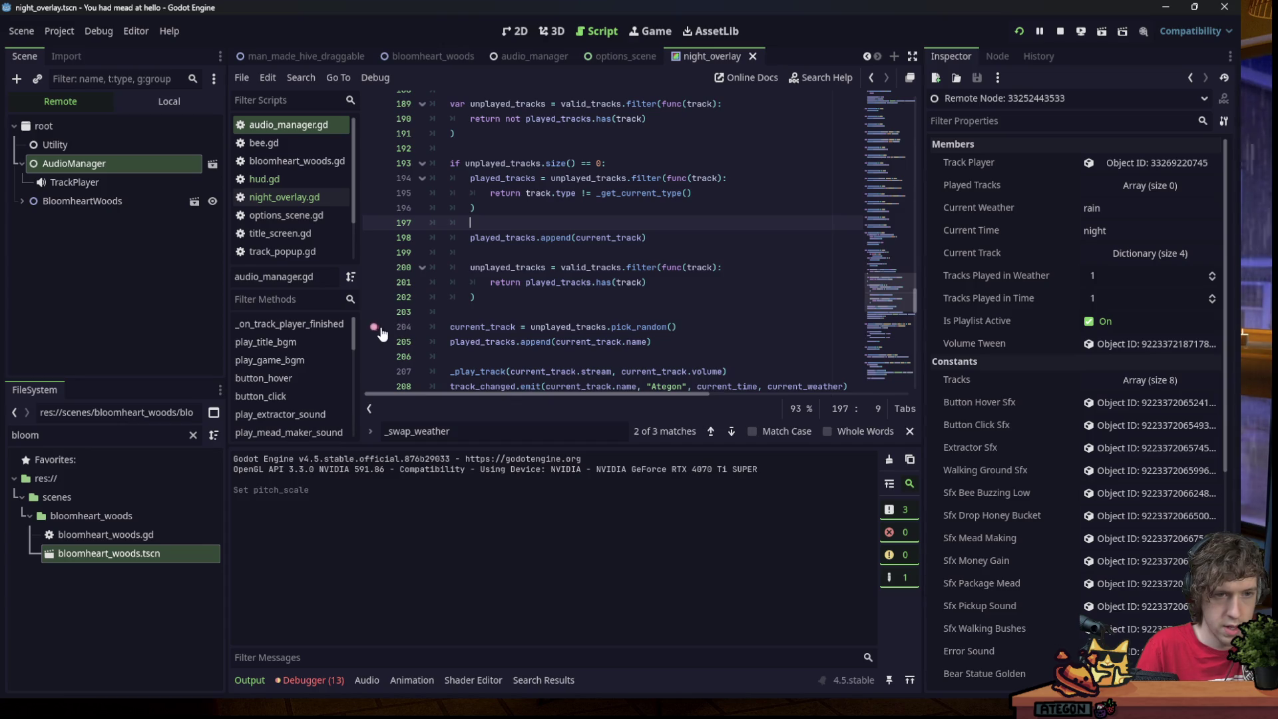
Restart the game with the breakpoint active, start a new game and place the beehive on the map.
left_click(1061, 31)
left_click(1021, 31)
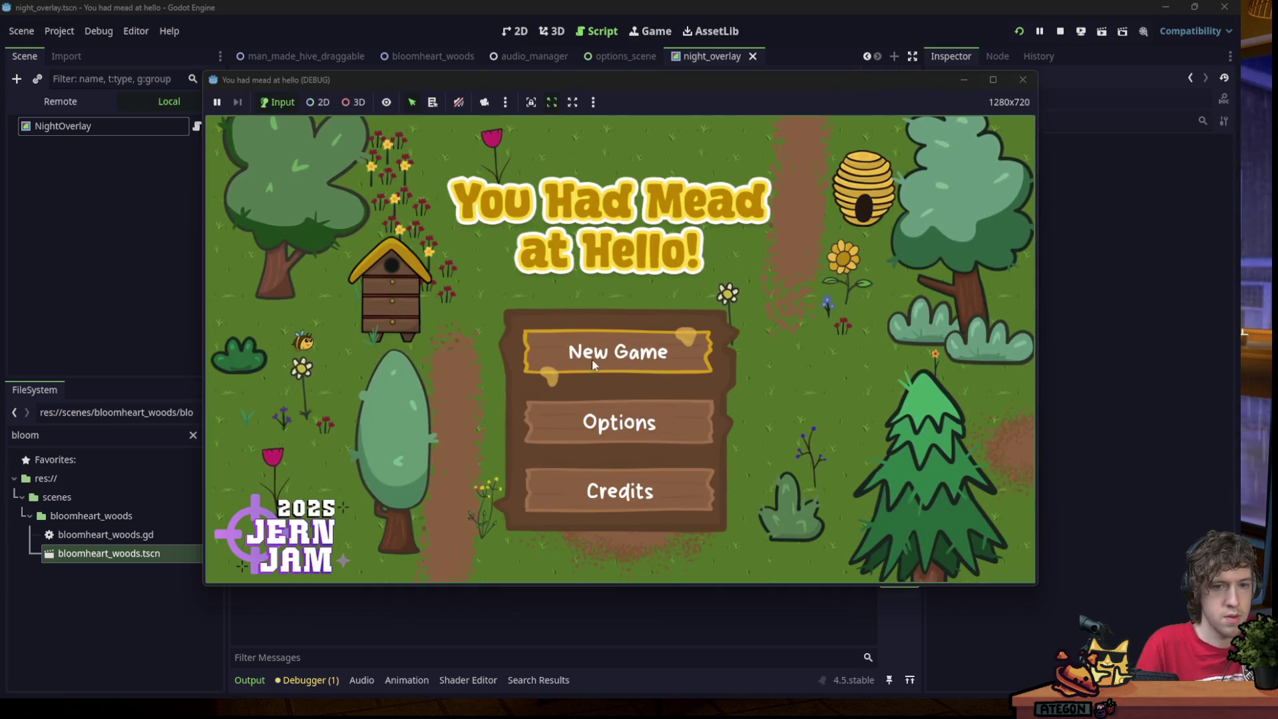
left_click(592, 359)
mouse_move(251, 167)
left_mouse_down()
mouse_move(443, 353)
mouse_move(437, 393)
left_mouse_up()
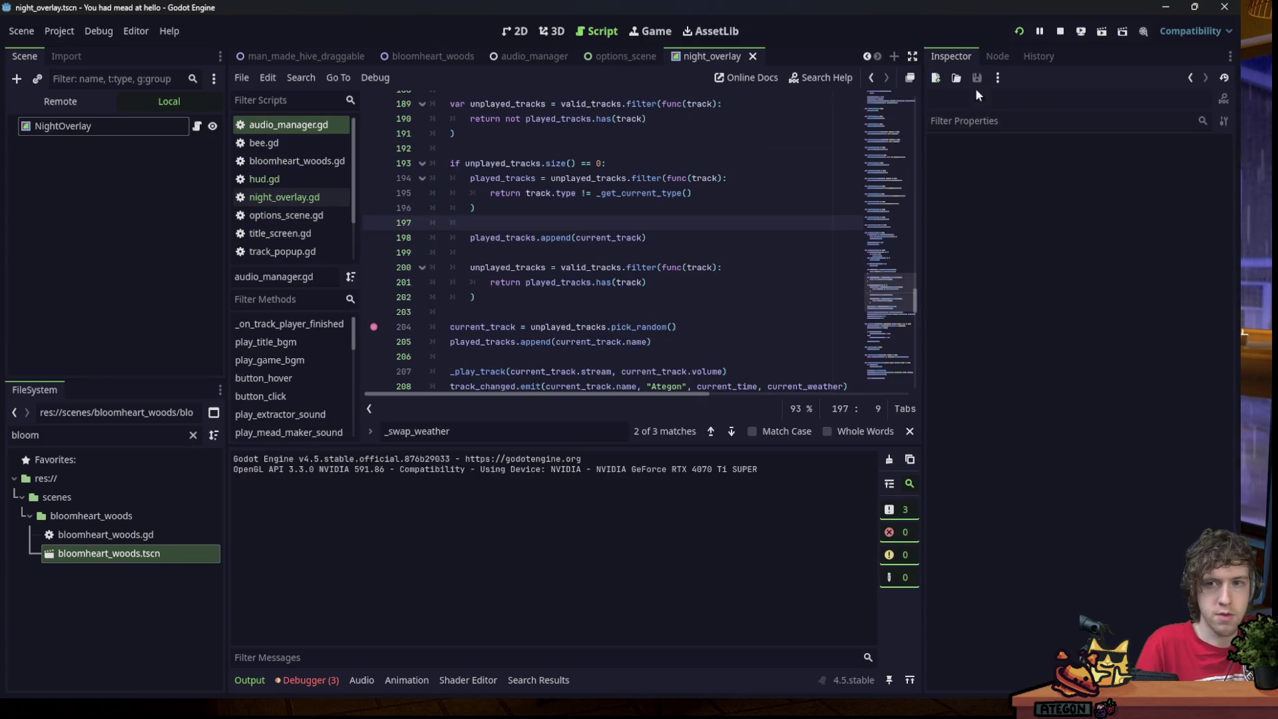
In the Remote tree, inspect AudioManager's valid_tracks array and its two track dictionaries.
left_click(60, 101)
left_click(138, 166)
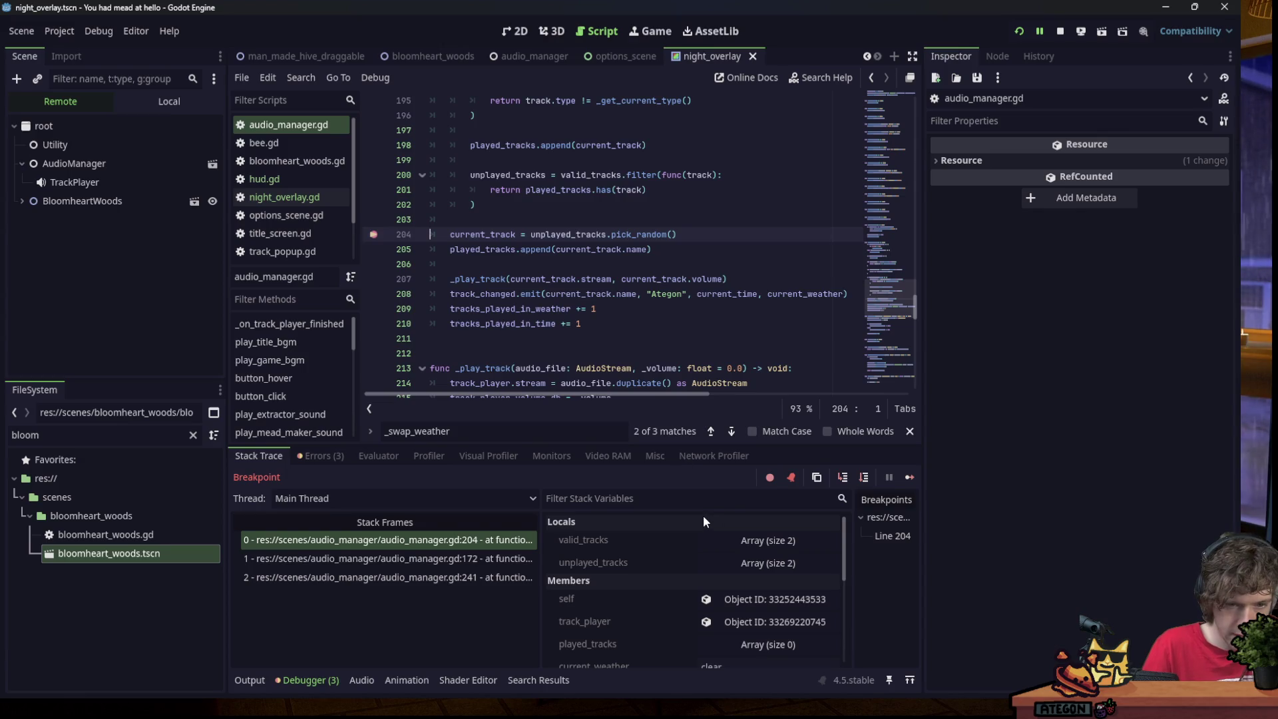
scroll(692, 552, "down", 1)
scroll(706, 562, "up", 1)
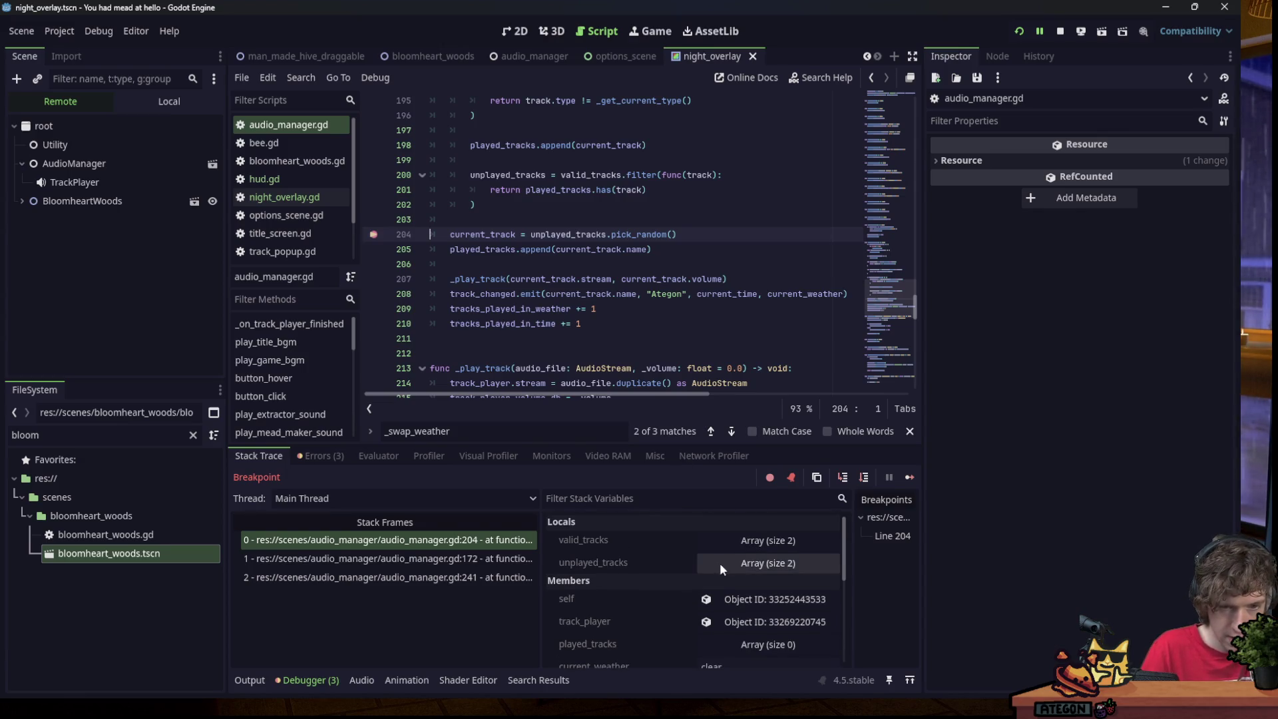
left_click(755, 541)
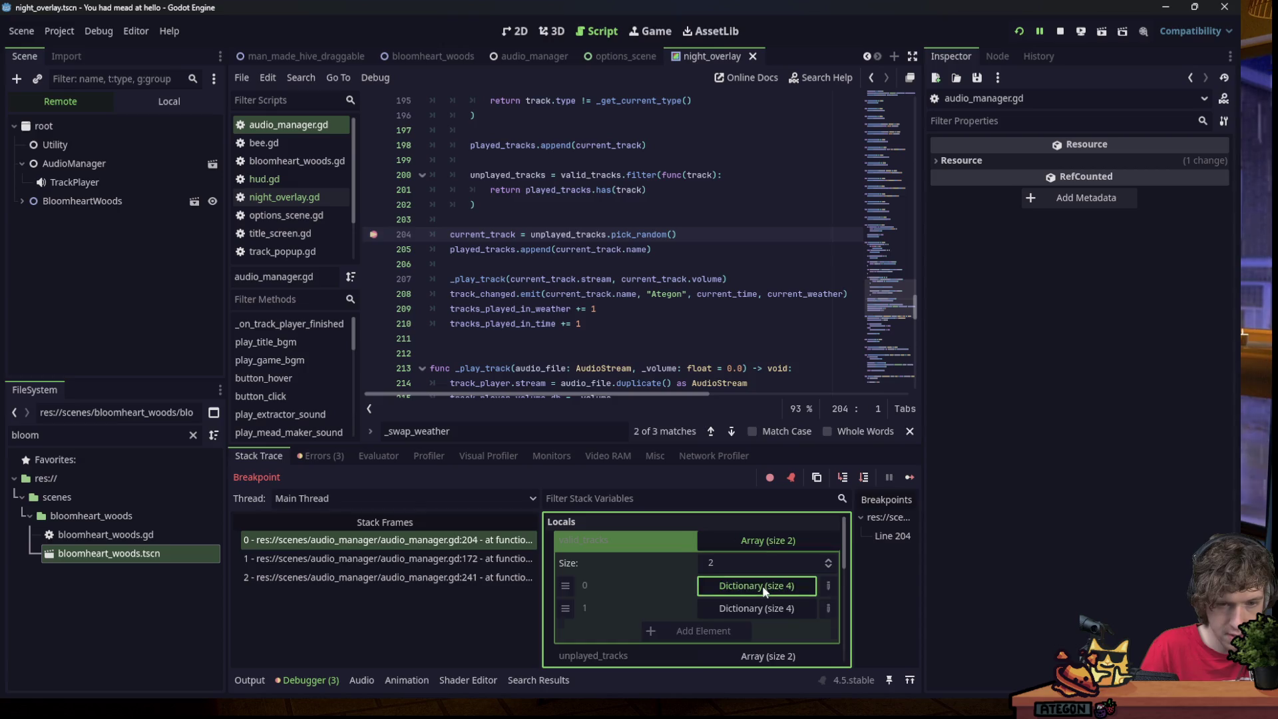
left_click(743, 586)
scroll(746, 600, "down", 1)
left_click(750, 572)
left_click(753, 548)
left_click(749, 572)
left_click(750, 571)
scroll(748, 558, "up", 1)
left_click(748, 549)
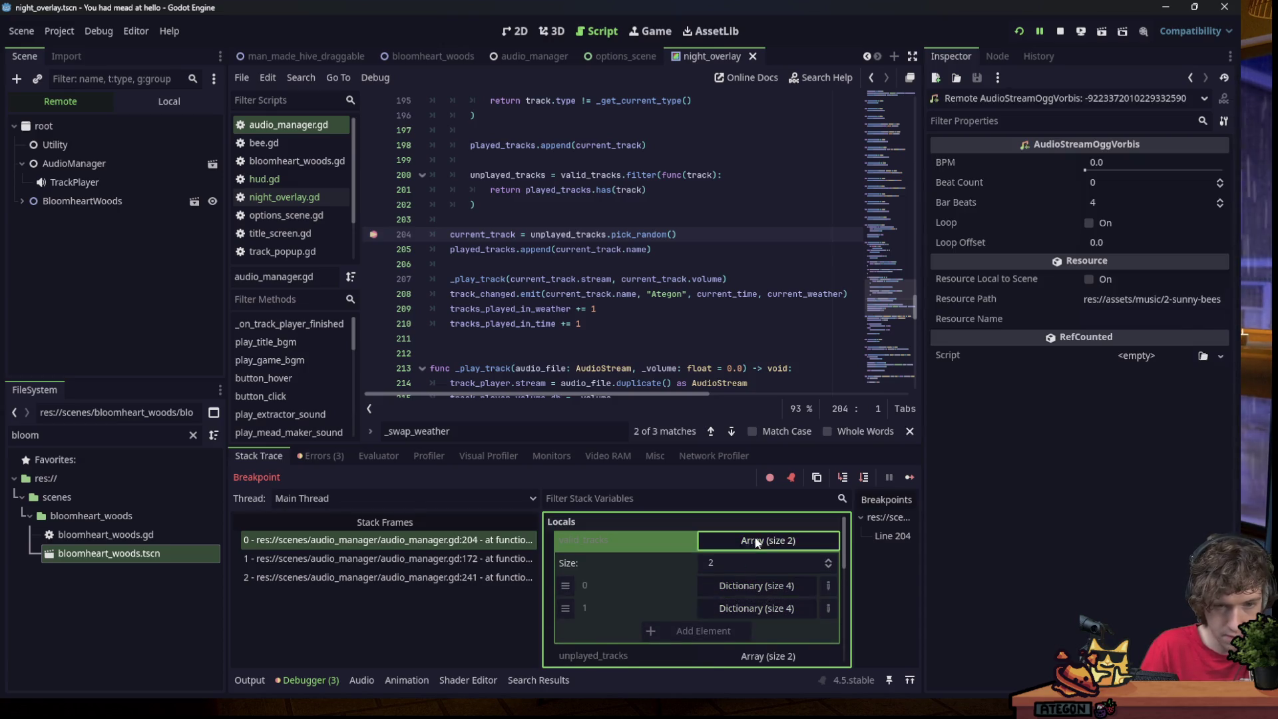
Expand and check the entries of the unplayed_tracks array.
left_click(748, 566)
scroll(748, 558, "down", 1)
left_click(746, 546)
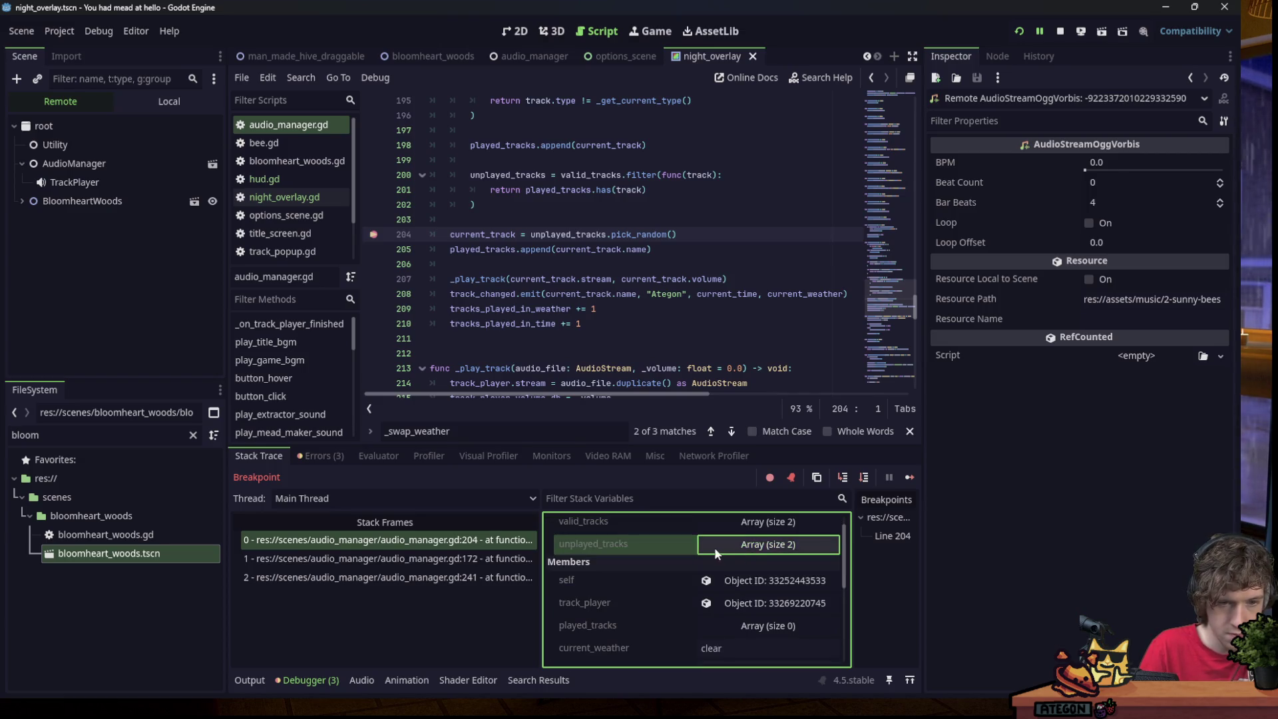
scroll(714, 547, "down", 1)
scroll(630, 546, "up", 2)
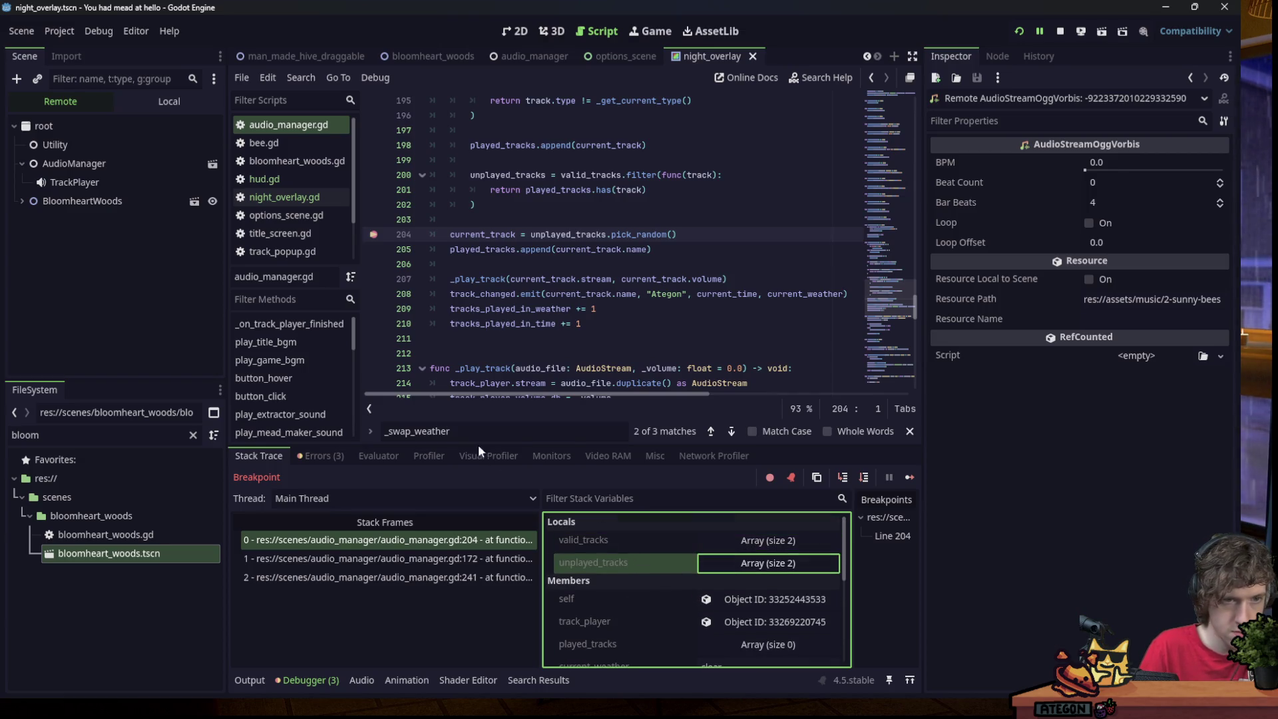
Step past line 204, check which track current_track picked, then resume the game.
left_click(863, 478)
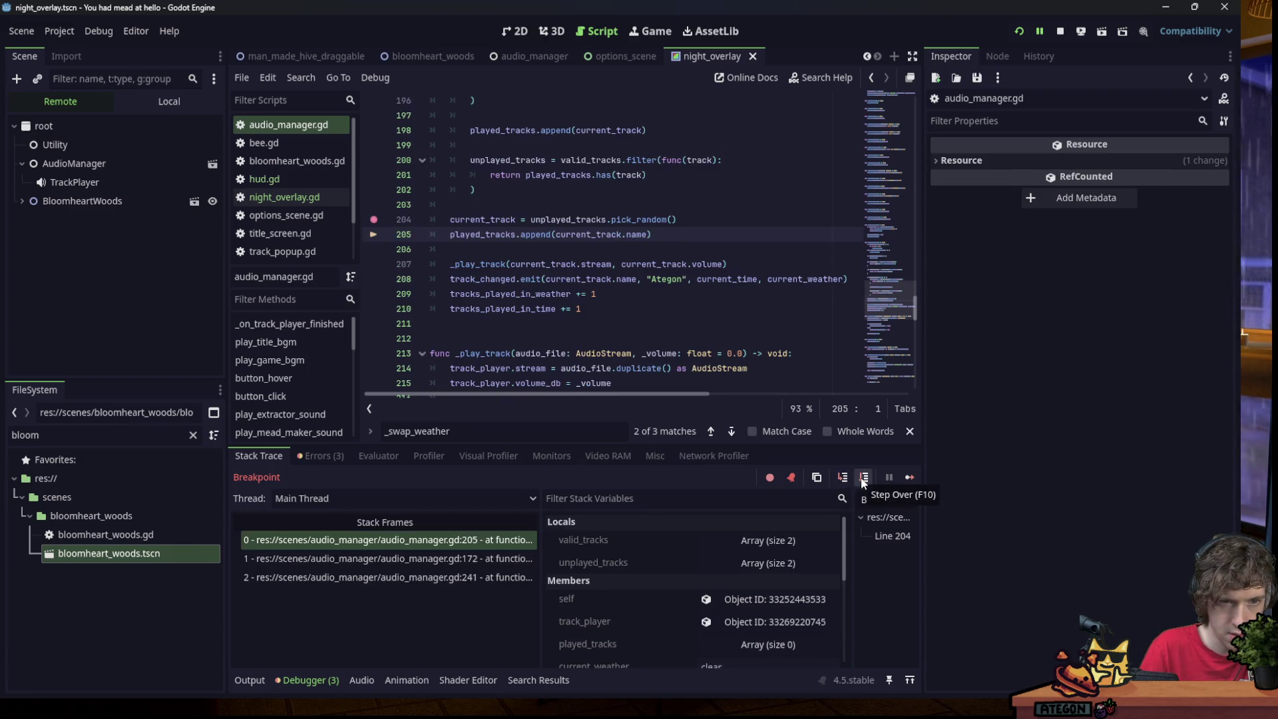
scroll(773, 564, "down", 5)
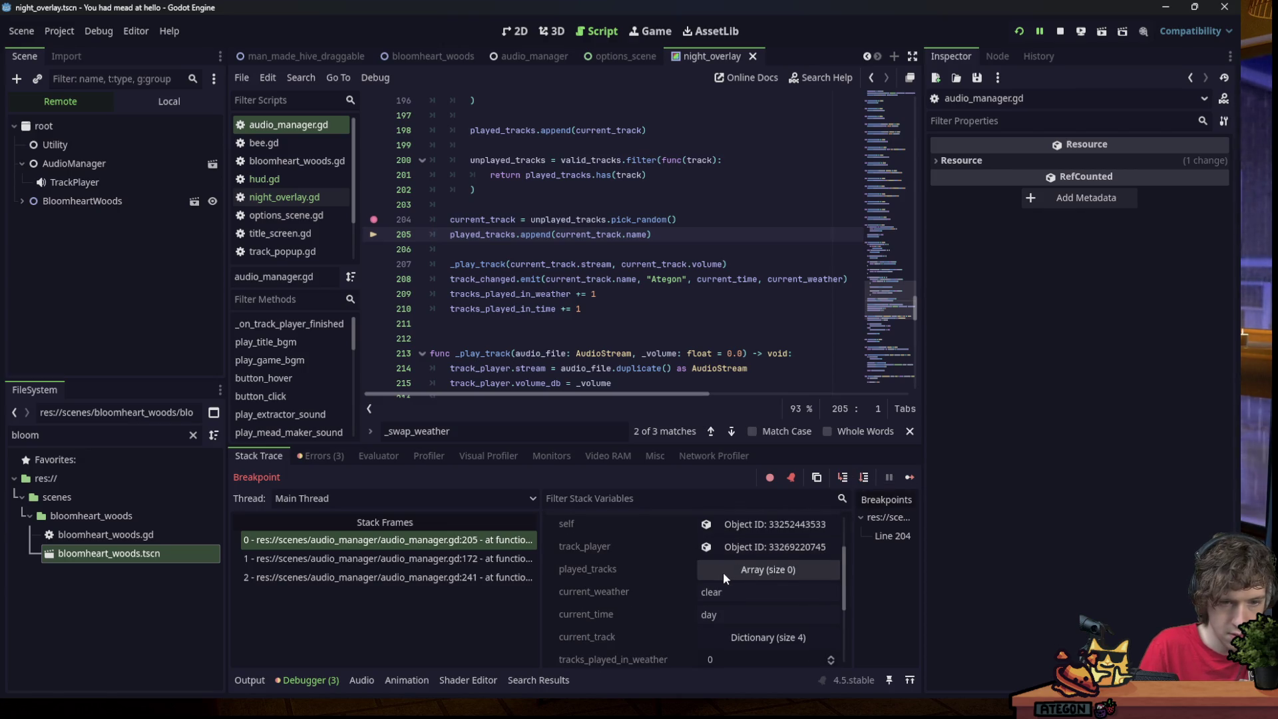
left_click(739, 591)
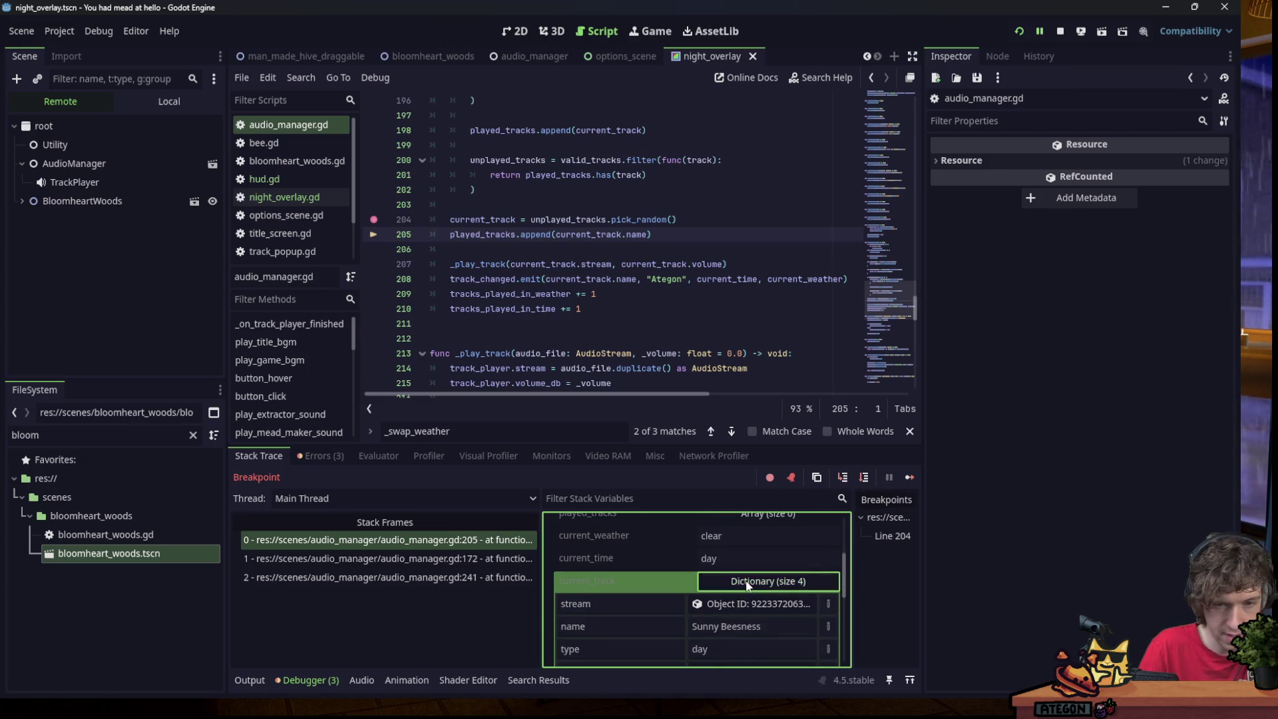
scroll(680, 372, "up", 3)
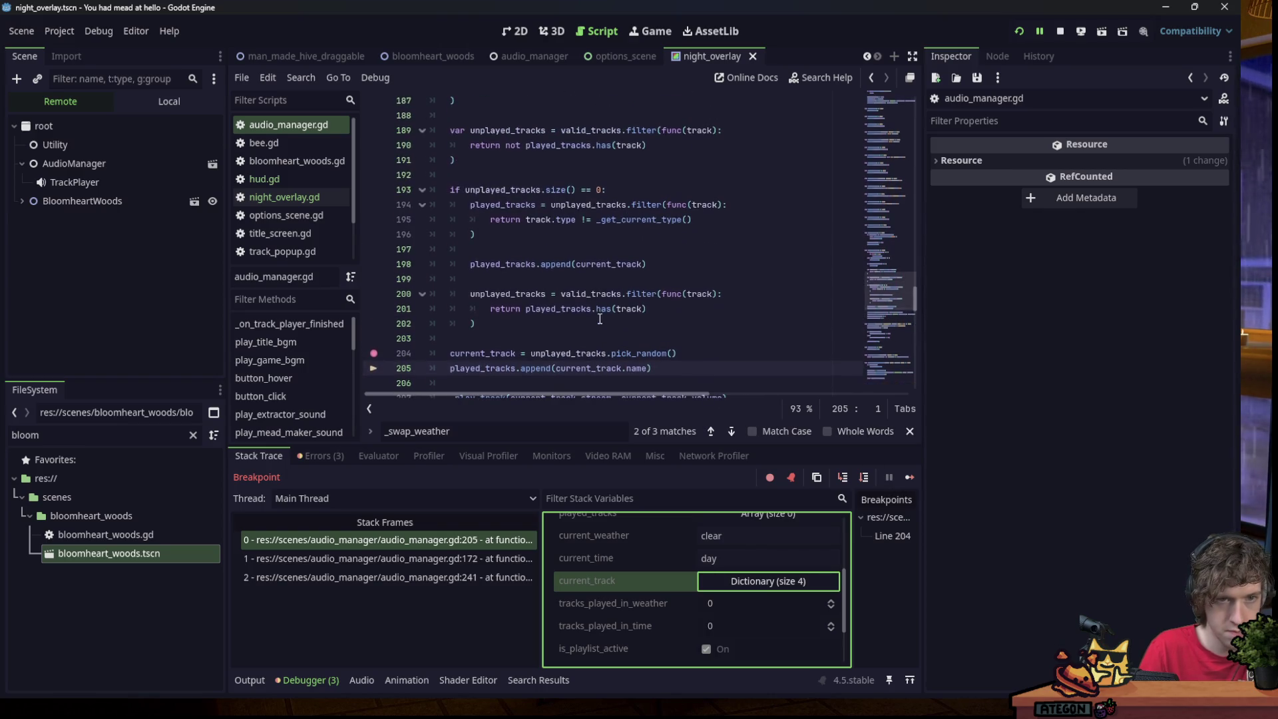
left_click(906, 477)
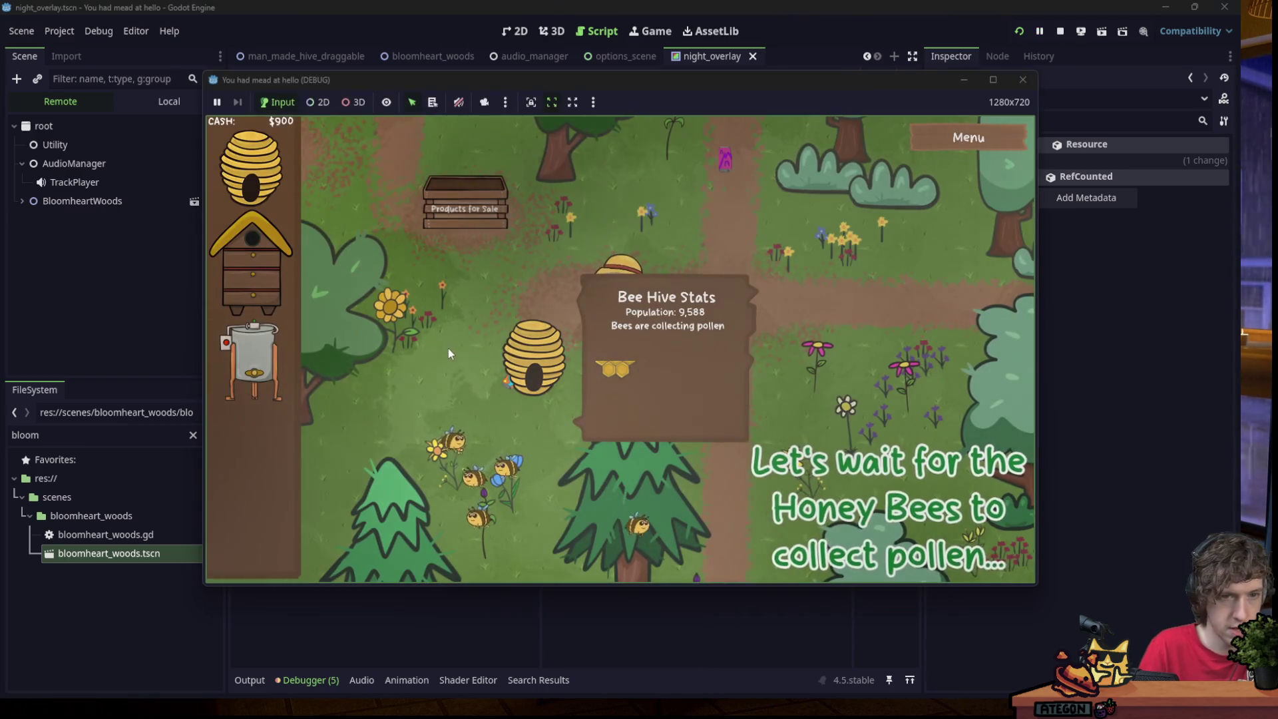
Inspect the live TrackPlayer's Pitch Scale and the AudioManager's member values.
left_click(66, 183)
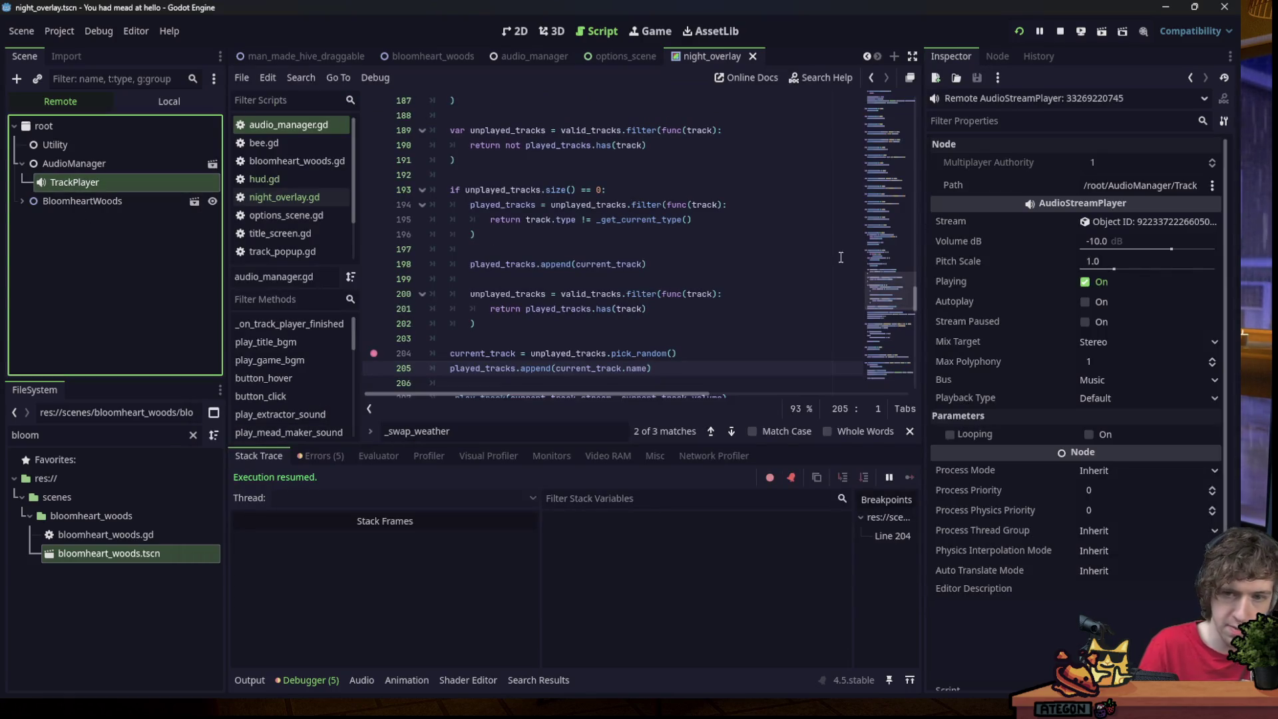
left_click(1118, 260)
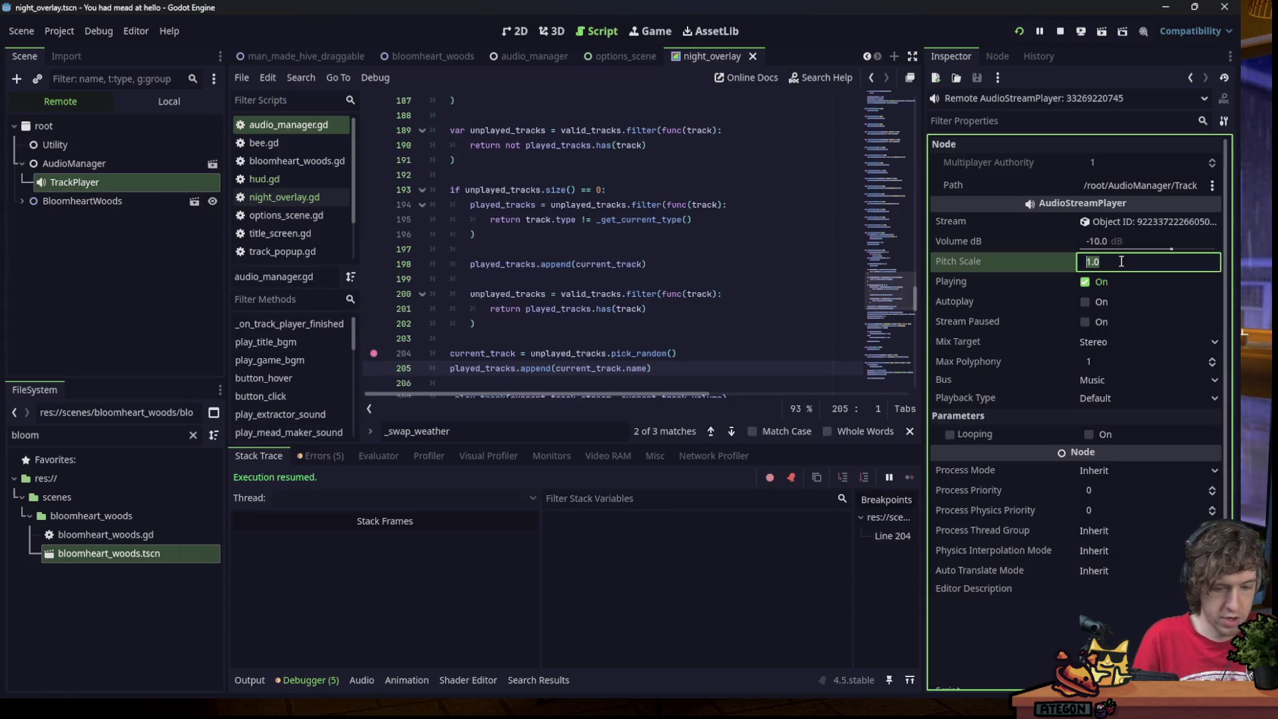
type("10")
left_click(66, 163)
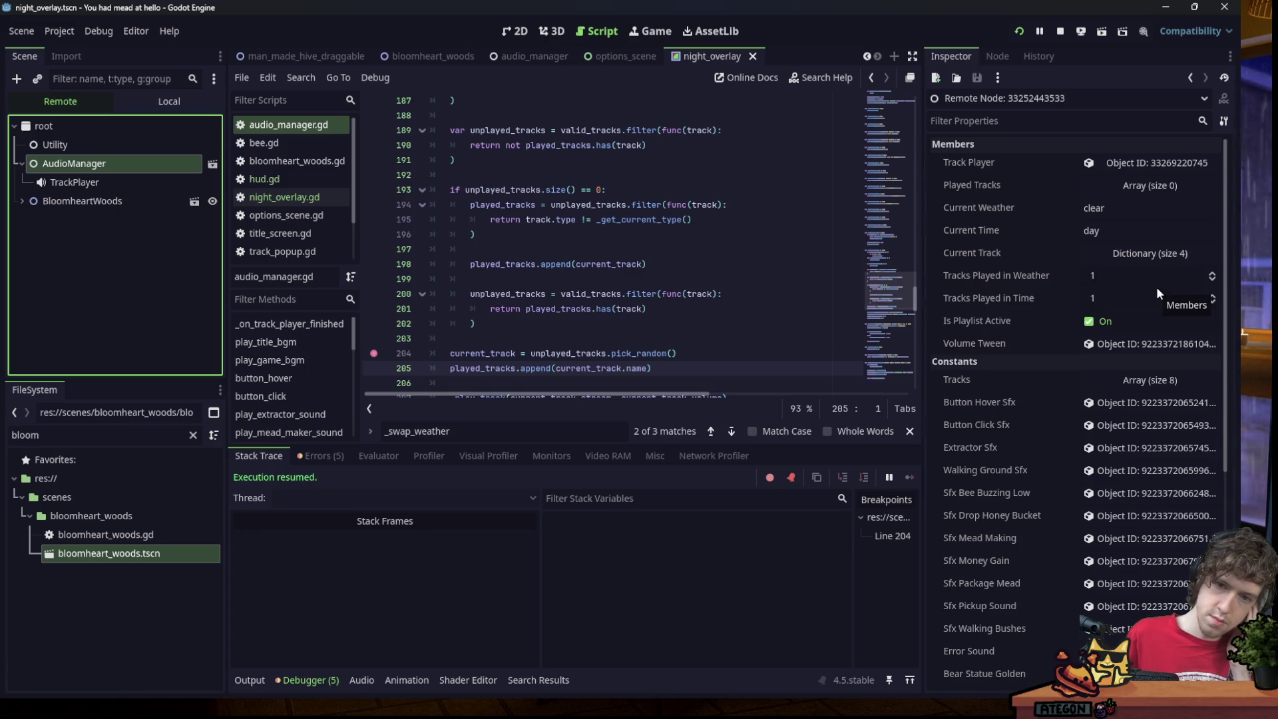
scroll(731, 212, "up", 6)
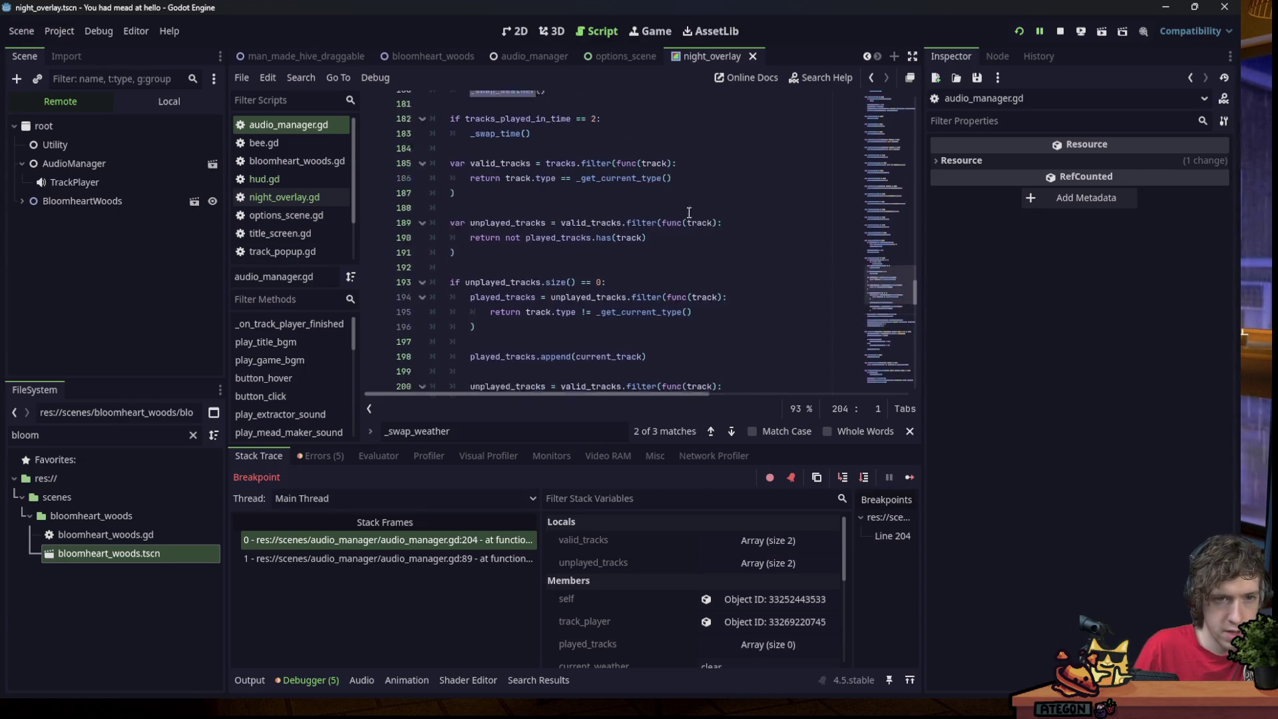
scroll(599, 295, "up", 7)
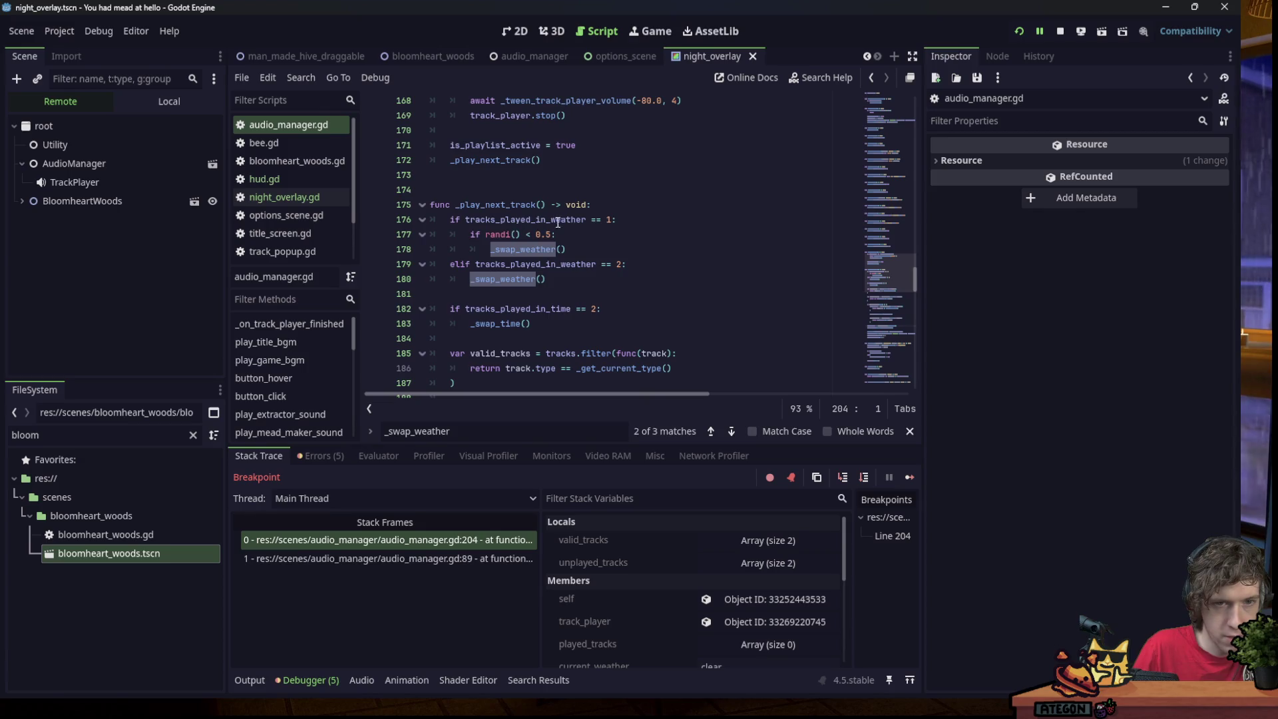
scroll(603, 224, "down", 1)
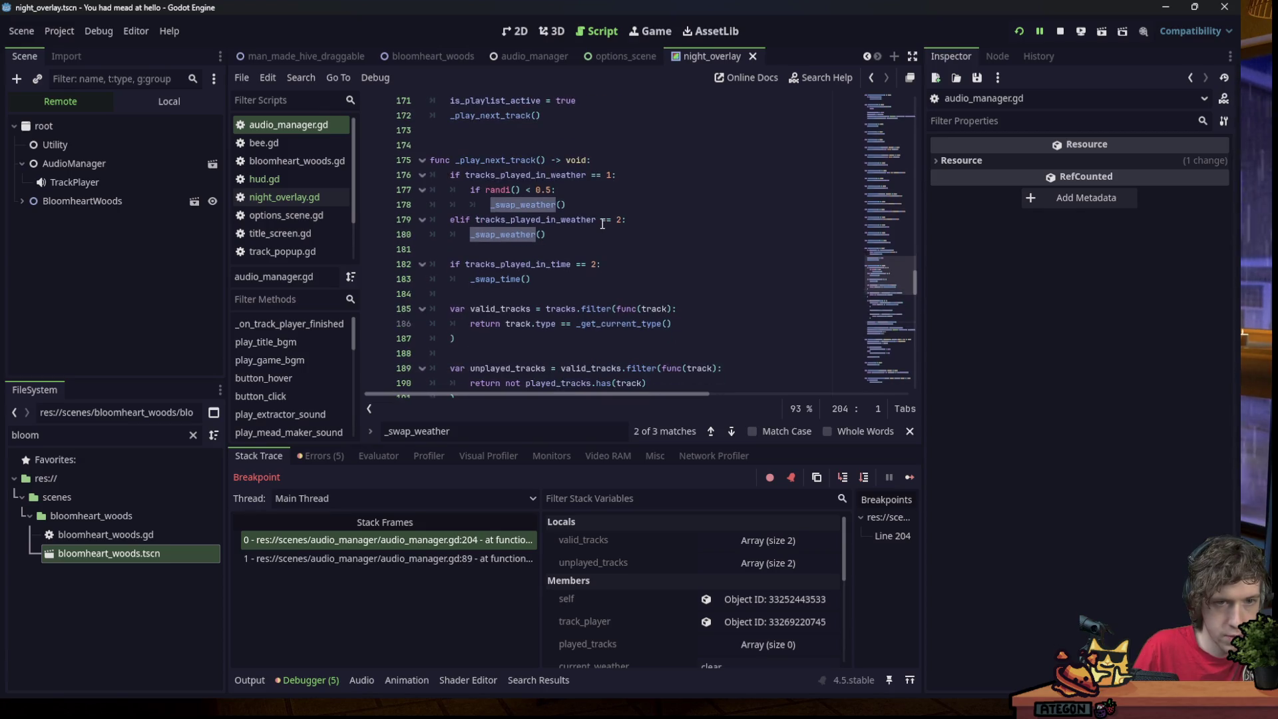
left_click(563, 234)
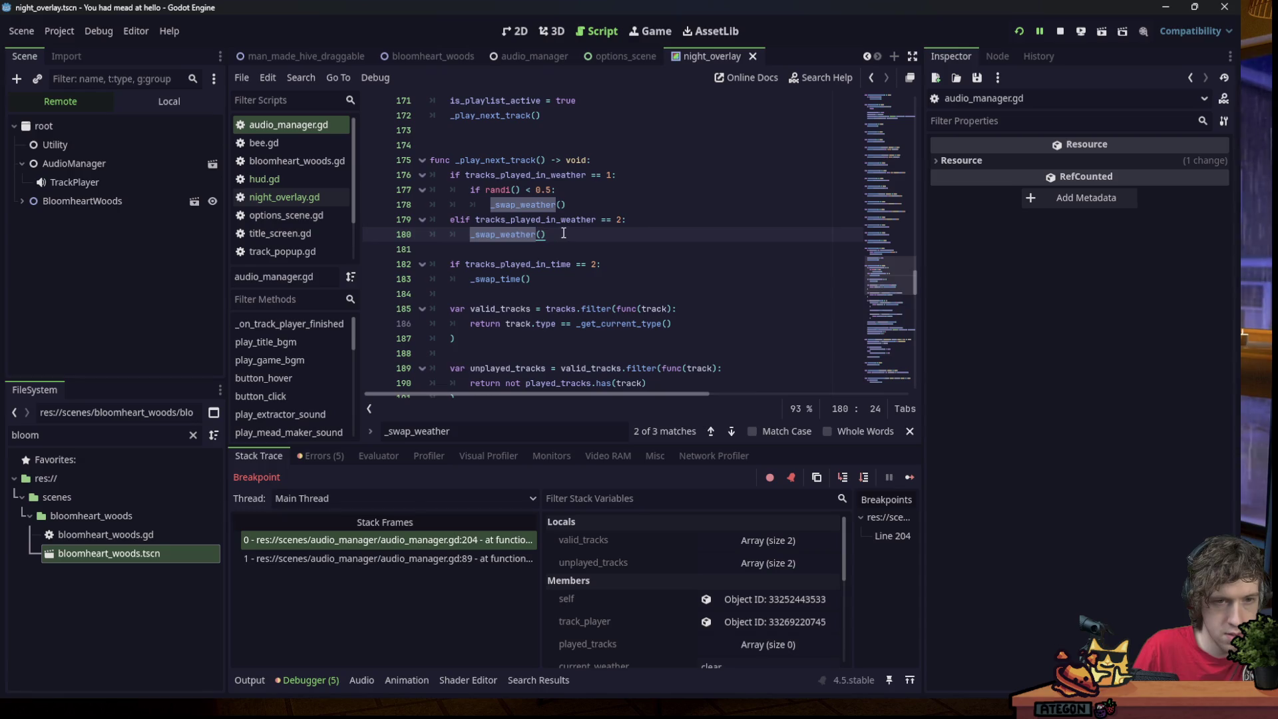
left_click(628, 221)
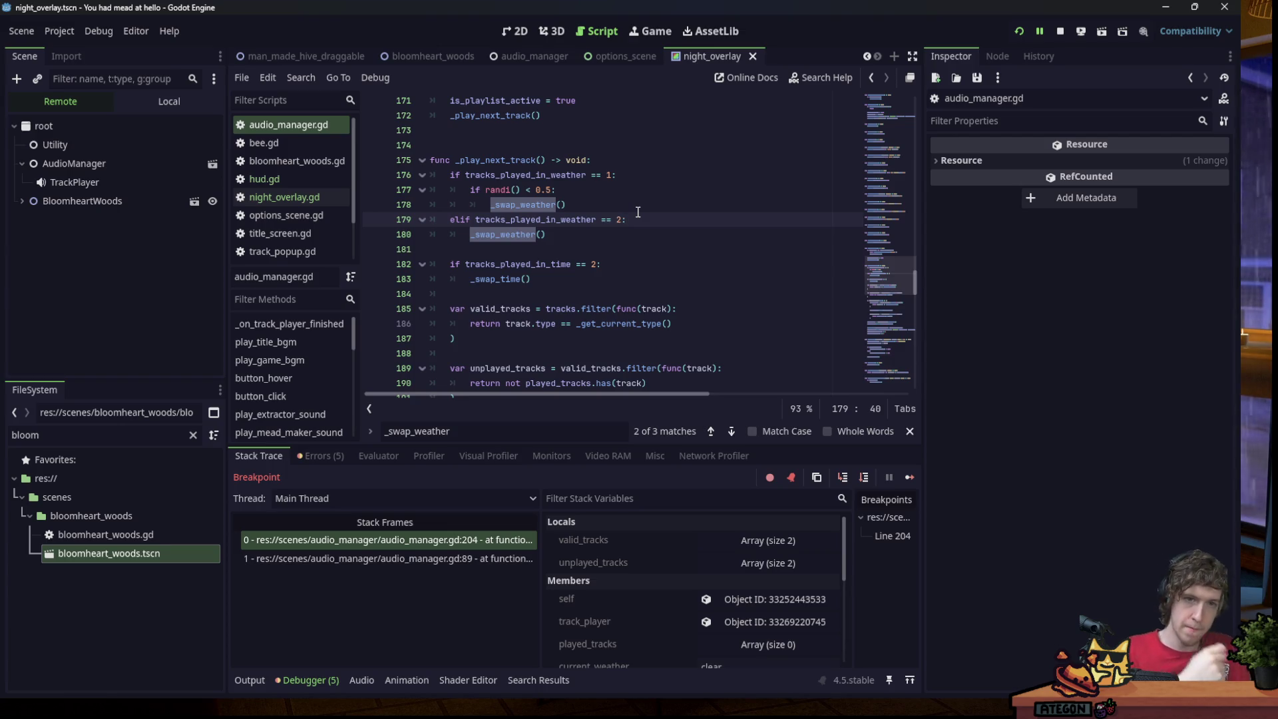
left_click(611, 176)
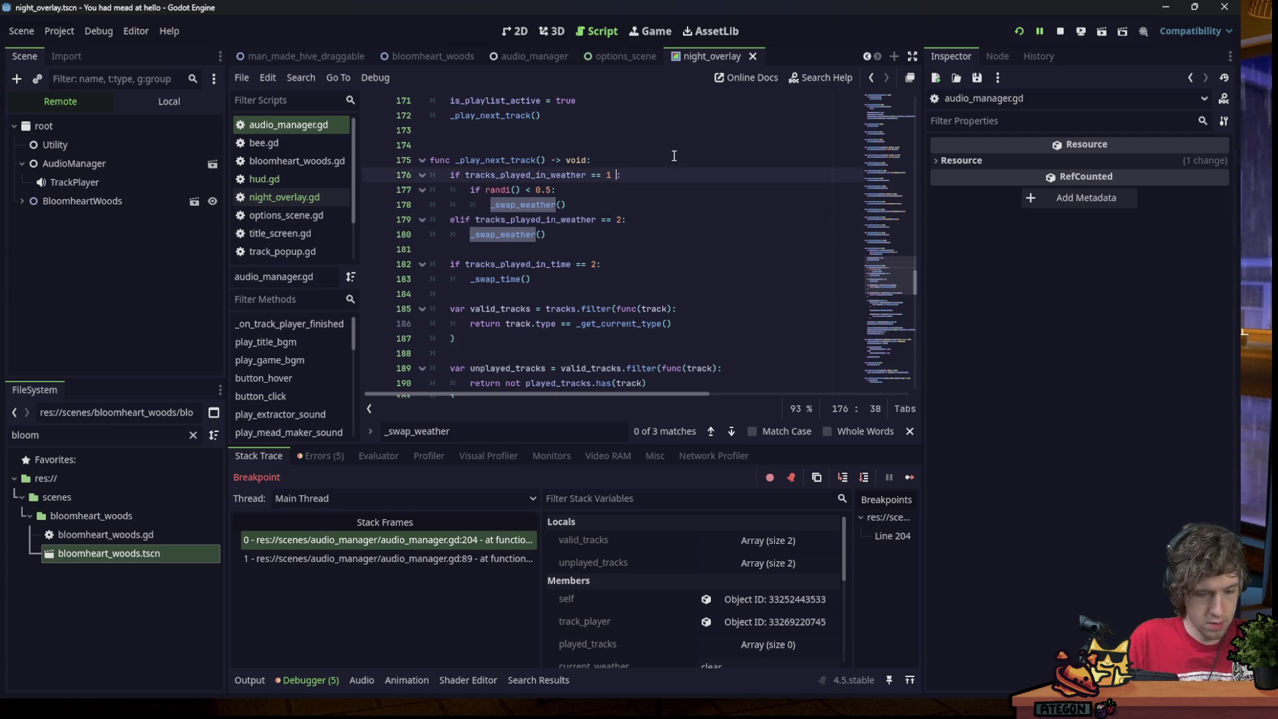
Append 'and current_weather == "rain"' to the condition on line 176.
type("and ")
type("curr")
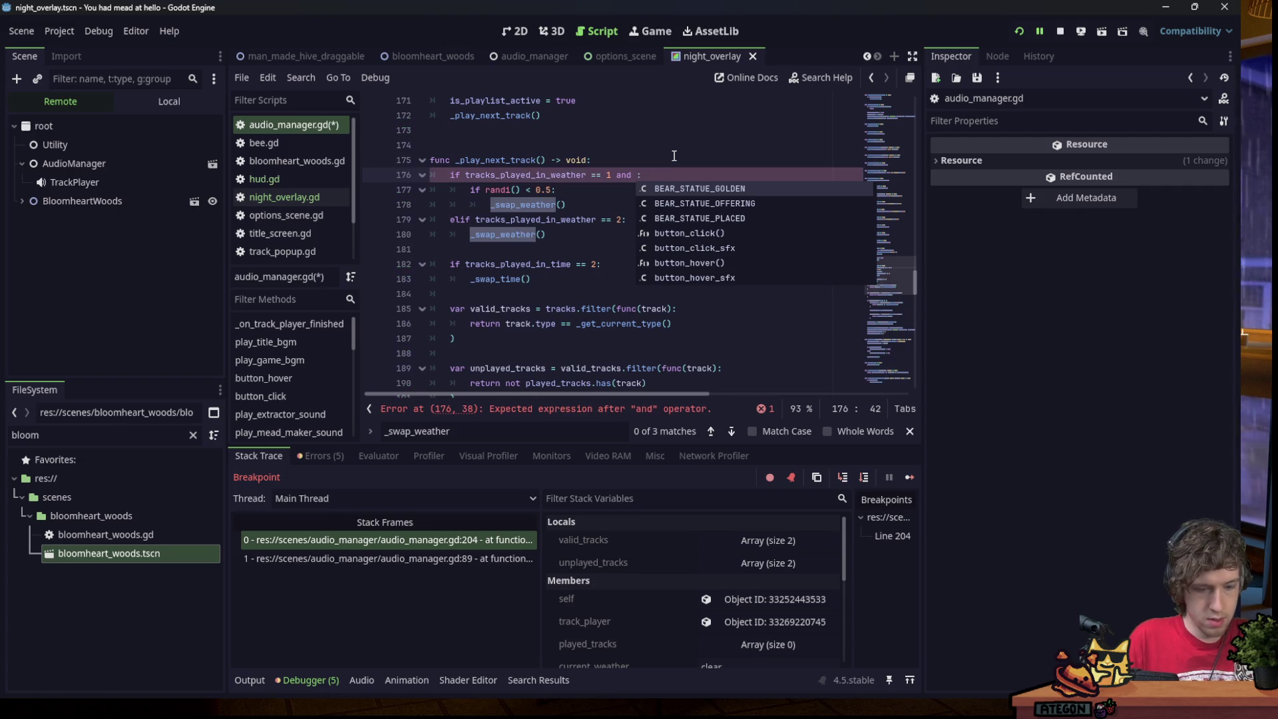
key("Down")
key("Return")
type("== \"")
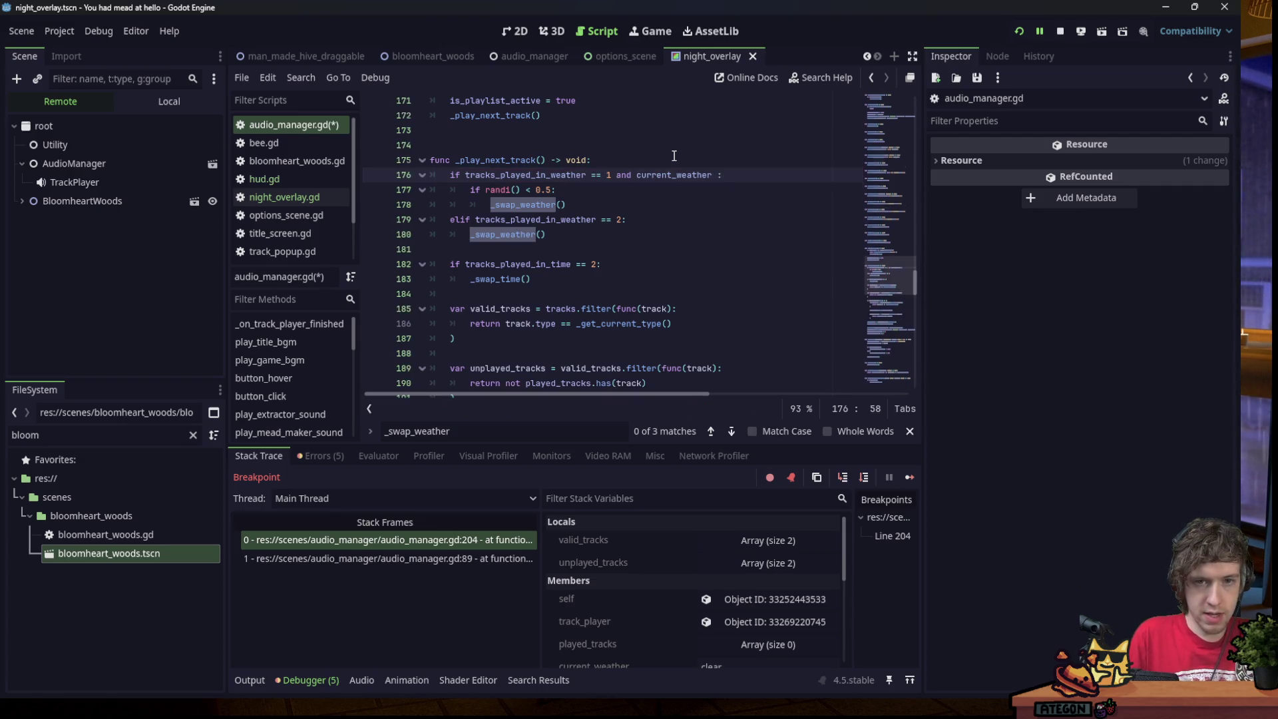
type("rain")
key("Down")
key("Down")
key("Down")
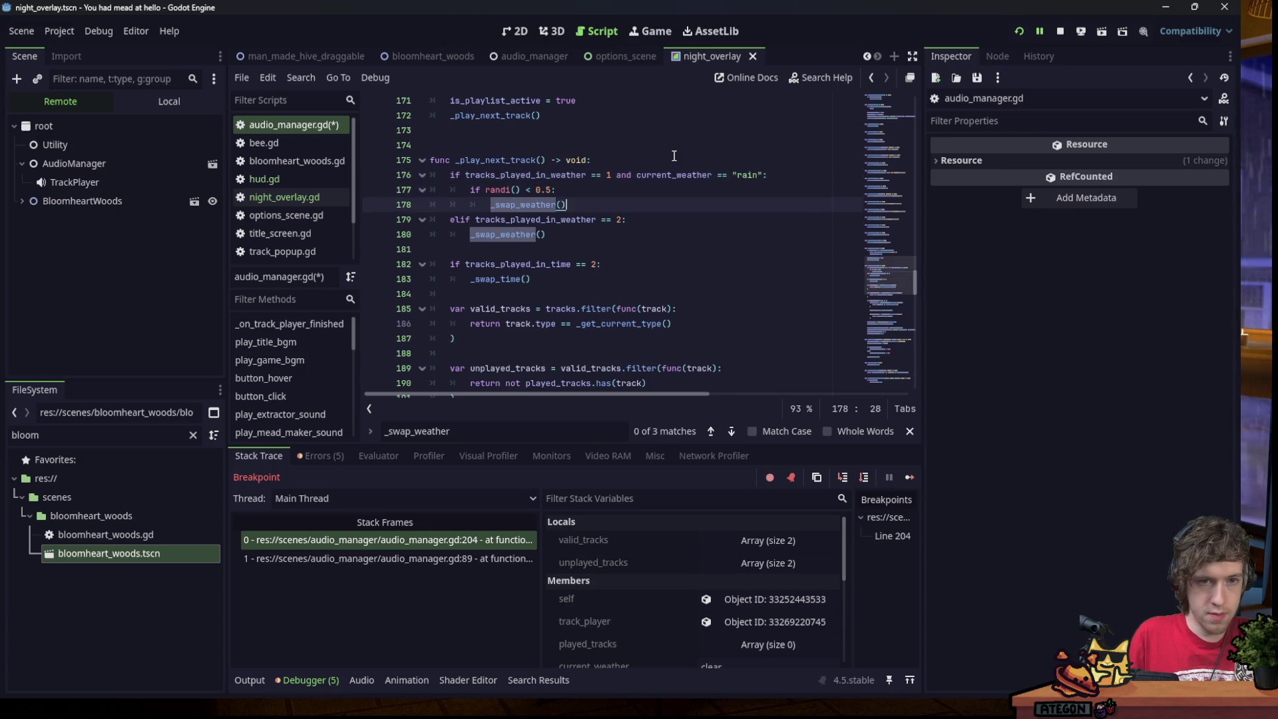
Copy the rain condition onto the end of line 179.
left_click_drag(611, 175, 765, 174)
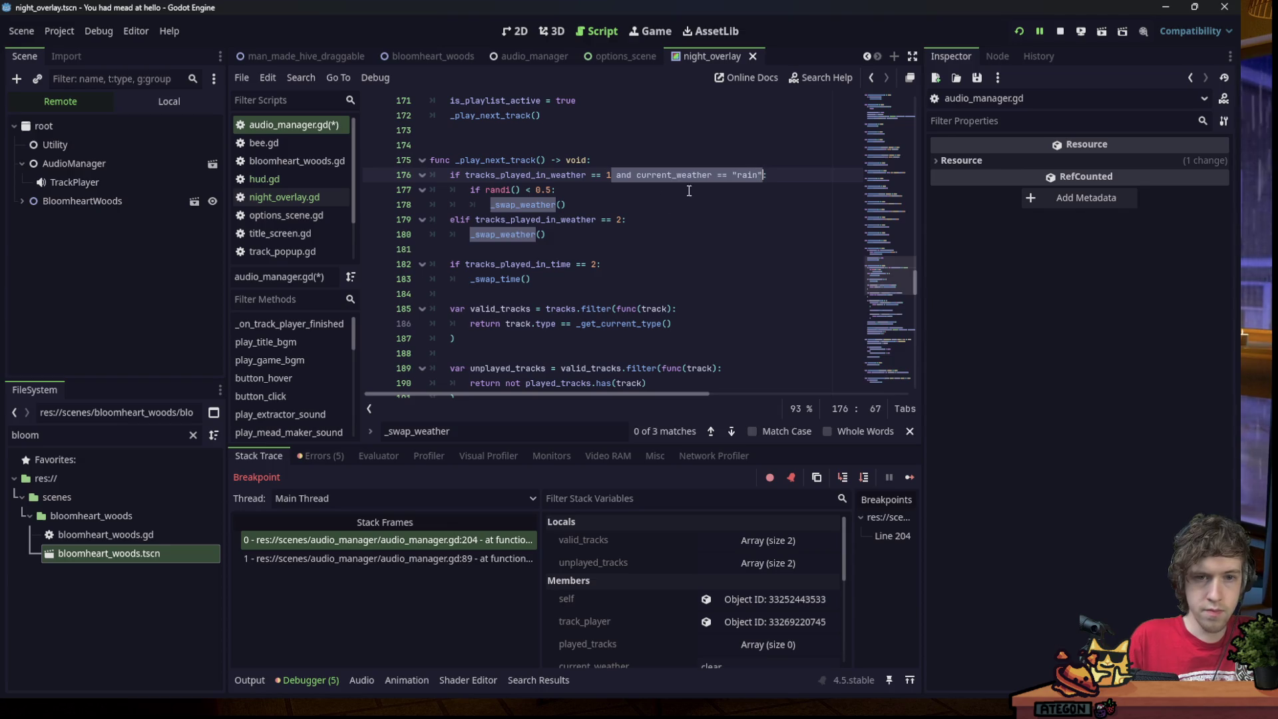
key("ctrl+c")
left_click(619, 218)
key("ctrl+v")
left_click(565, 237)
key("Return")
Add an 'else:' line below the elif block, discarding a half-written elif clear line.
key("BackSpace")
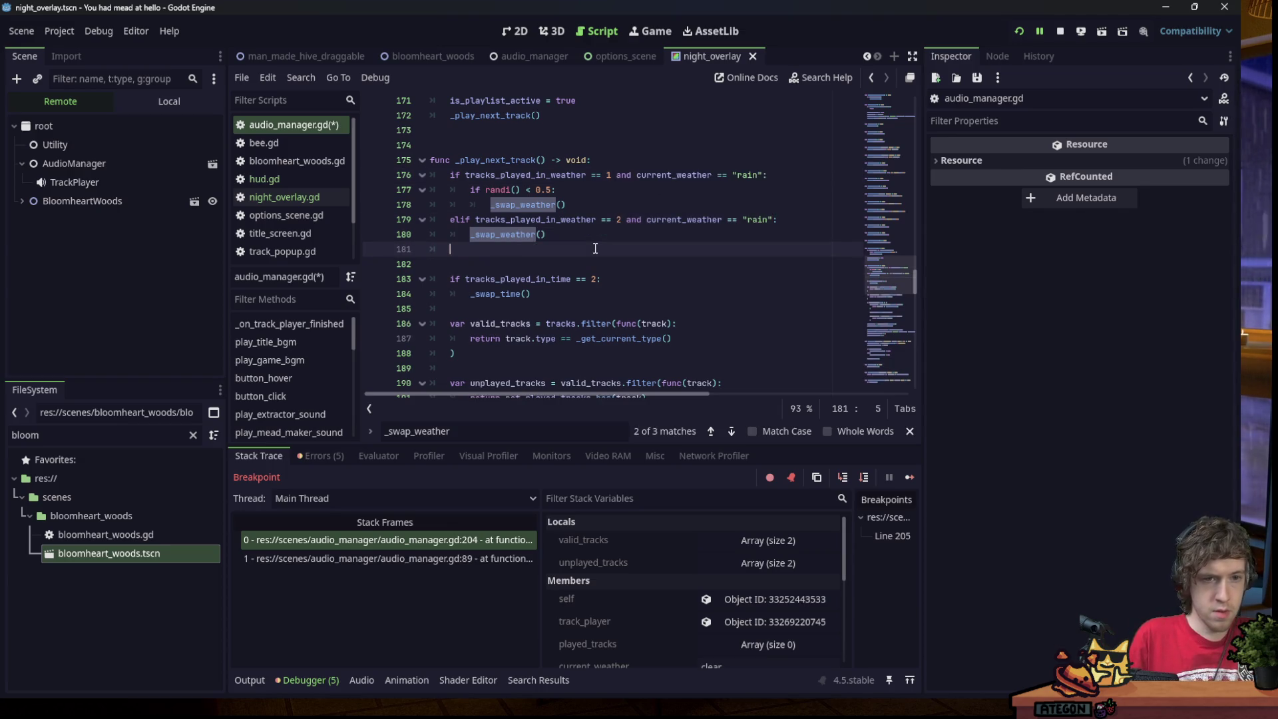
type("elif cur")
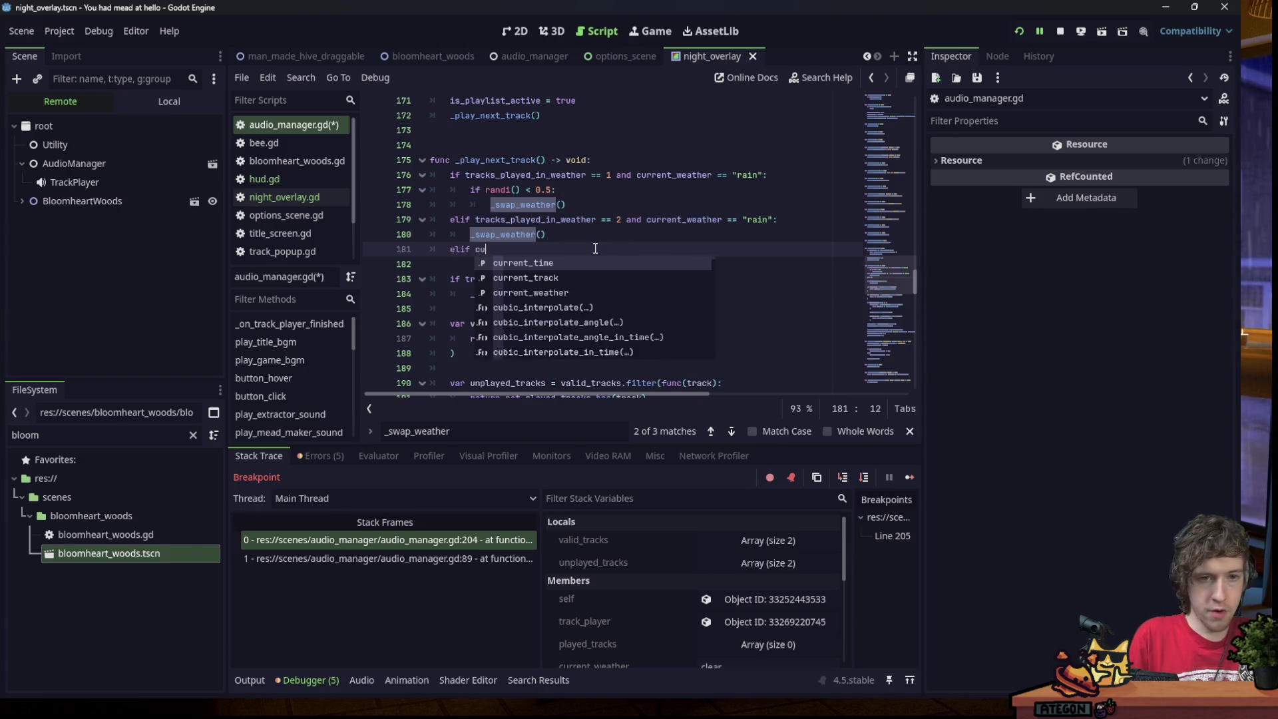
key("Down")
key("Down")
key("Return")
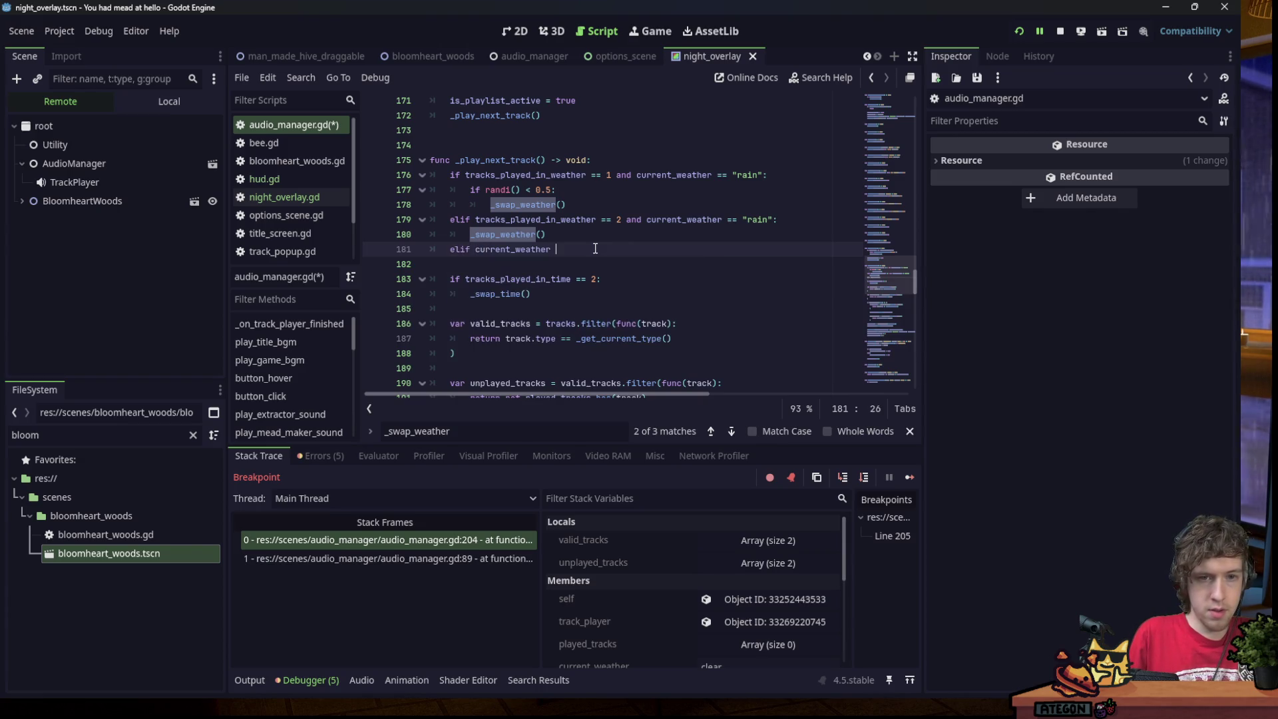
type("== \"c")
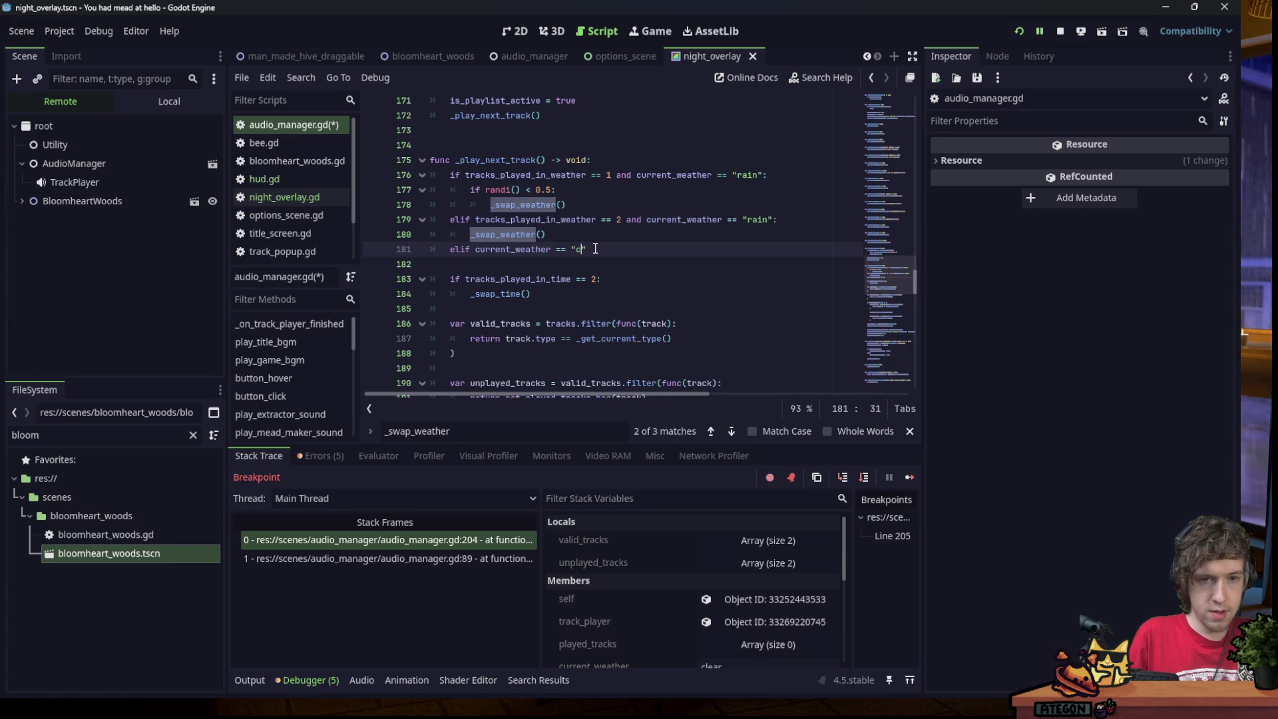
key("BackSpace")
key("BackSpace")
key("BackSpace")
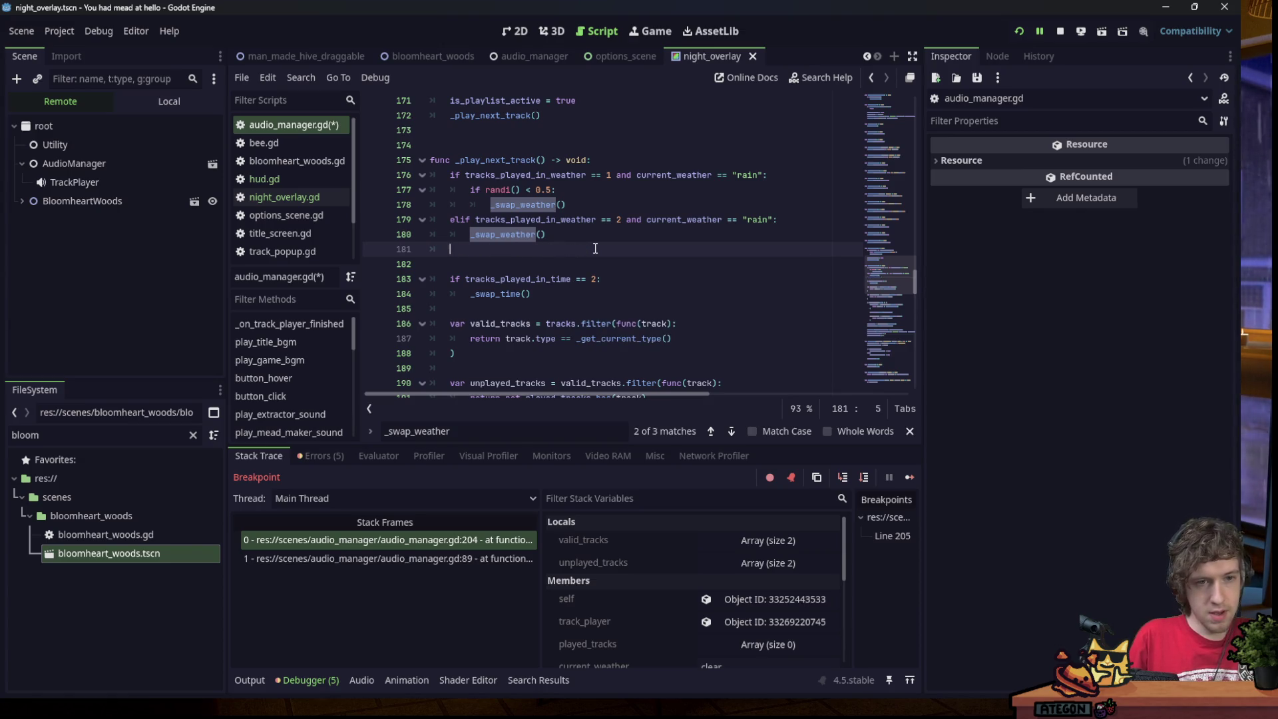
type("else")
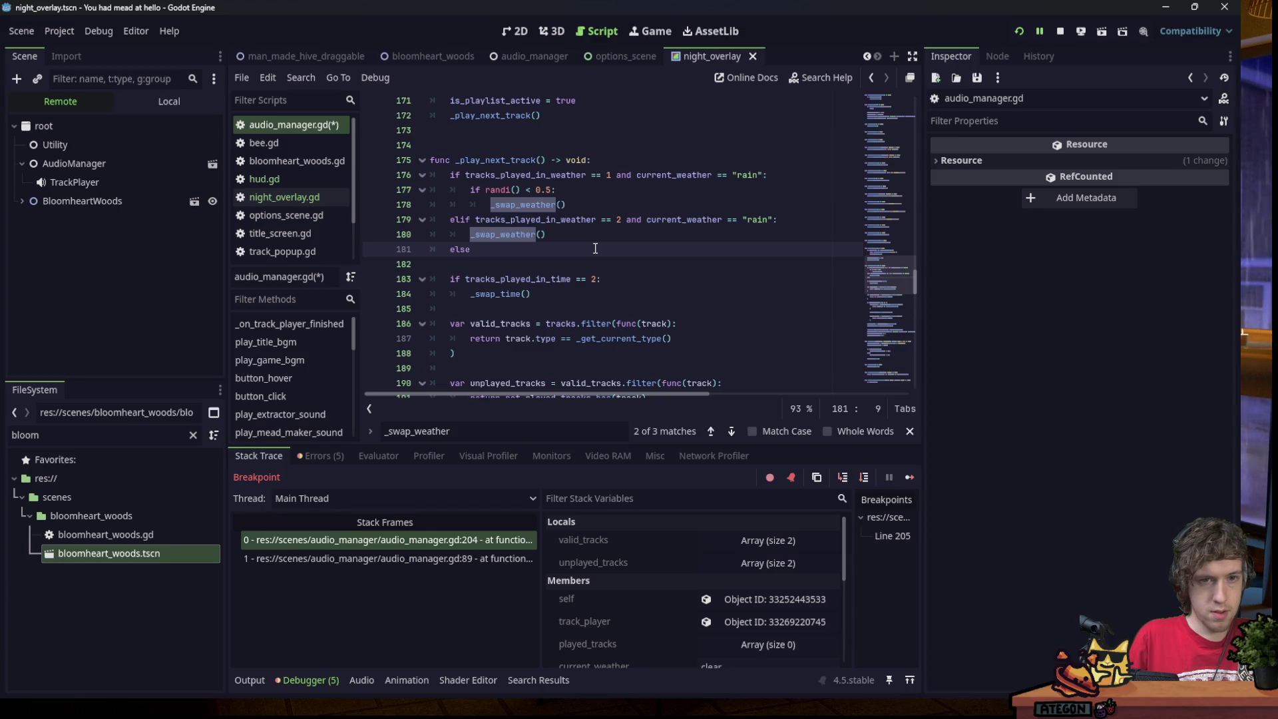
type(":")
key("Return")
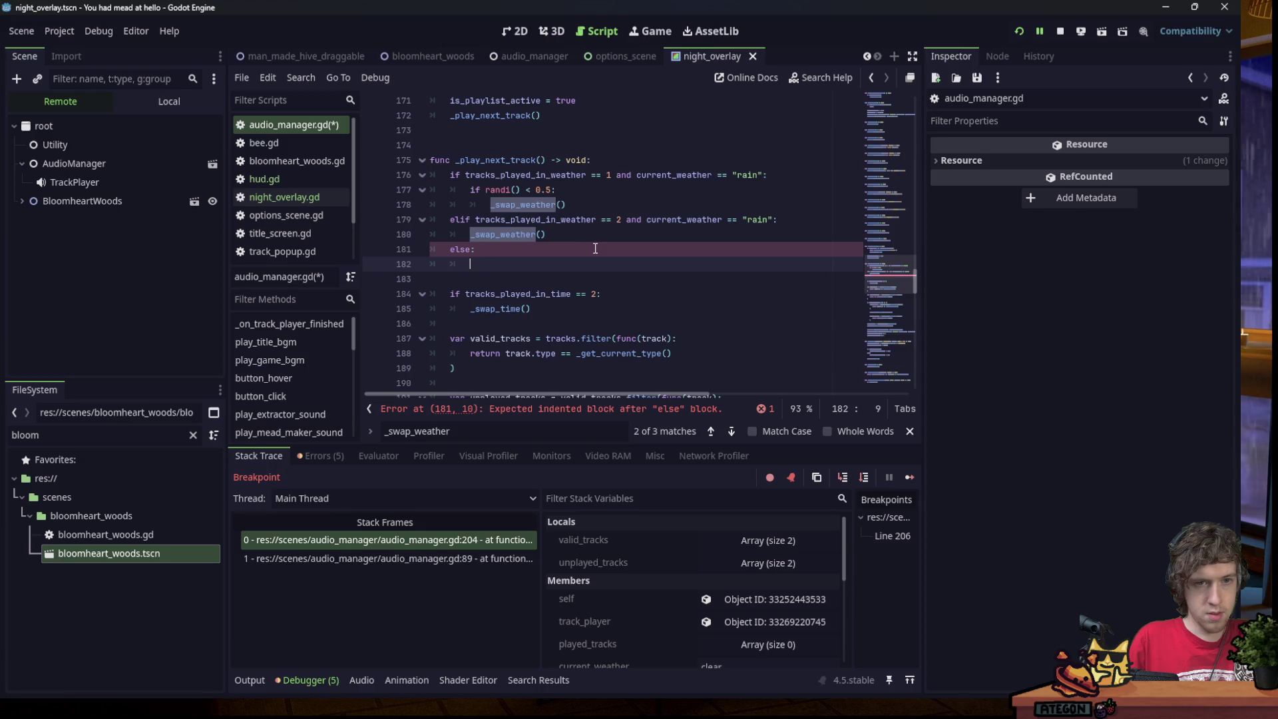
Paste the 'if randi() < 0.5: _swap_weather()' block under else and save.
left_click_drag(567, 205, 470, 193)
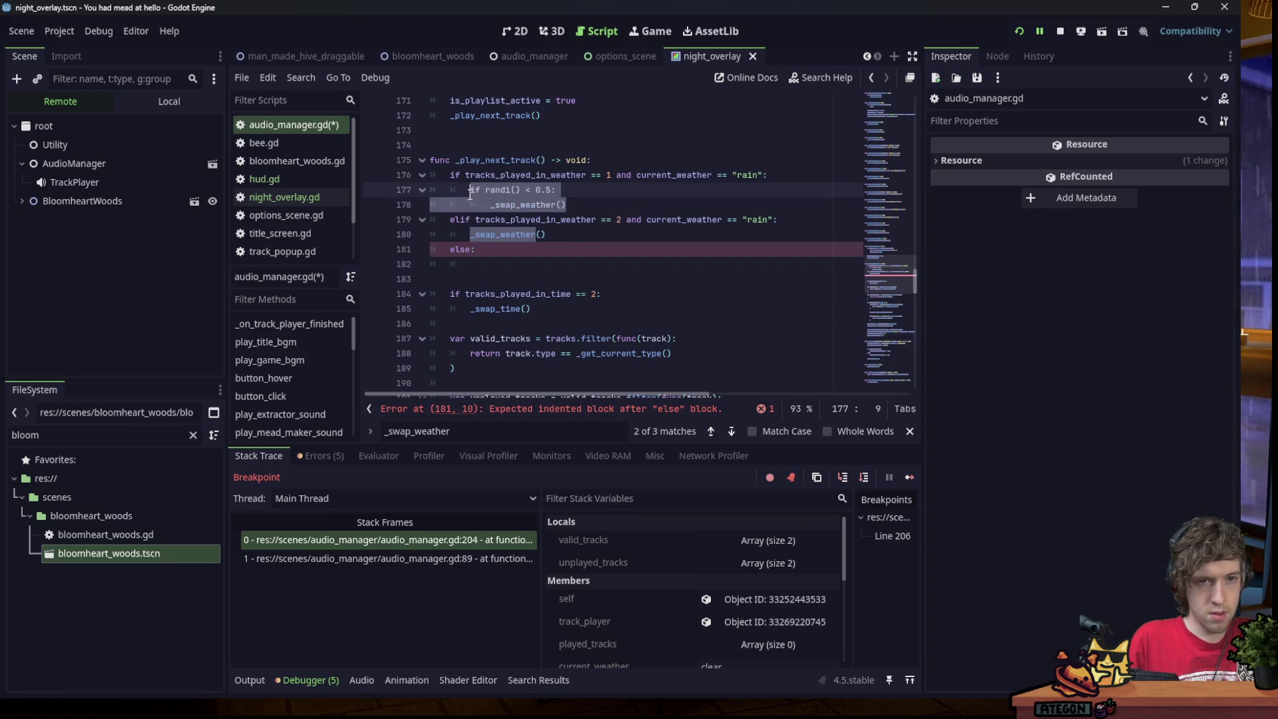
key("ctrl+c")
left_click(485, 257)
key("ctrl+v")
key("ctrl+s")
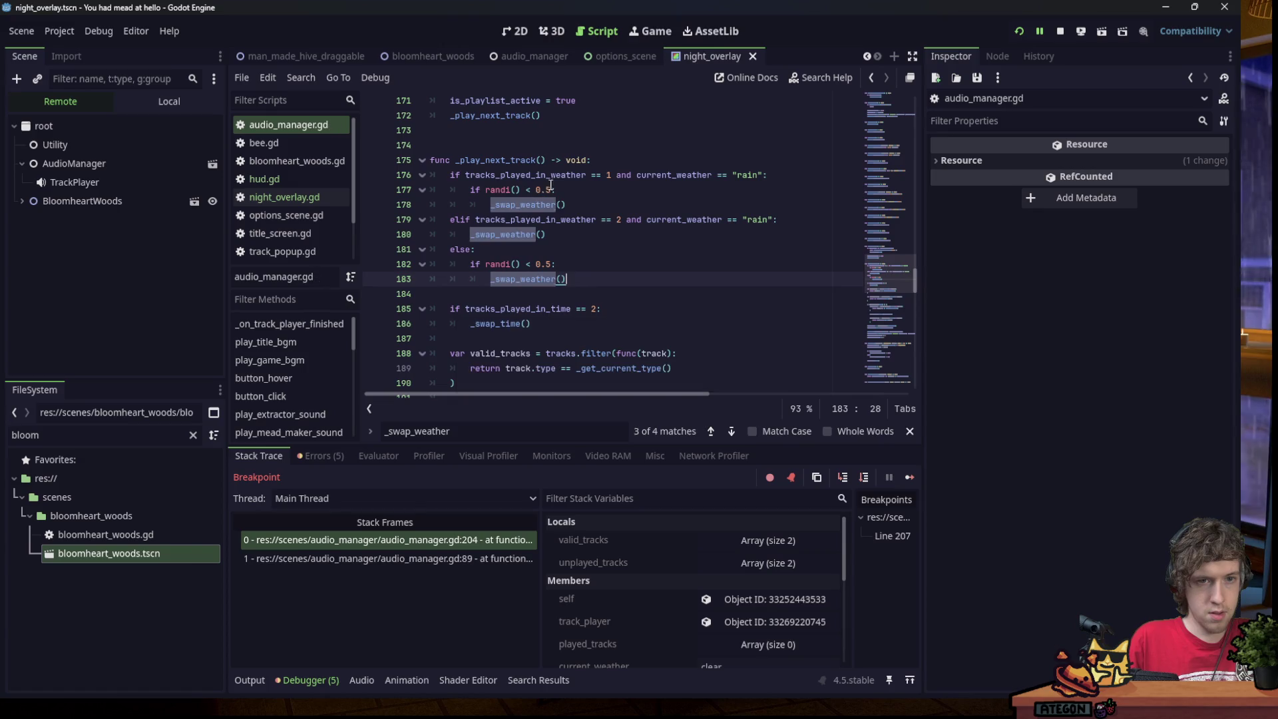
double_click(557, 174)
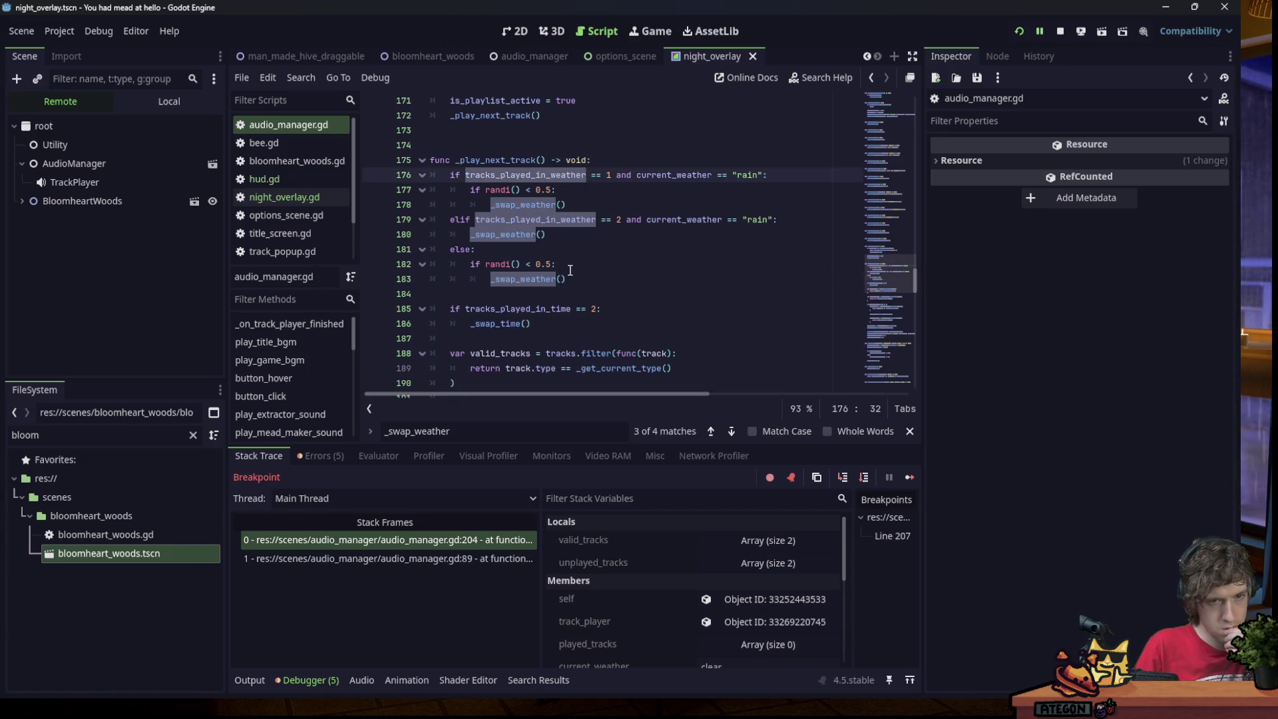
scroll(574, 266, "up", 1)
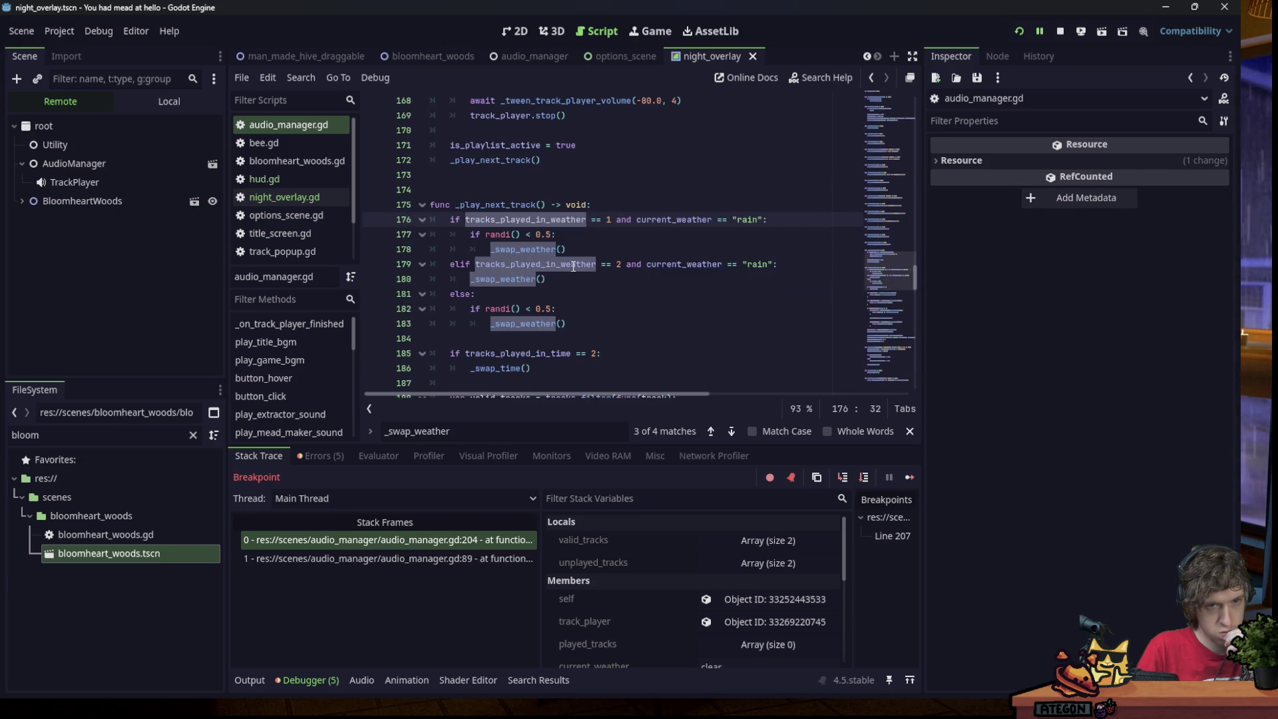
Add 'current_weather == "clear"' after else on line 181 and save the script.
left_click(589, 323)
left_click(506, 295)
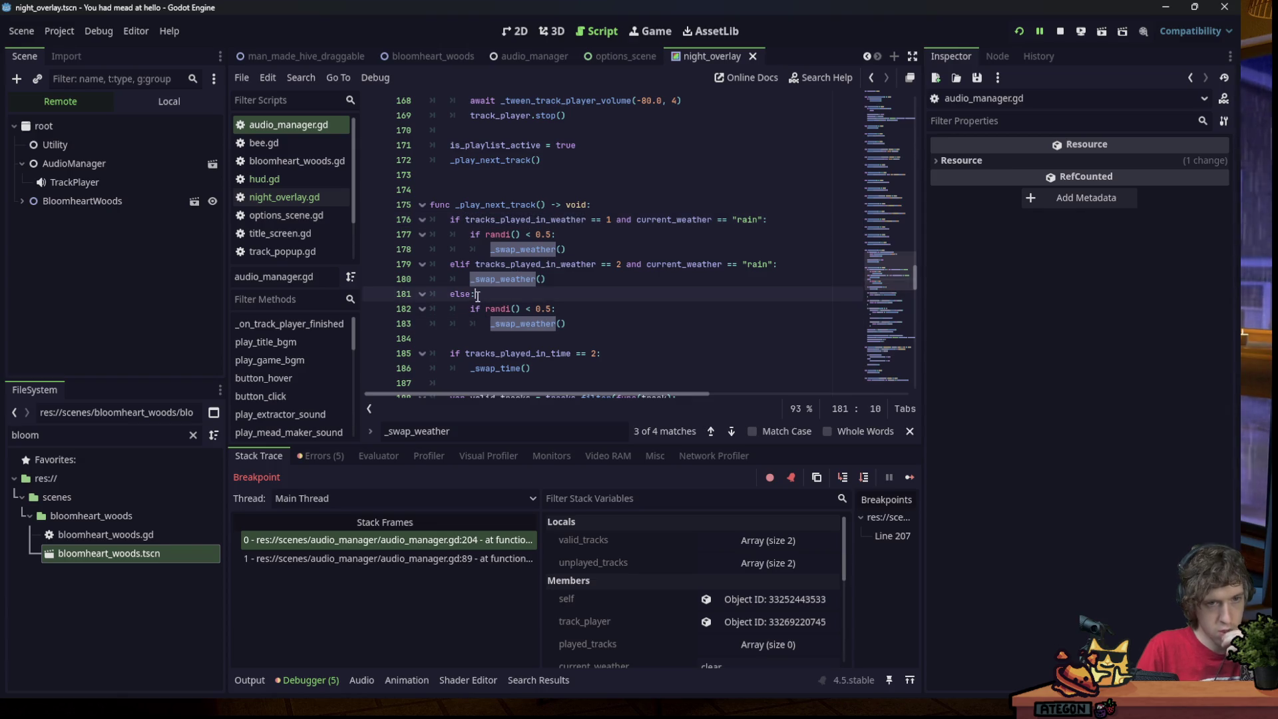
key("Left")
key("ctrl+space")
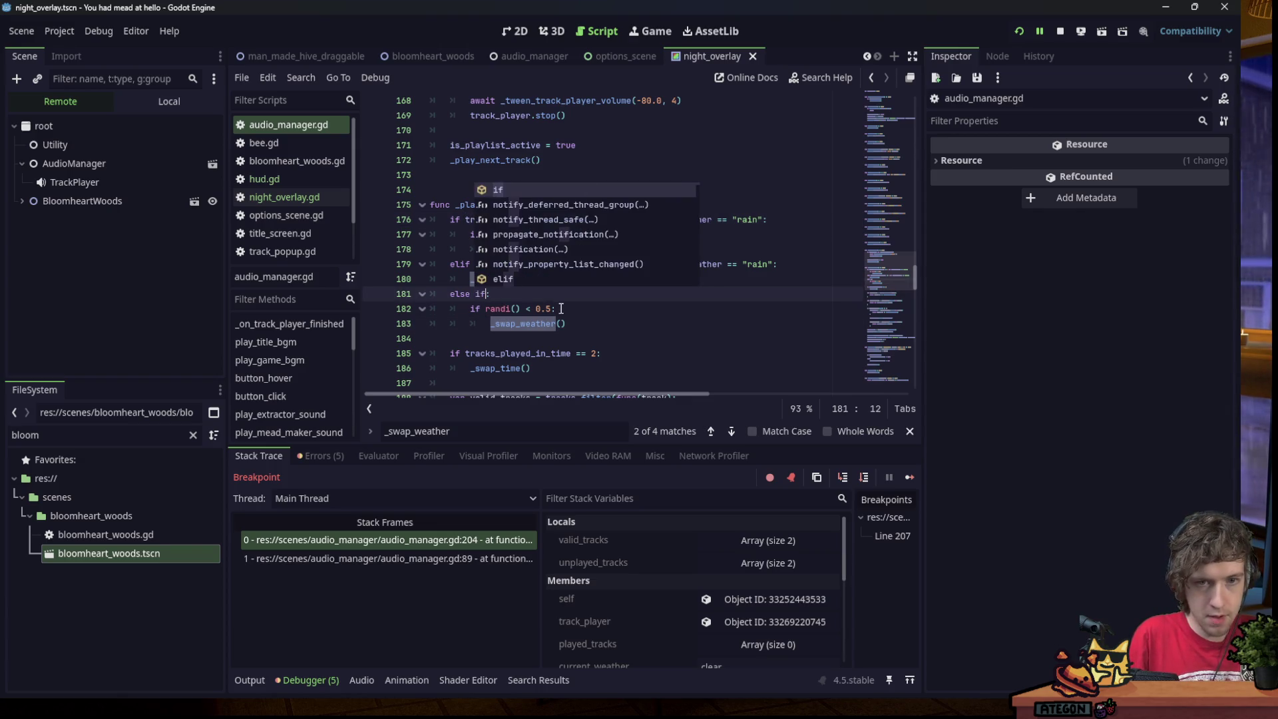
type("current_weather == ")
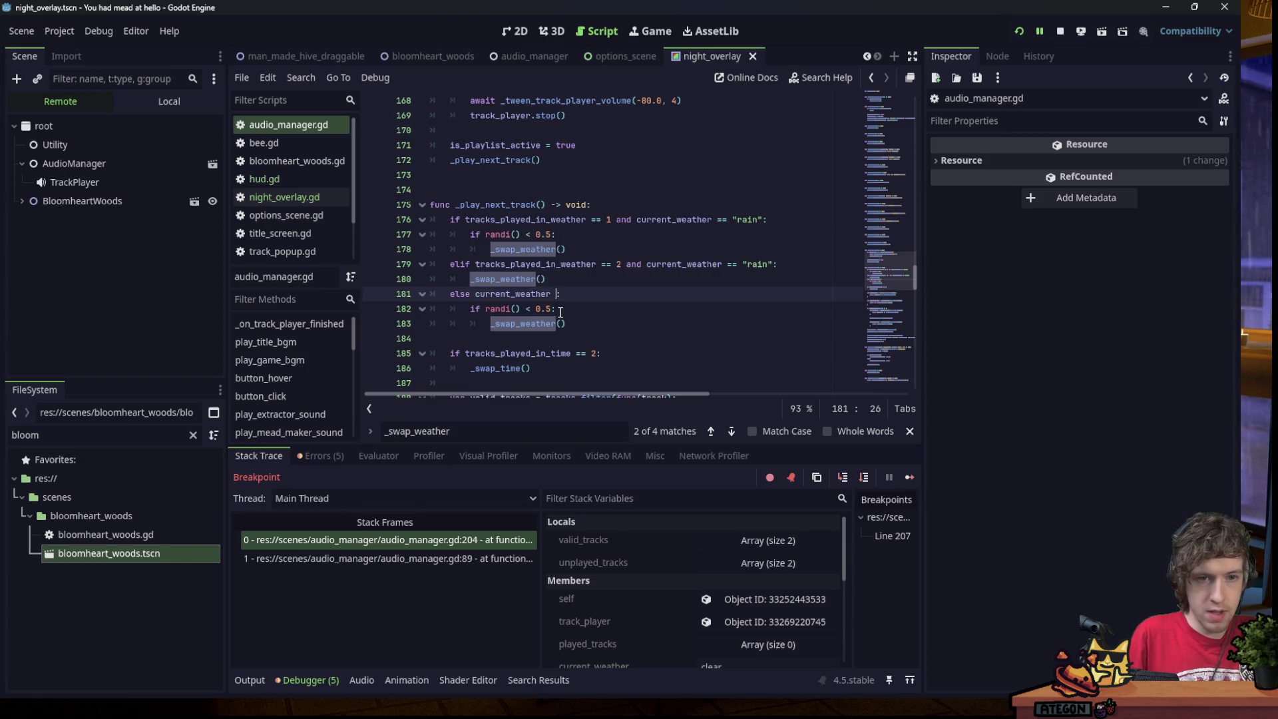
type("0")
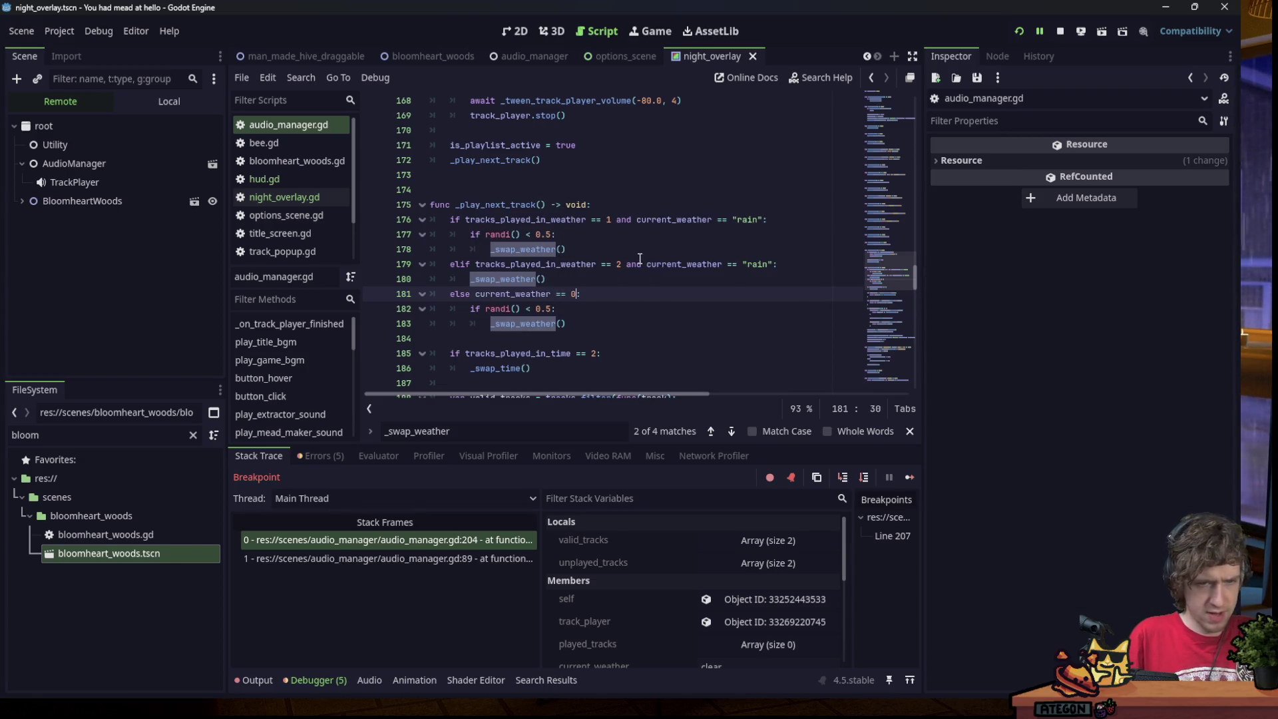
key("BackSpace")
type("\"clear")
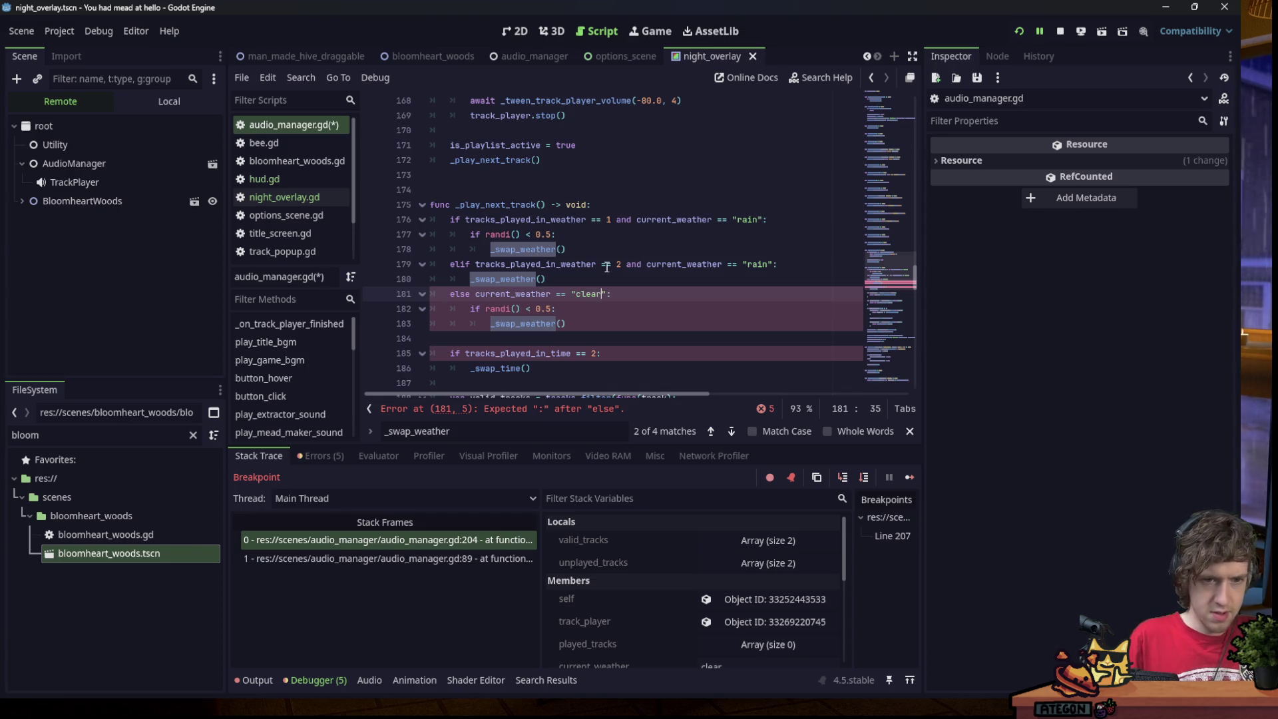
left_click(546, 309)
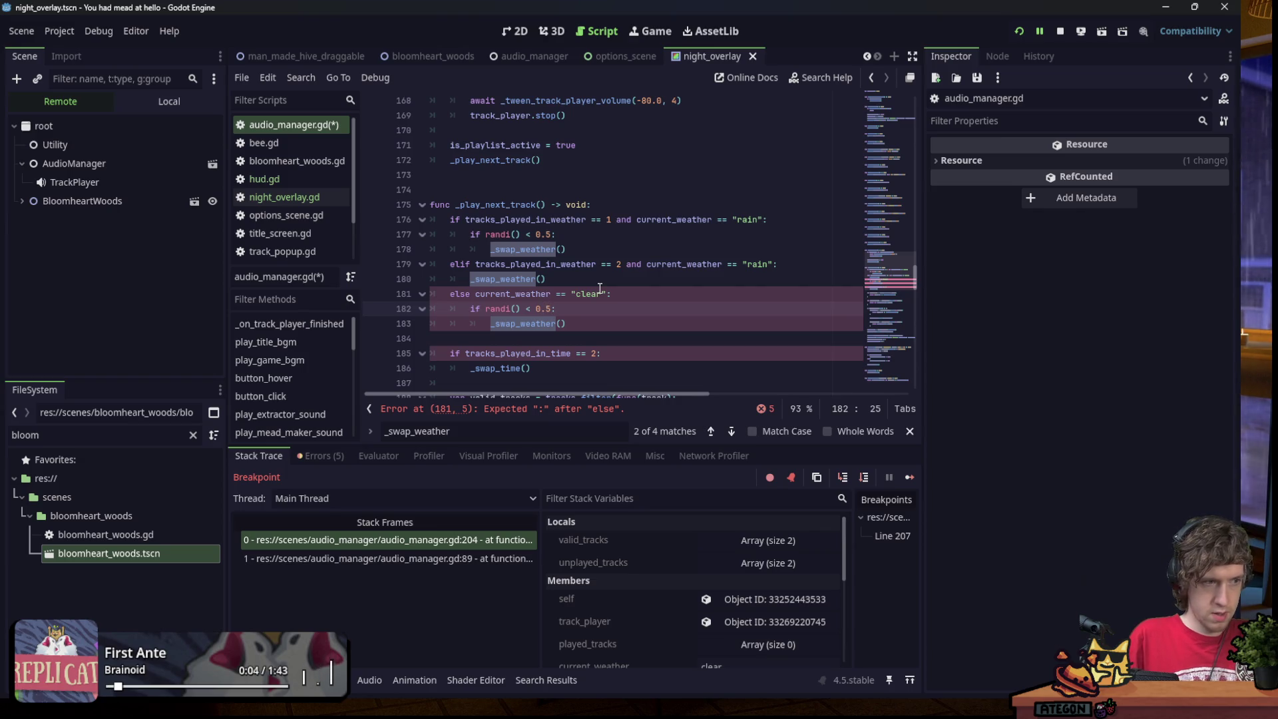
type("1")
key("ctrl+s")
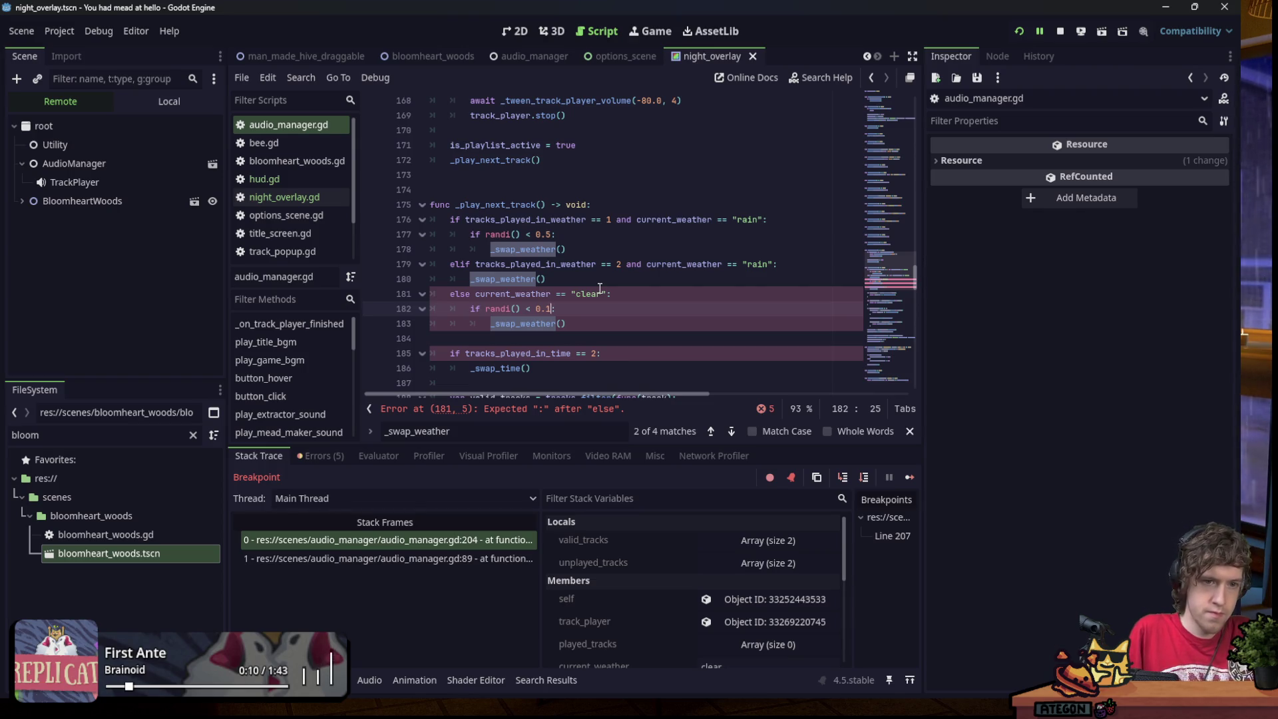
Delete the 'current_weather == "clear"' condition from line 181, leaving a bare 'else:'.
left_click(606, 294)
scroll(644, 278, "down", 1)
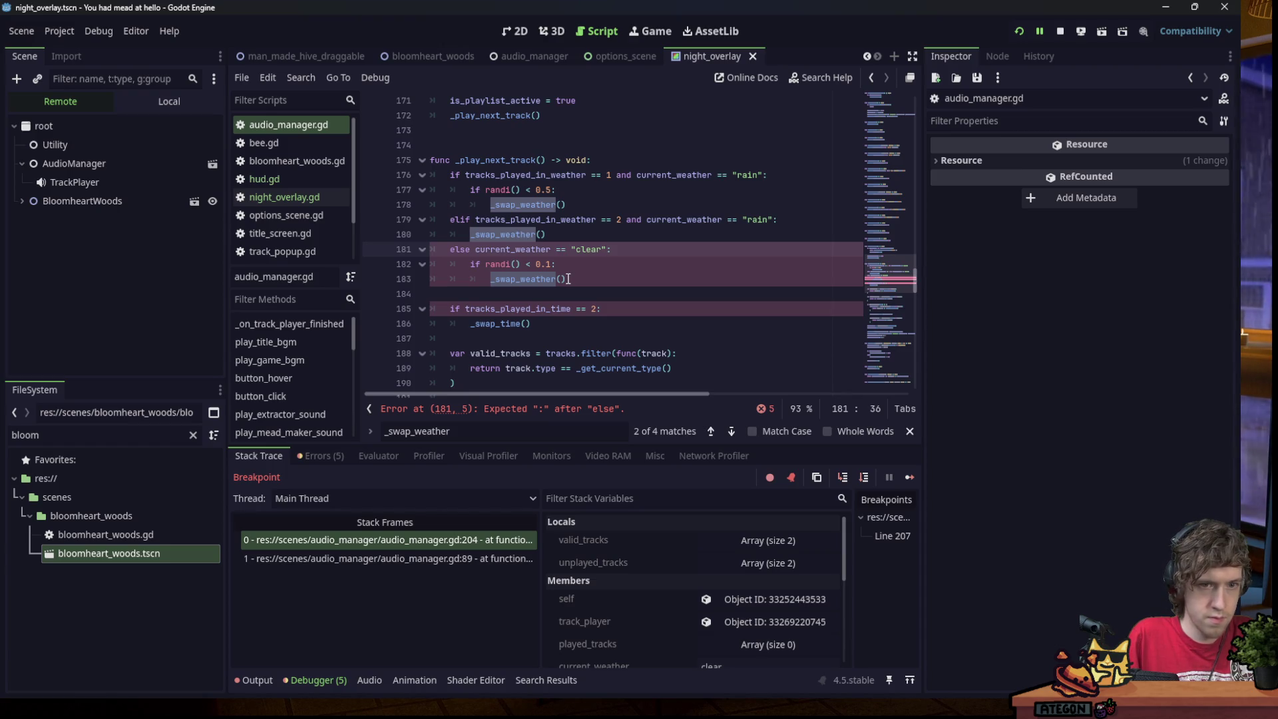
left_click(583, 269)
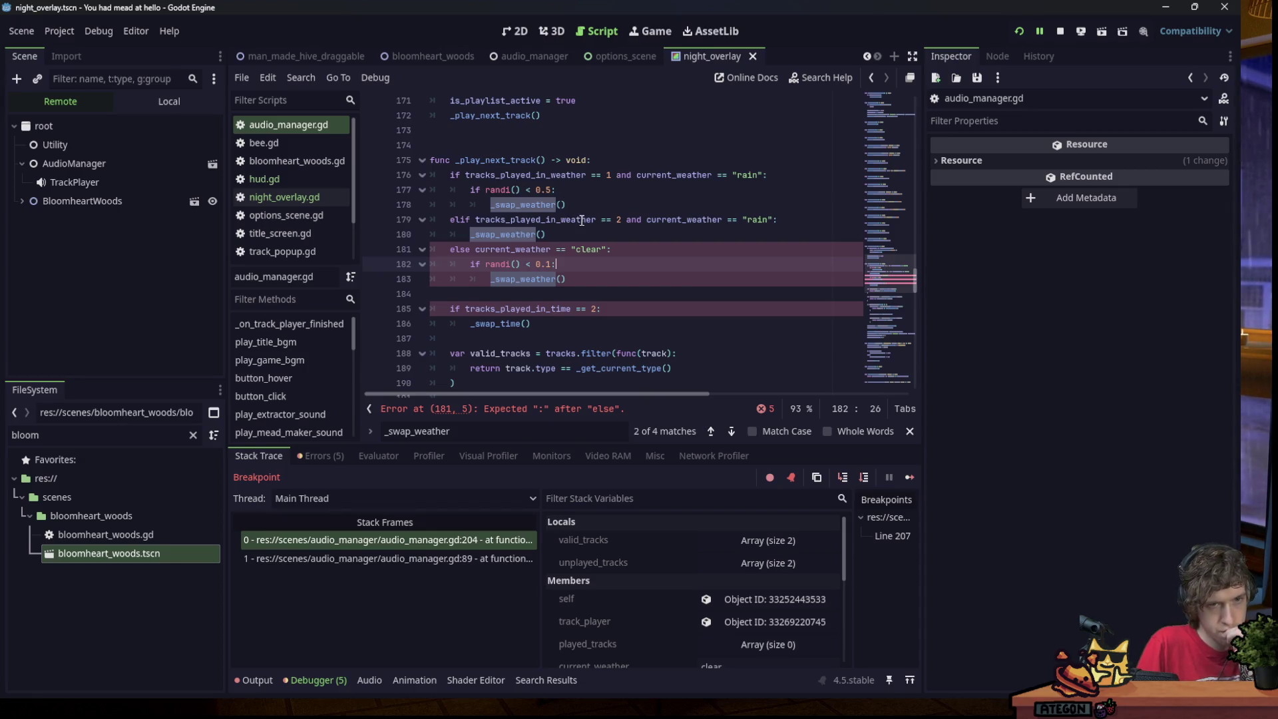
left_click(536, 161)
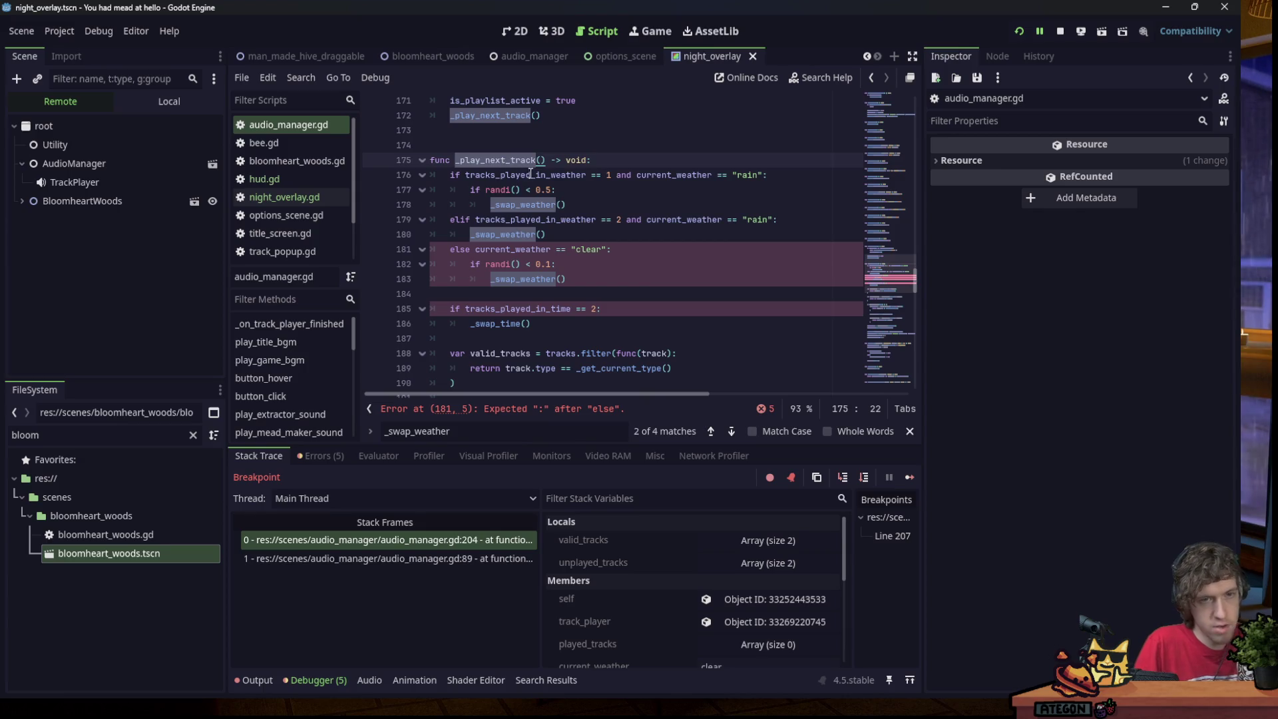
left_click(480, 259)
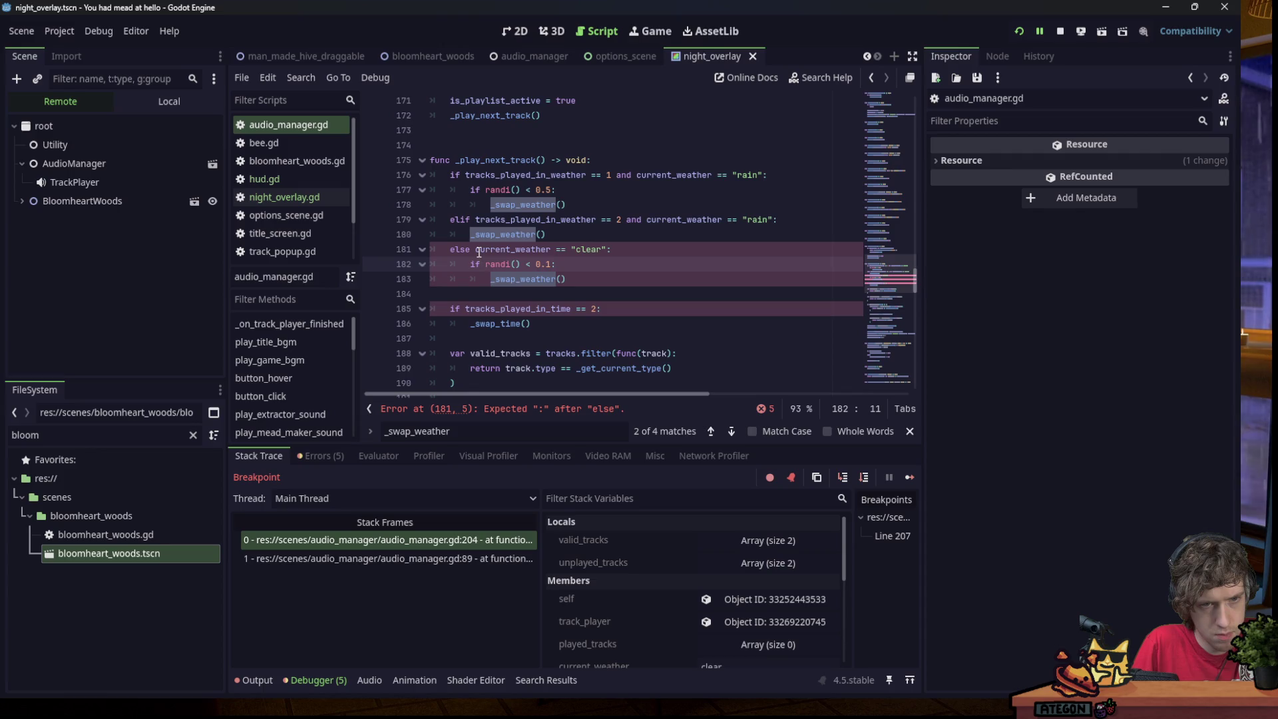
left_click(638, 243)
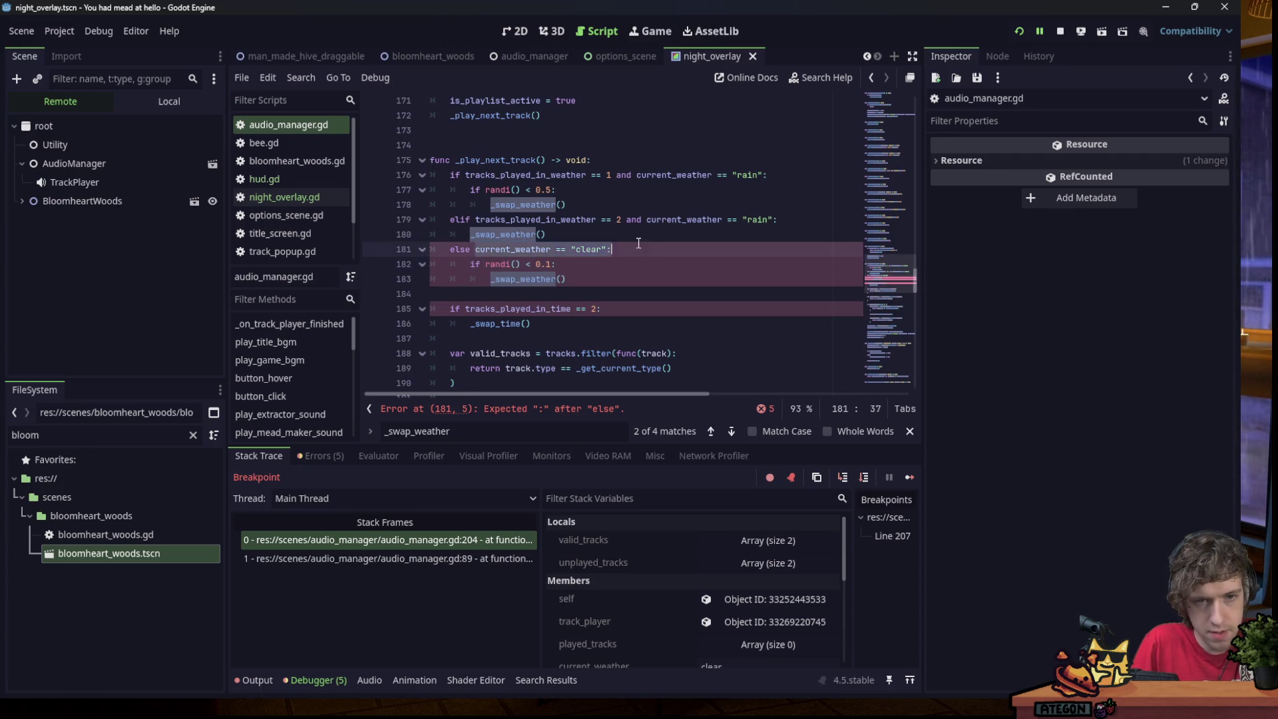
left_click_drag(607, 249, 474, 249)
key("BackSpace")
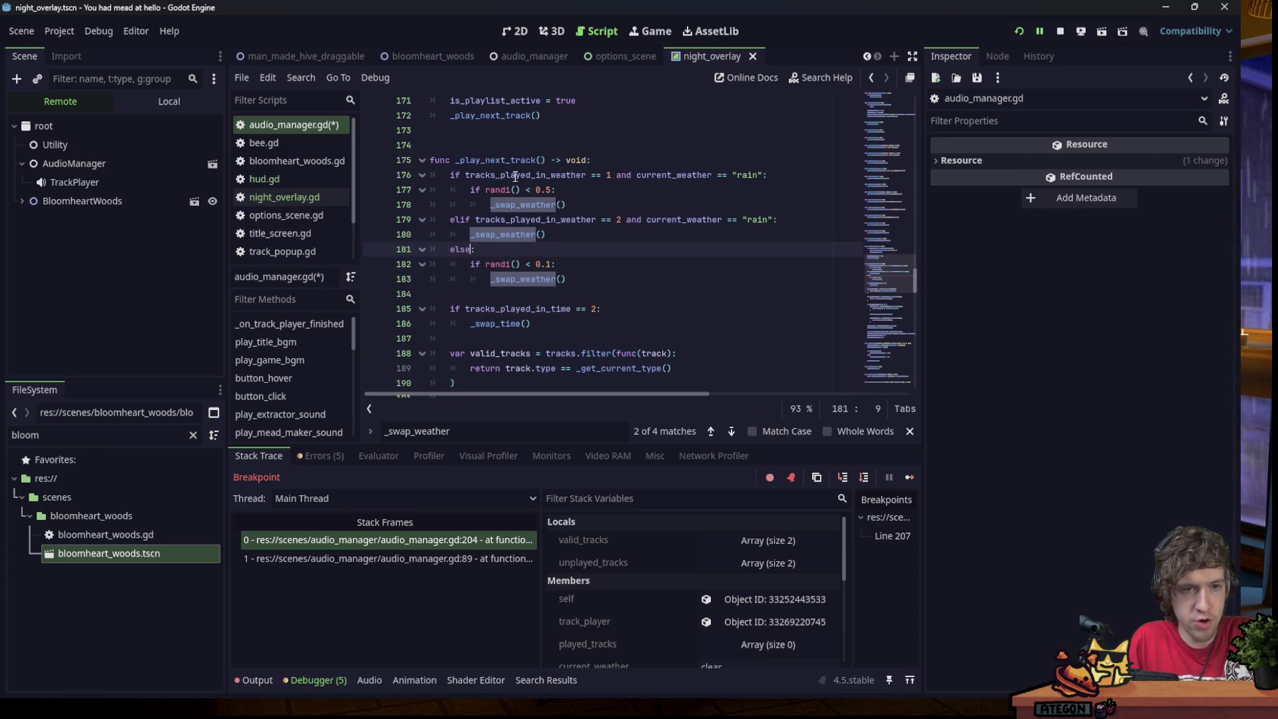
Search the script for _play_next_track to find where it is called.
double_click(526, 163)
key("ctrl+f")
scroll(530, 169, "up", 3)
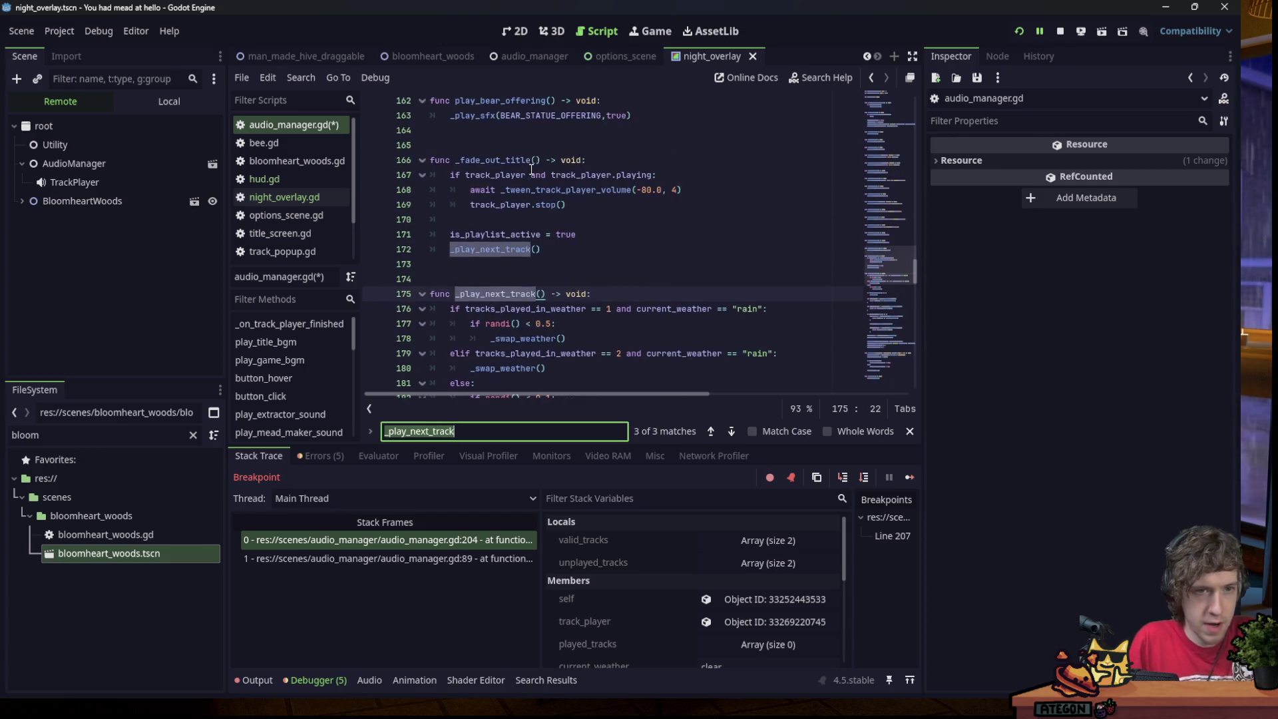
double_click(508, 251)
scroll(549, 241, "down", 2)
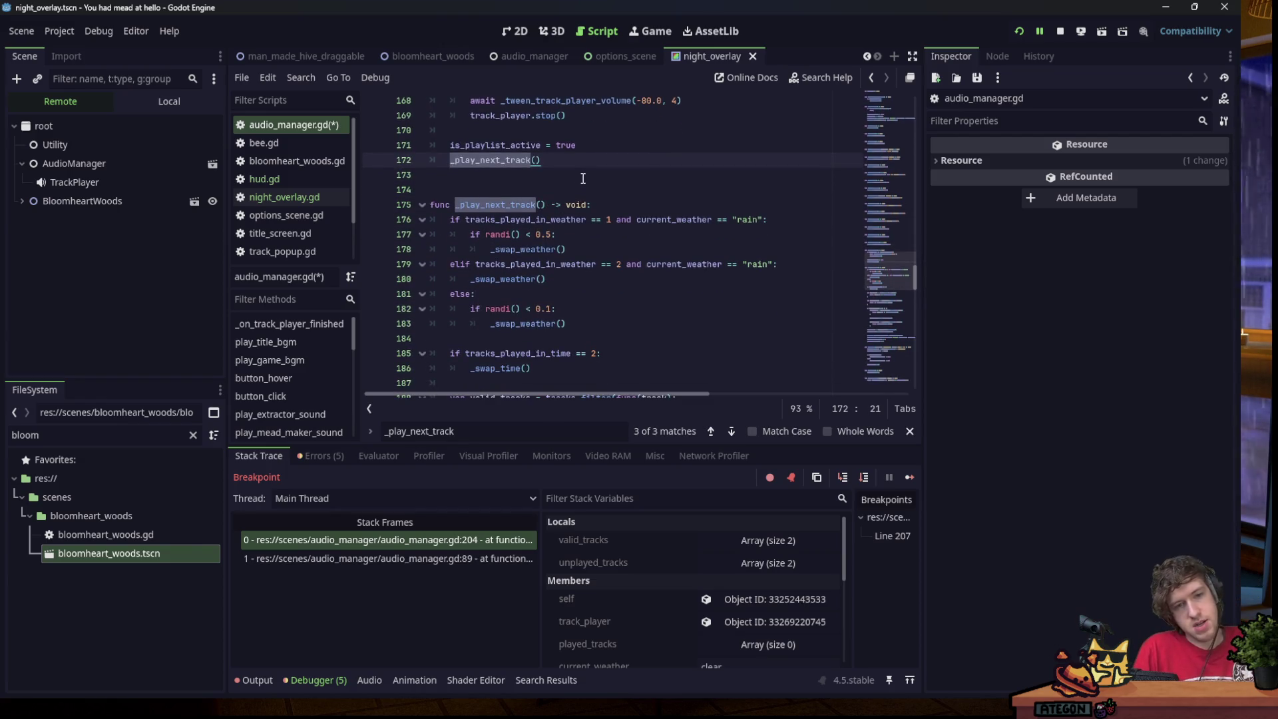
scroll(582, 181, "down", 1)
mouse_move(583, 179)
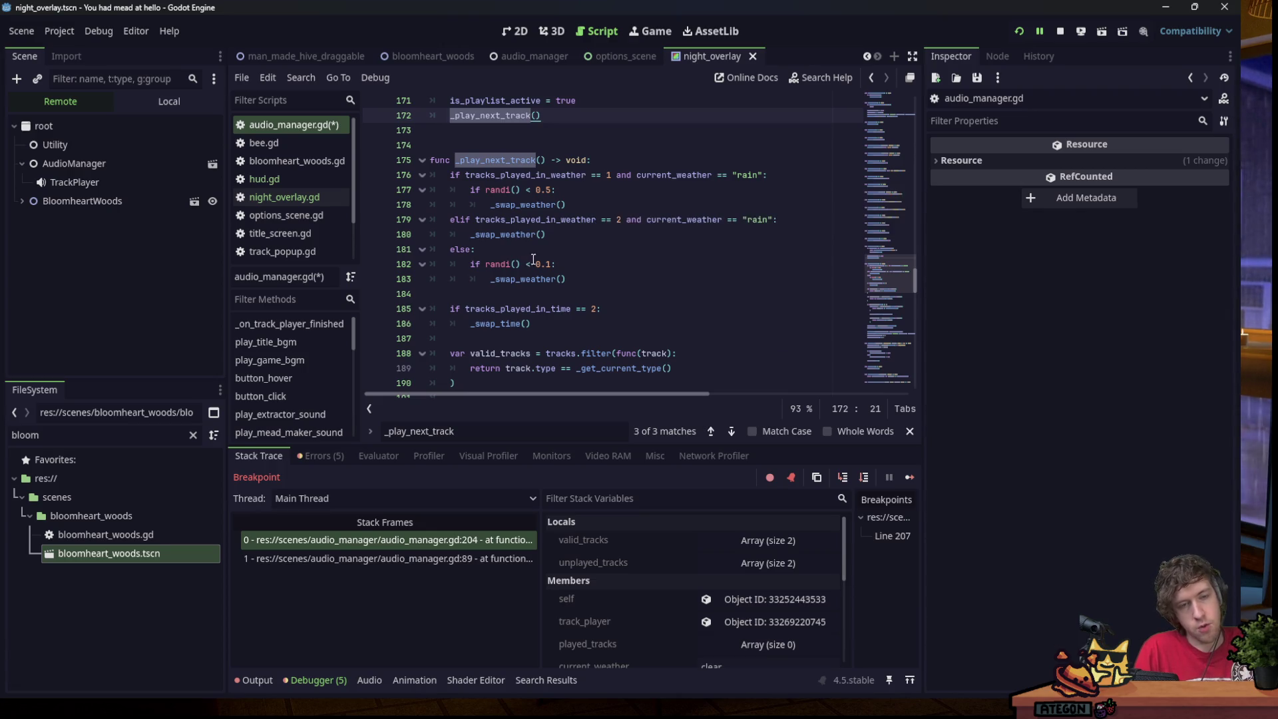
Rewrite line 181 as 'elif current_weather == "clear" and not first_track:'.
left_click(565, 255)
key("ctrl+v")
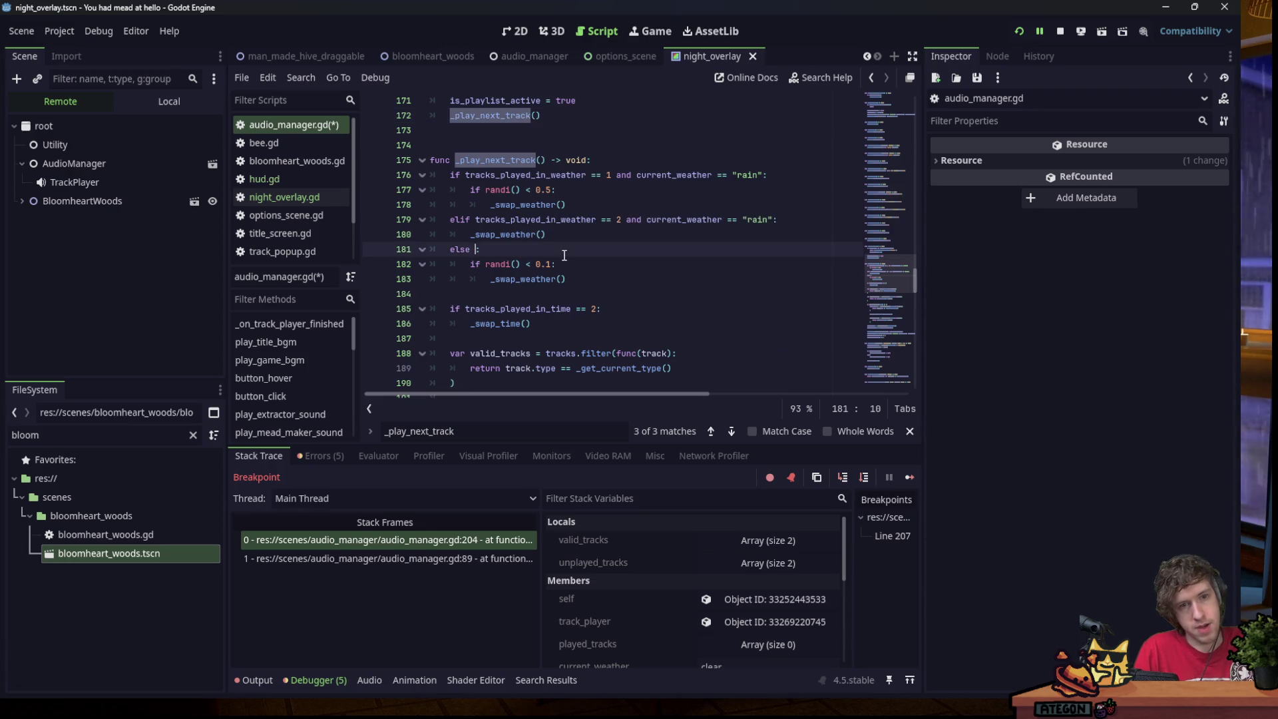
left_click(474, 254)
key("BackSpace")
key("BackSpace")
type("if")
key("Escape")
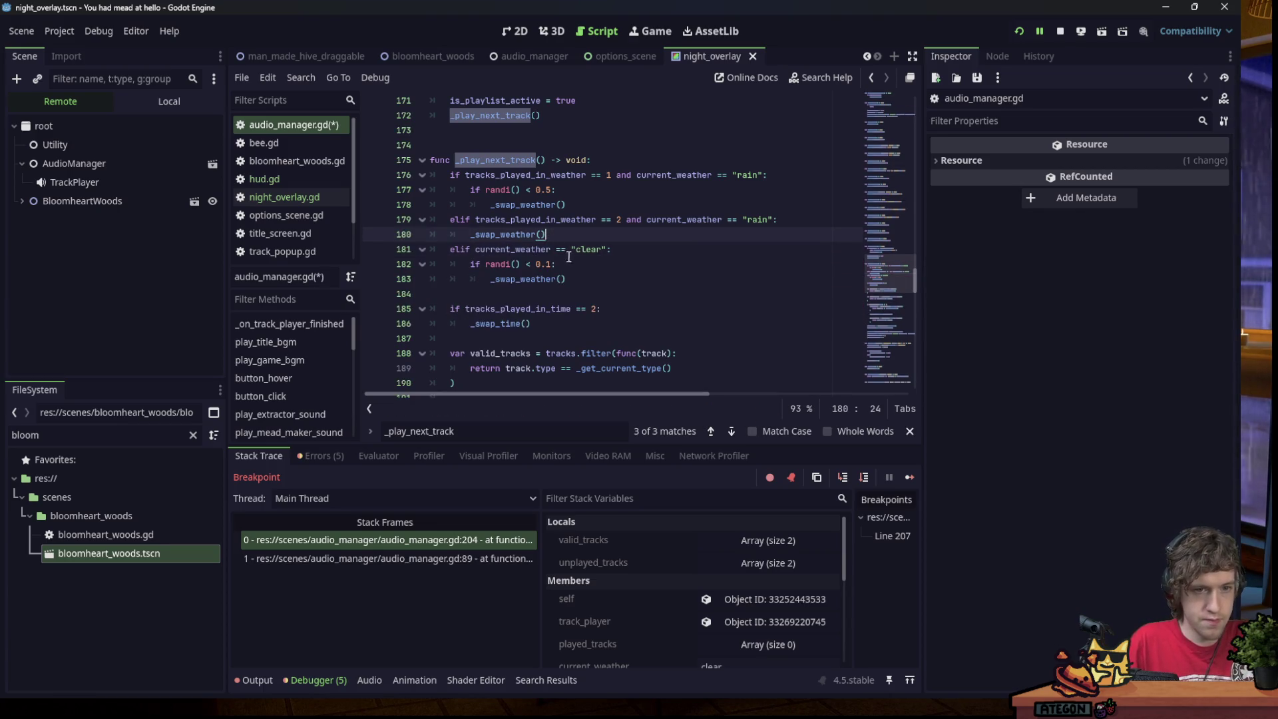
left_click(609, 250)
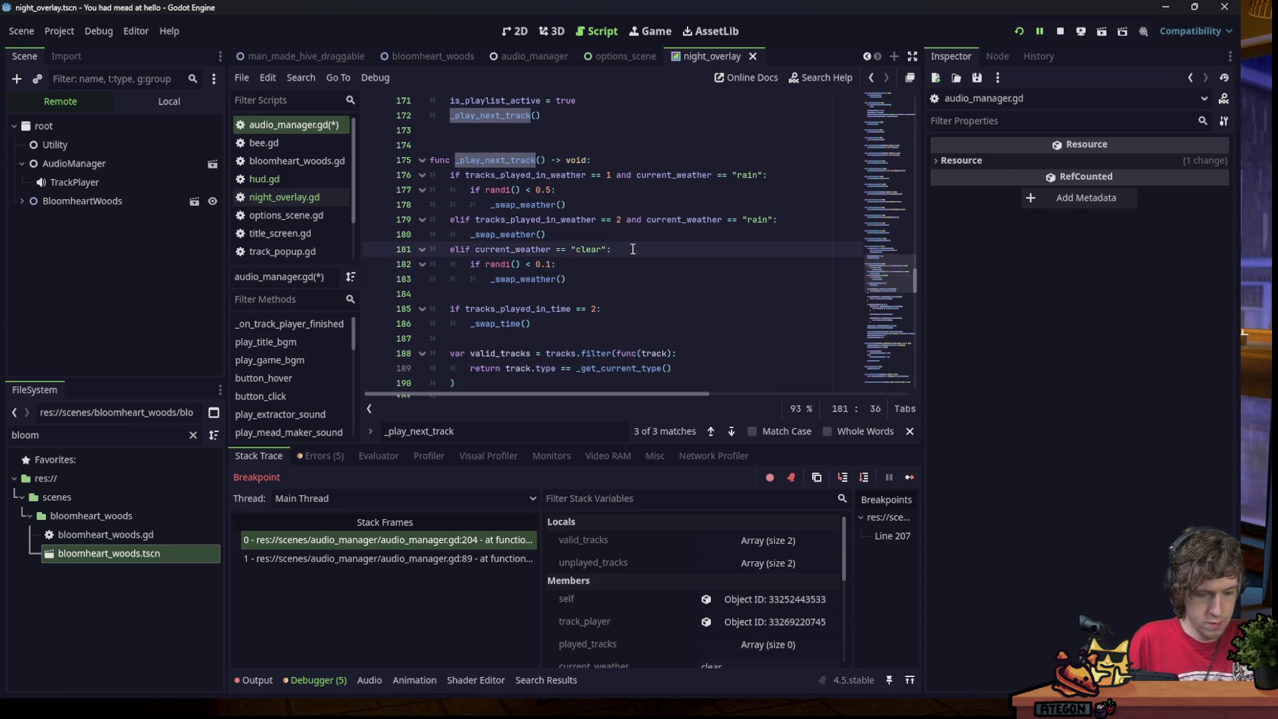
type("and not ")
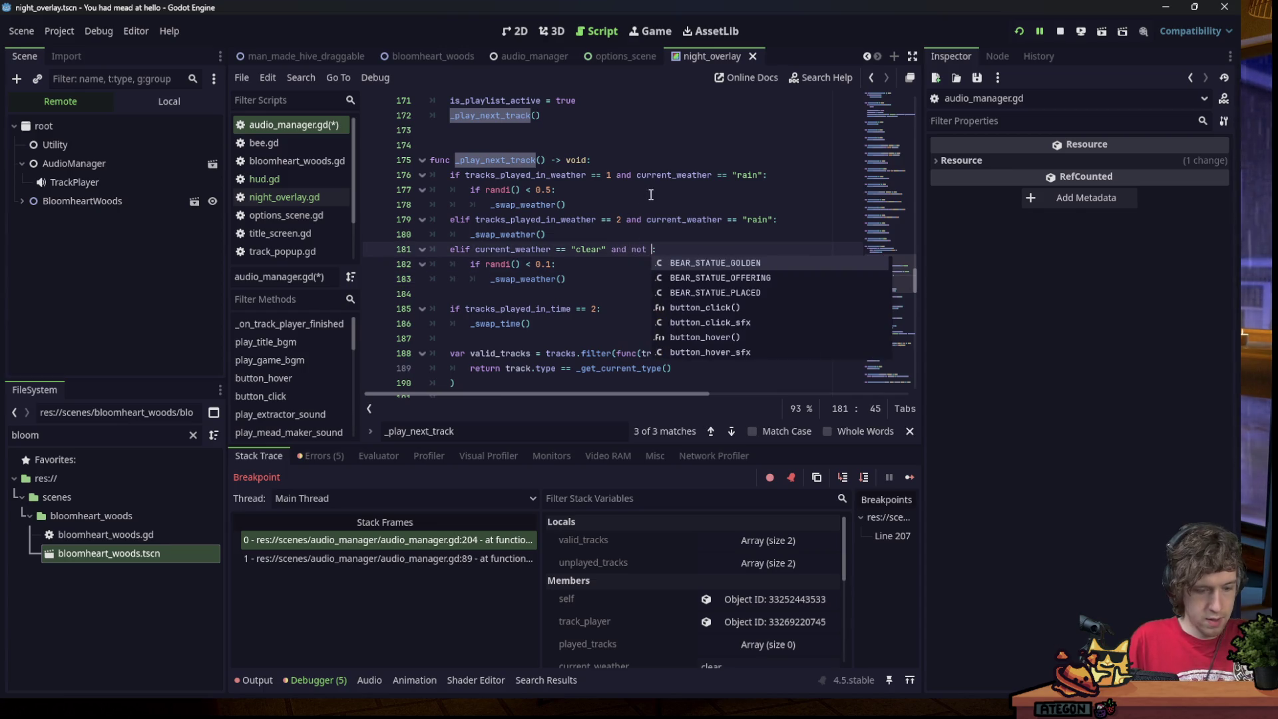
type("first_")
type("track")
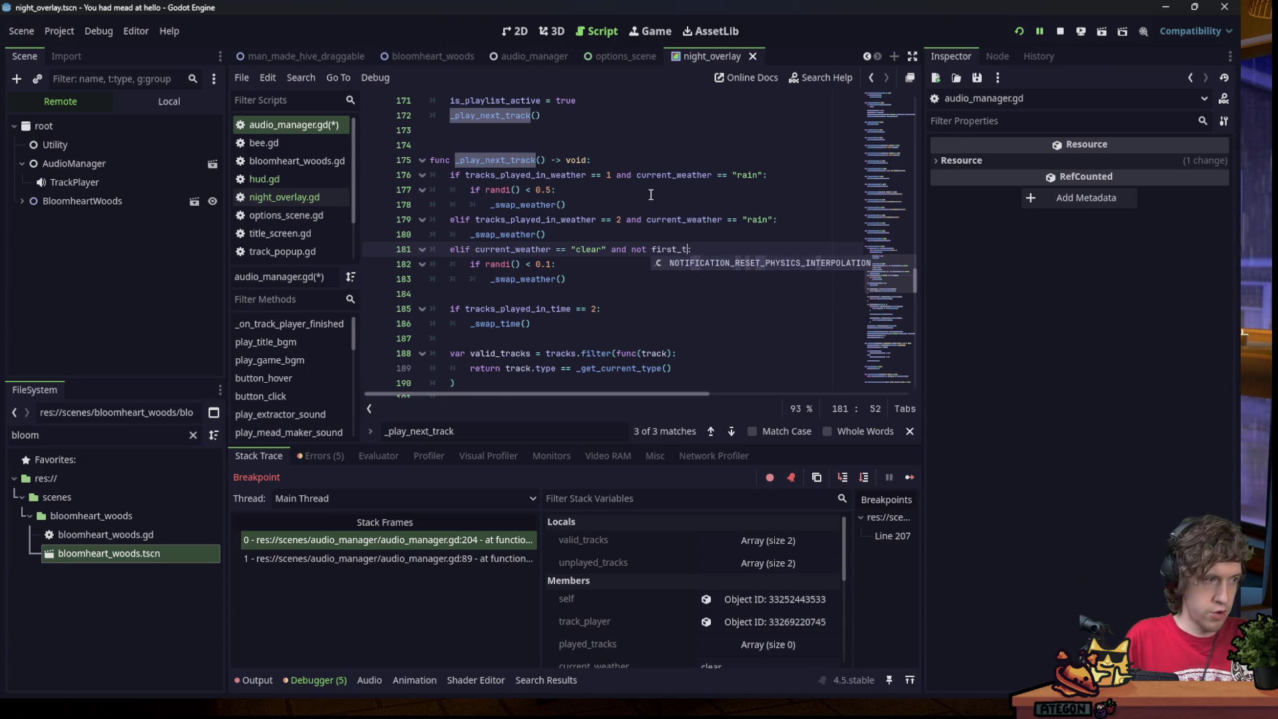
mouse_move(900, 277)
left_mouse_down()
mouse_move(878, 123)
mouse_move(878, 220)
mouse_move(877, 183)
left_mouse_up()
Declare 'var first_track: bool = true' below is_playlist_active and save the script.
left_click(607, 336)
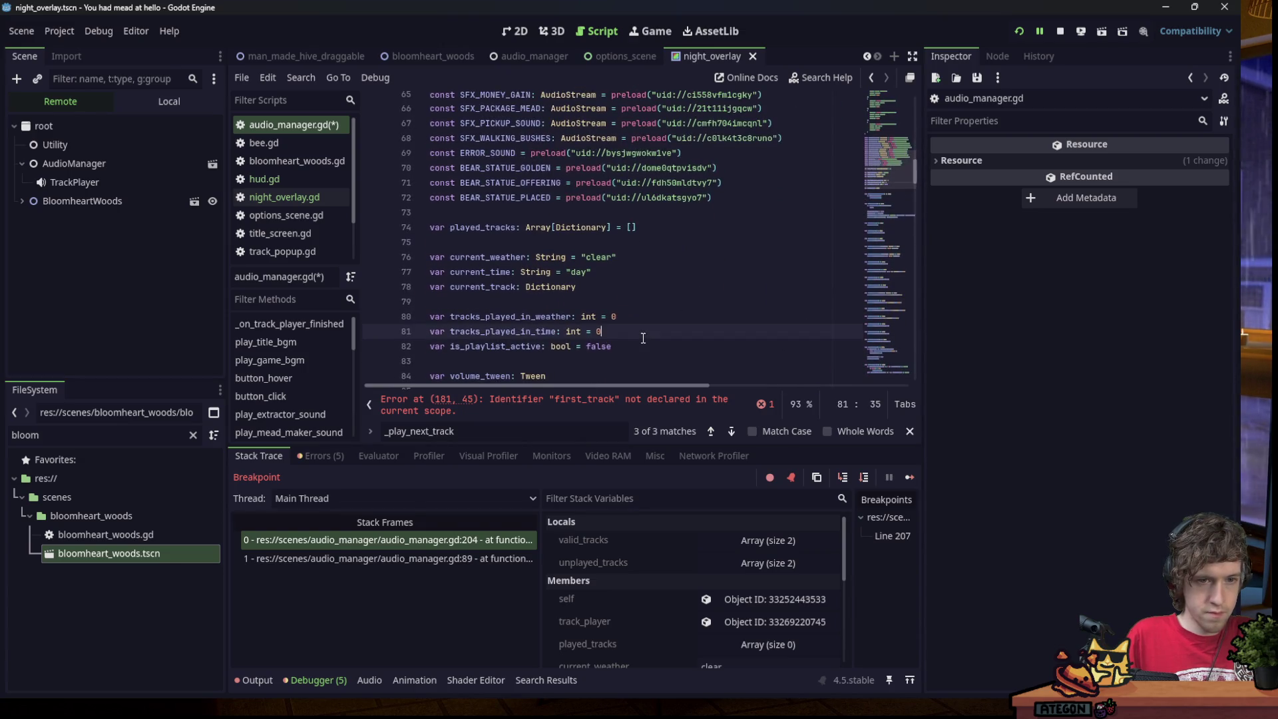
scroll(626, 300, "down", 2)
left_click(634, 257)
key("Return")
type("va")
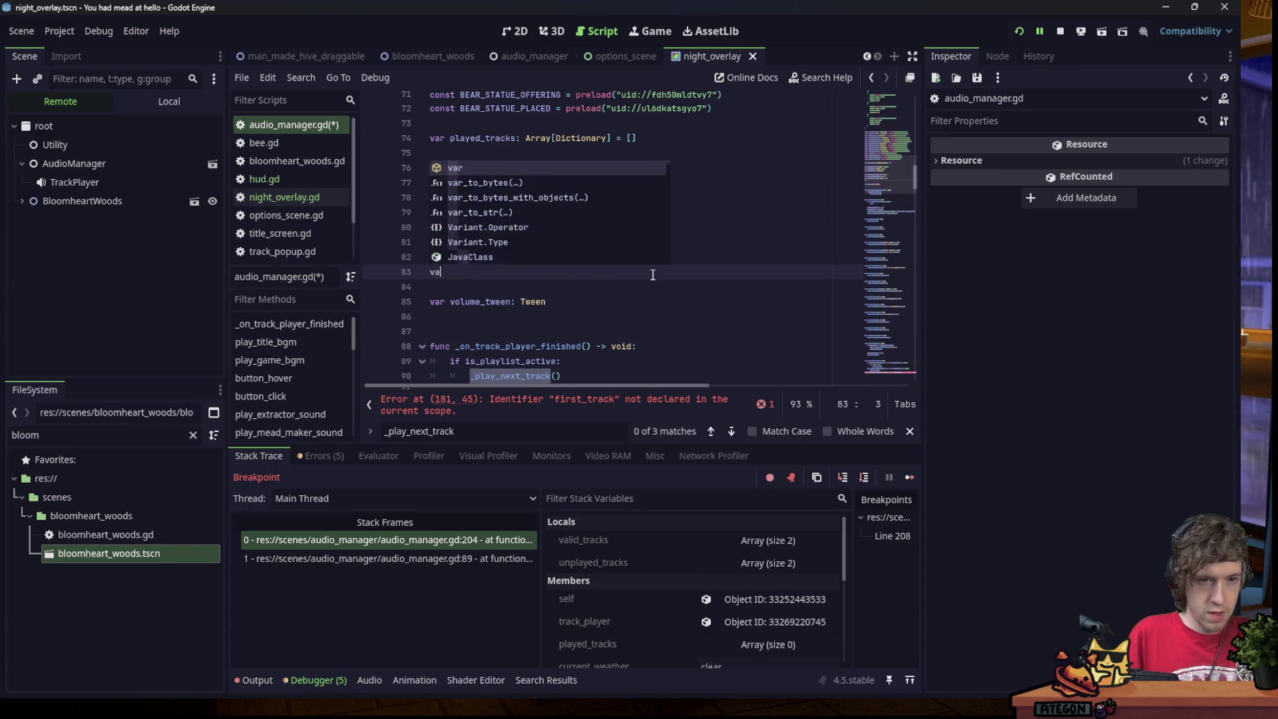
type("r first_track: bool = true")
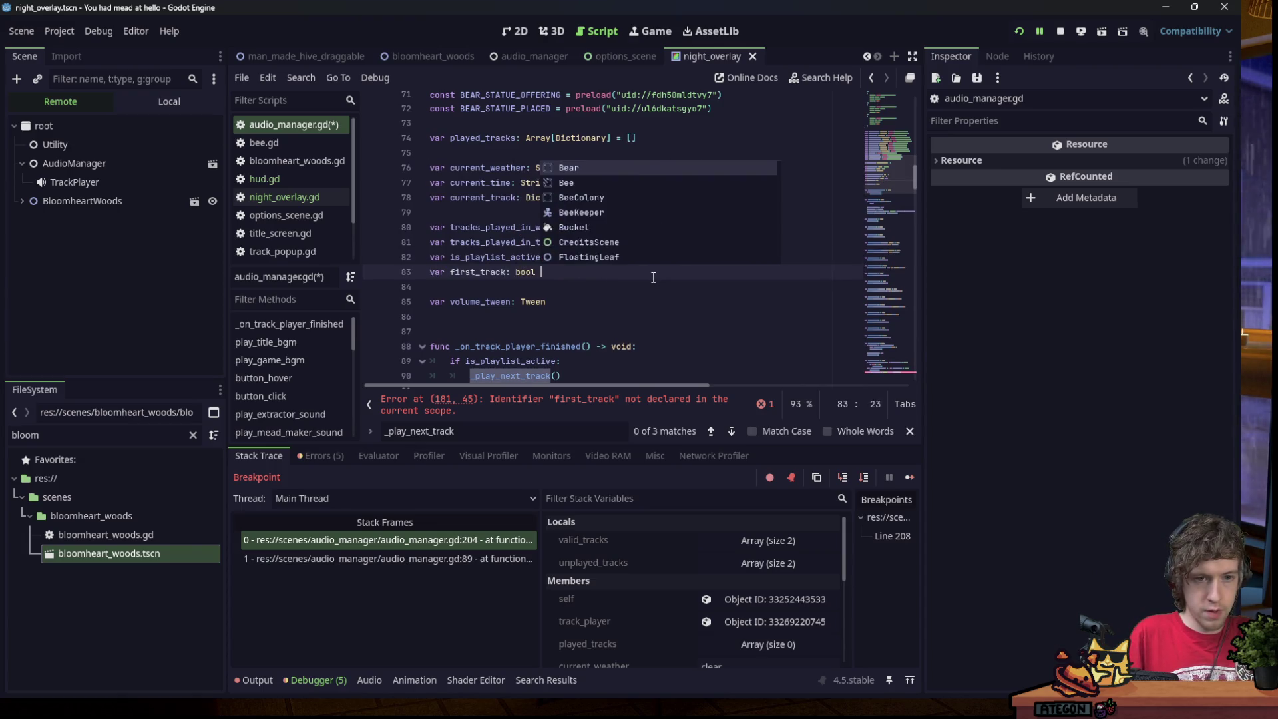
key("ctrl+s")
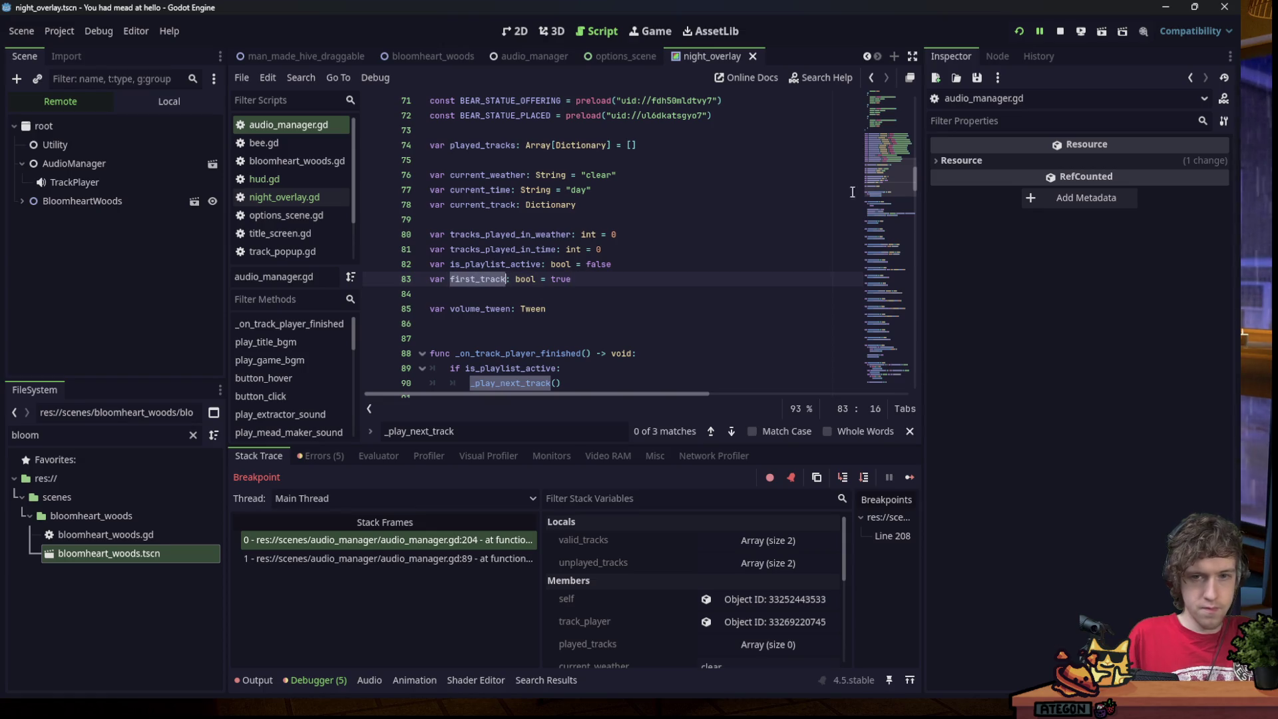
mouse_move(888, 176)
left_mouse_down()
mouse_move(884, 246)
mouse_move(885, 176)
left_mouse_up()
double_click(569, 223)
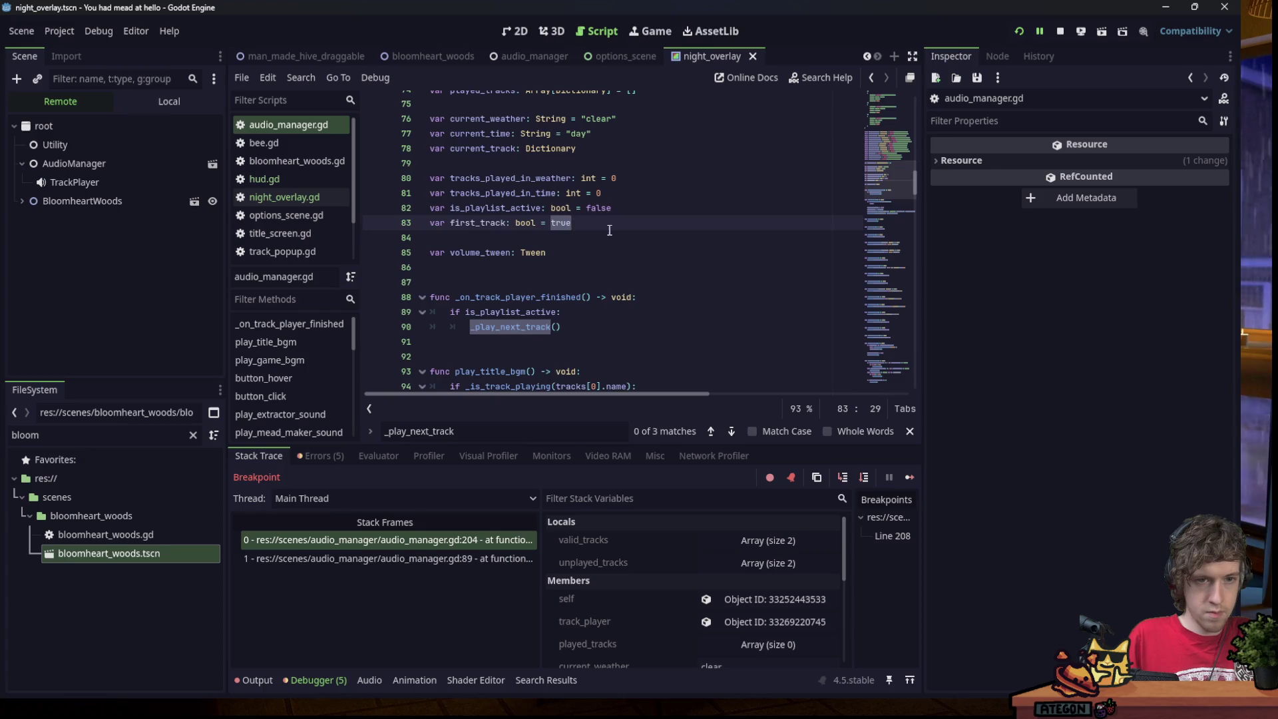
scroll(609, 229, "down", 6)
scroll(586, 220, "up", 3)
scroll(573, 209, "down", 1)
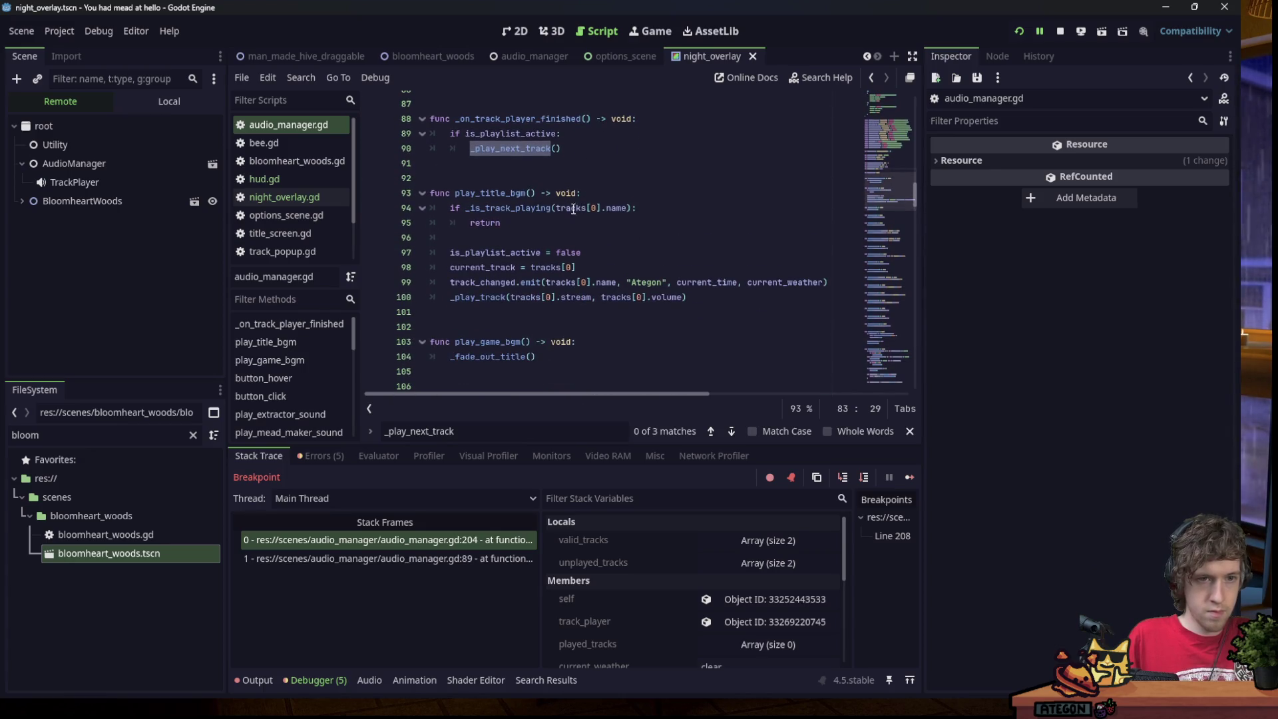
scroll(558, 244, "down", 8)
Find _fade_out_title and add 'first_track = true' after 'is_playlist_active = true'.
left_click(632, 227)
key("ctrl+f")
type("gfade_")
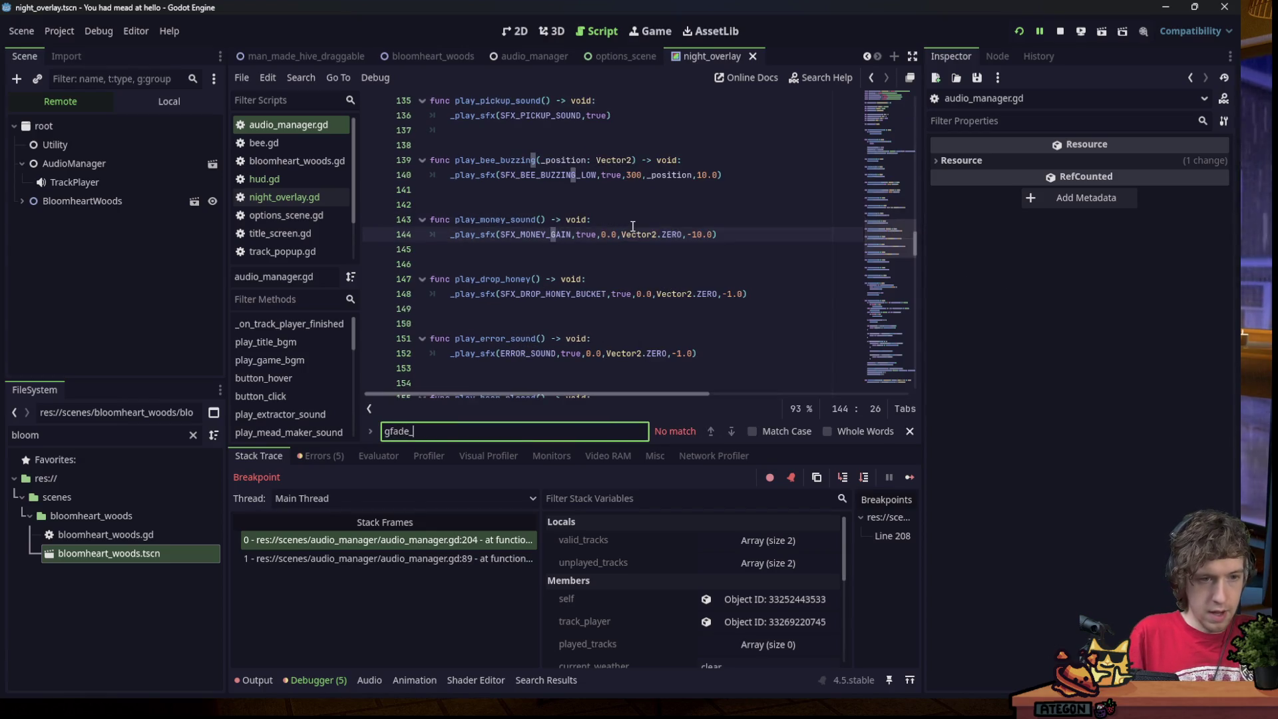
key("Home")
key("Delete")
type("de_")
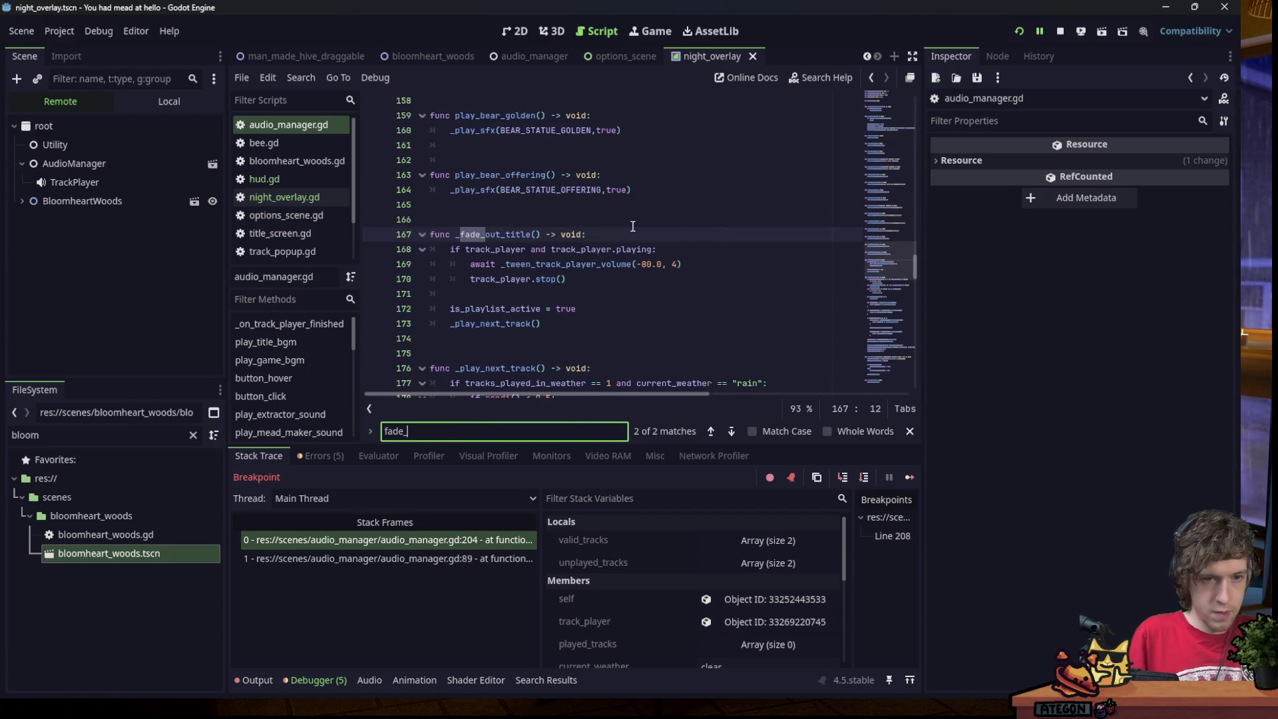
left_click(594, 308)
key("Return")
type("first_track = ")
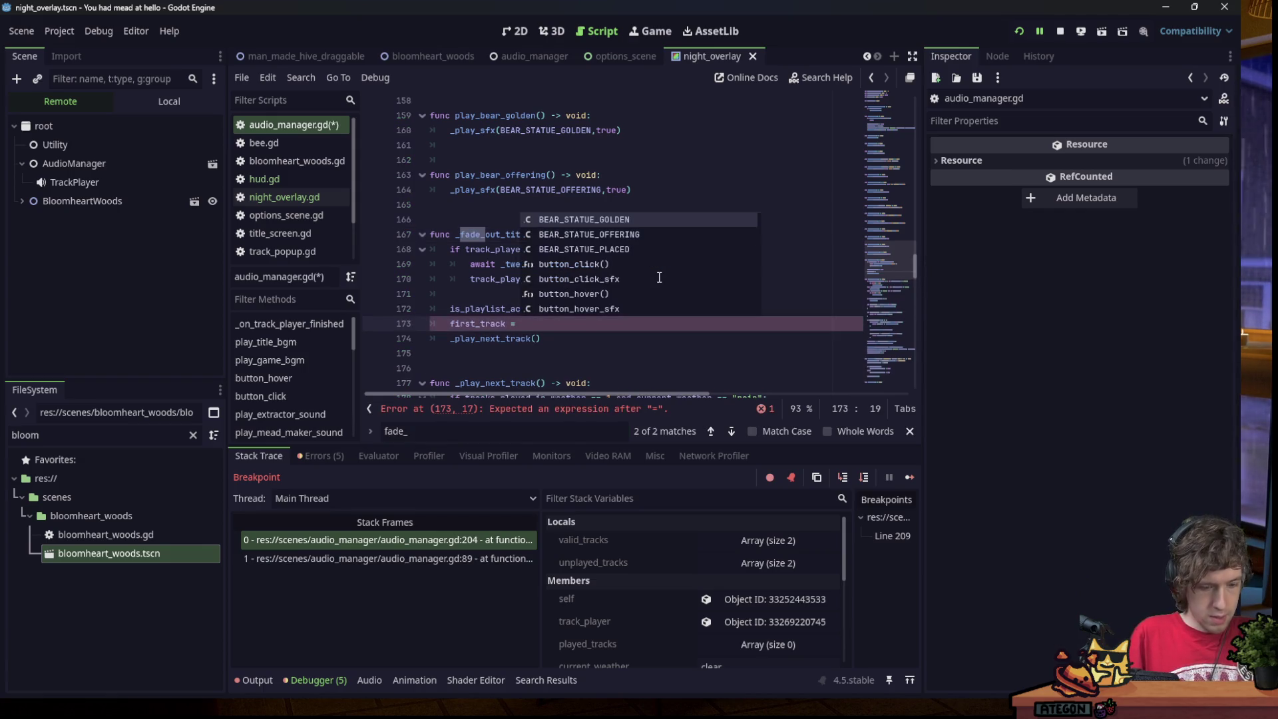
type("true")
At the end of _play_next_track add 'if first_track: first_track = false'.
scroll(556, 251, "down", 2)
scroll(556, 250, "down", 10)
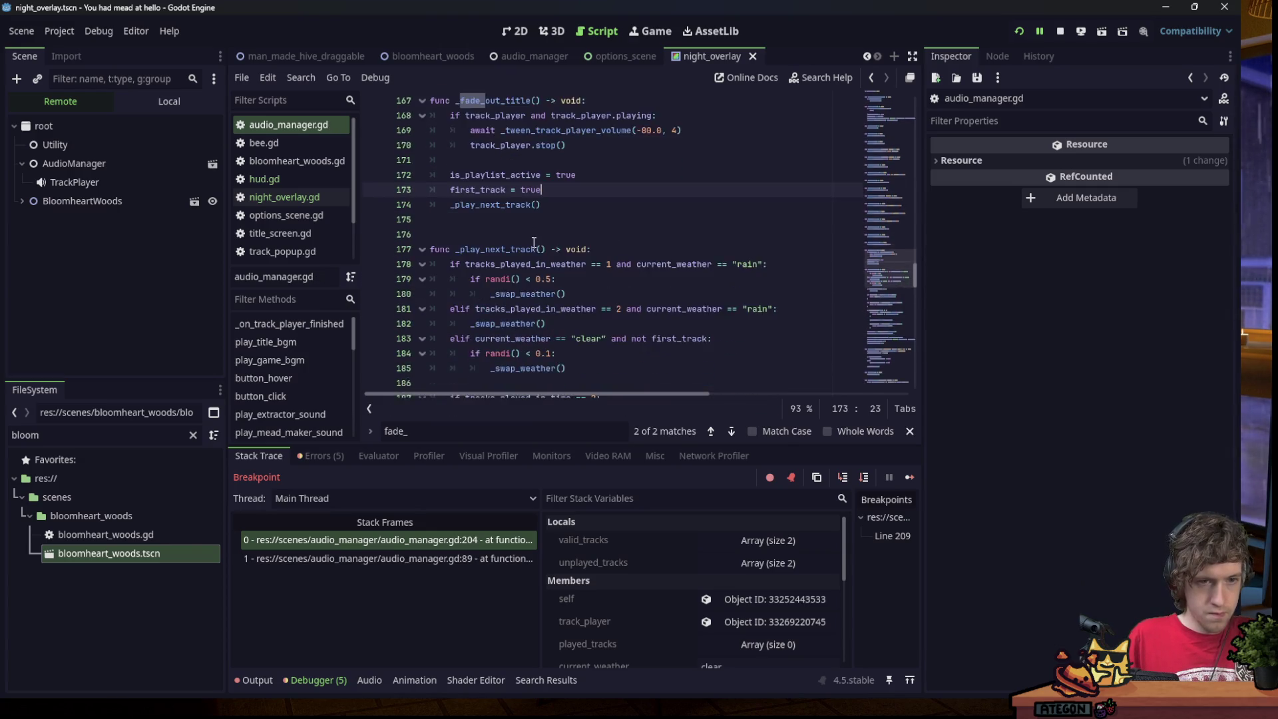
scroll(533, 226, "down", 2)
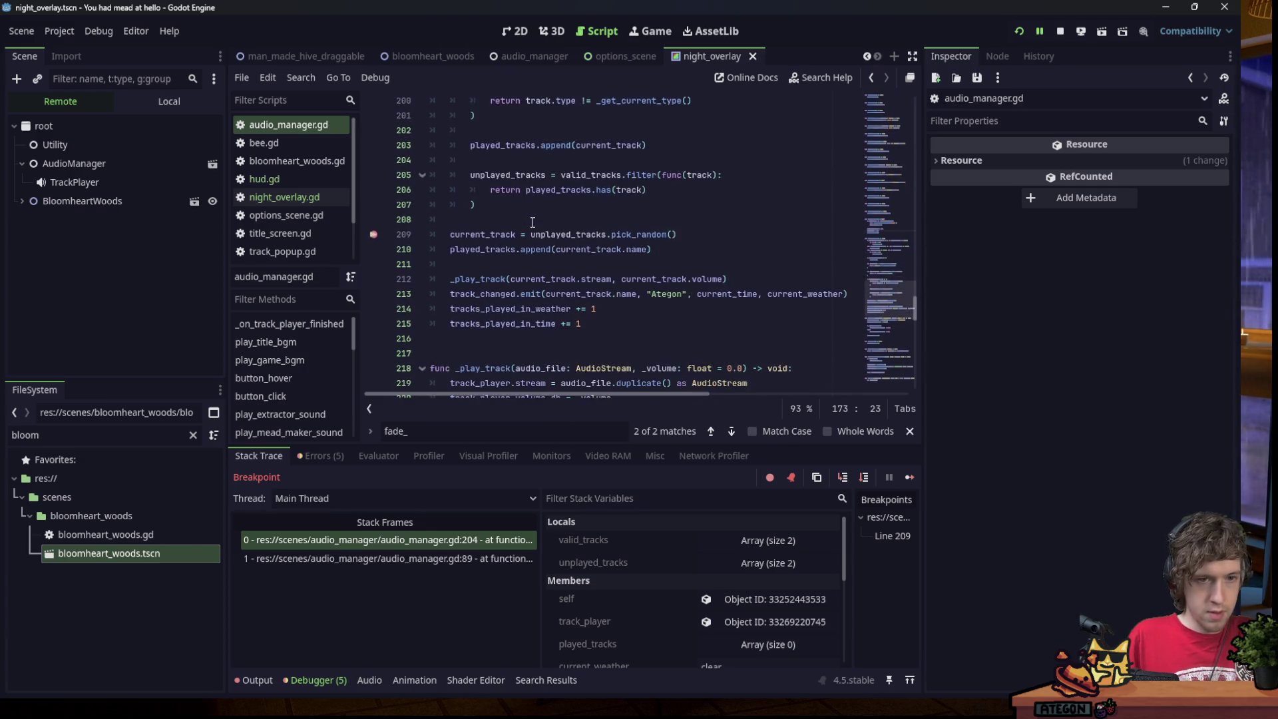
left_click(622, 278)
key("Return")
key("Return")
type("if first_track:")
key("Return")
type("first_track = false")
Review the end of _play_next_track and the breakpoint on line 209.
left_click(585, 236)
left_click(662, 294)
left_click(678, 264)
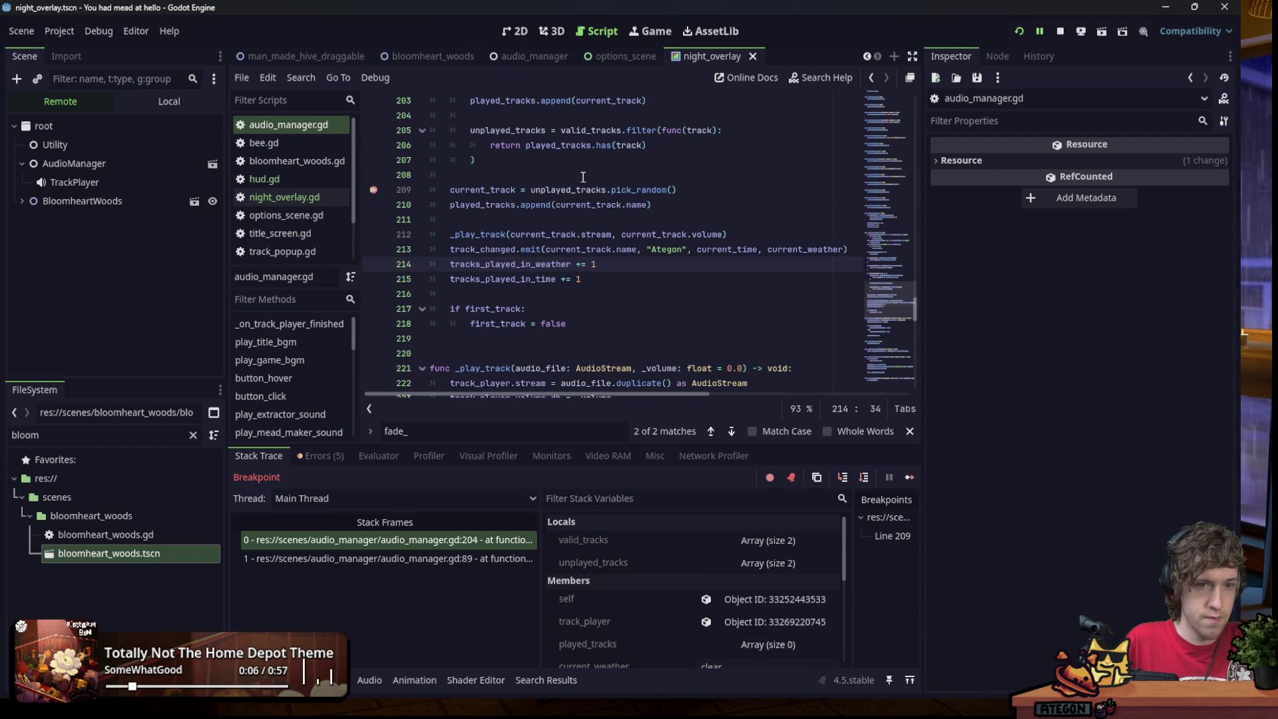
left_click(679, 190)
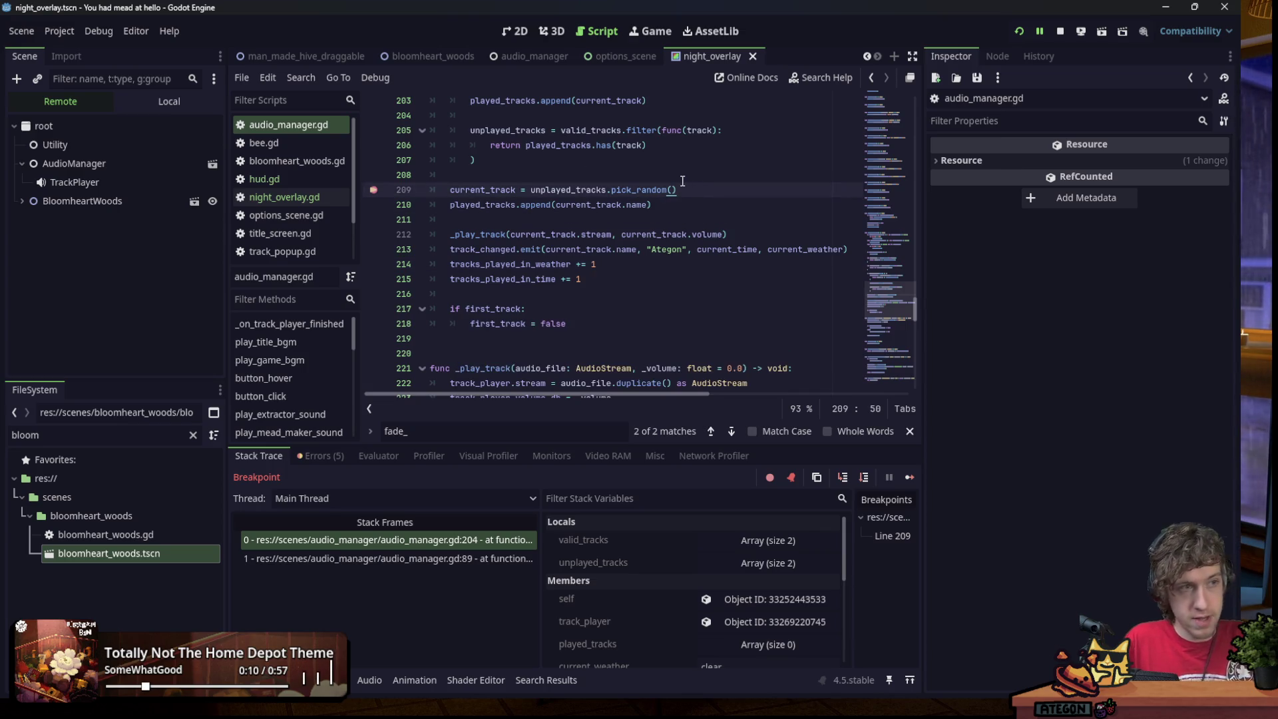
Restart the game, start a new game, and inspect the live AudioManager and TrackPlayer nodes.
left_click(1078, 32)
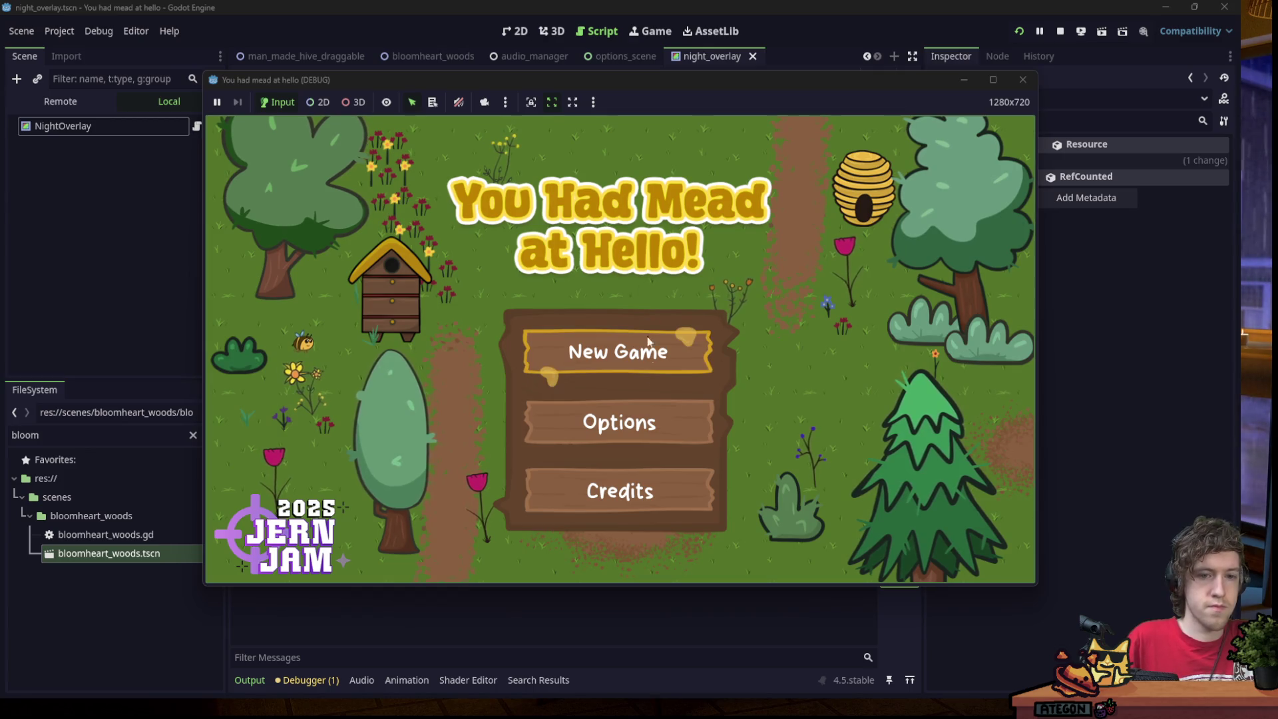
left_click(543, 369)
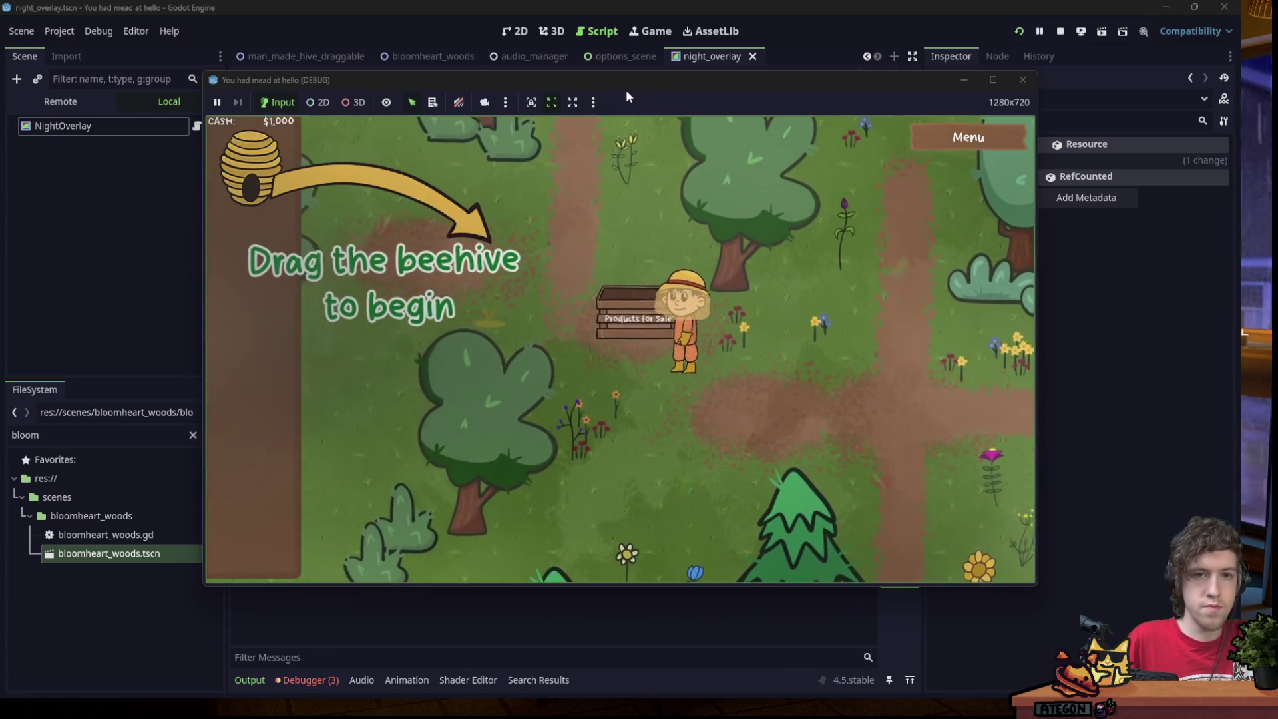
left_click_drag(626, 86, 598, 113)
left_click(80, 101)
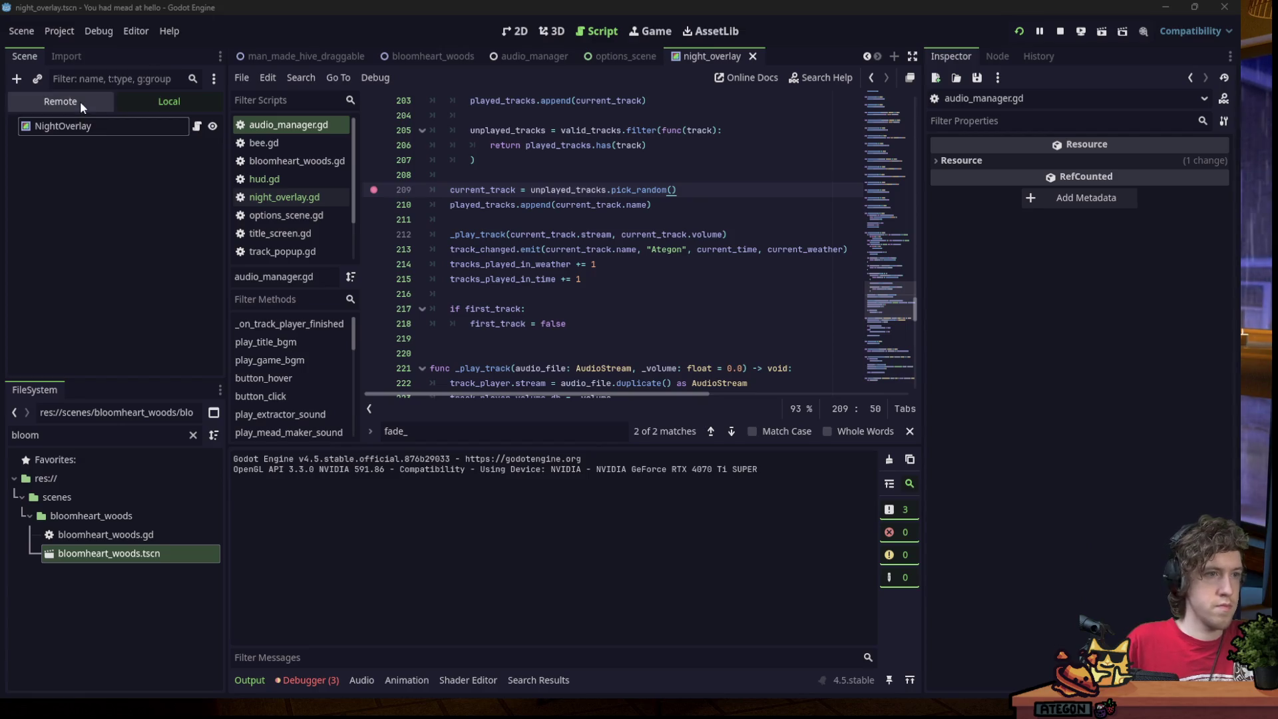
left_click(96, 163)
left_click(99, 183)
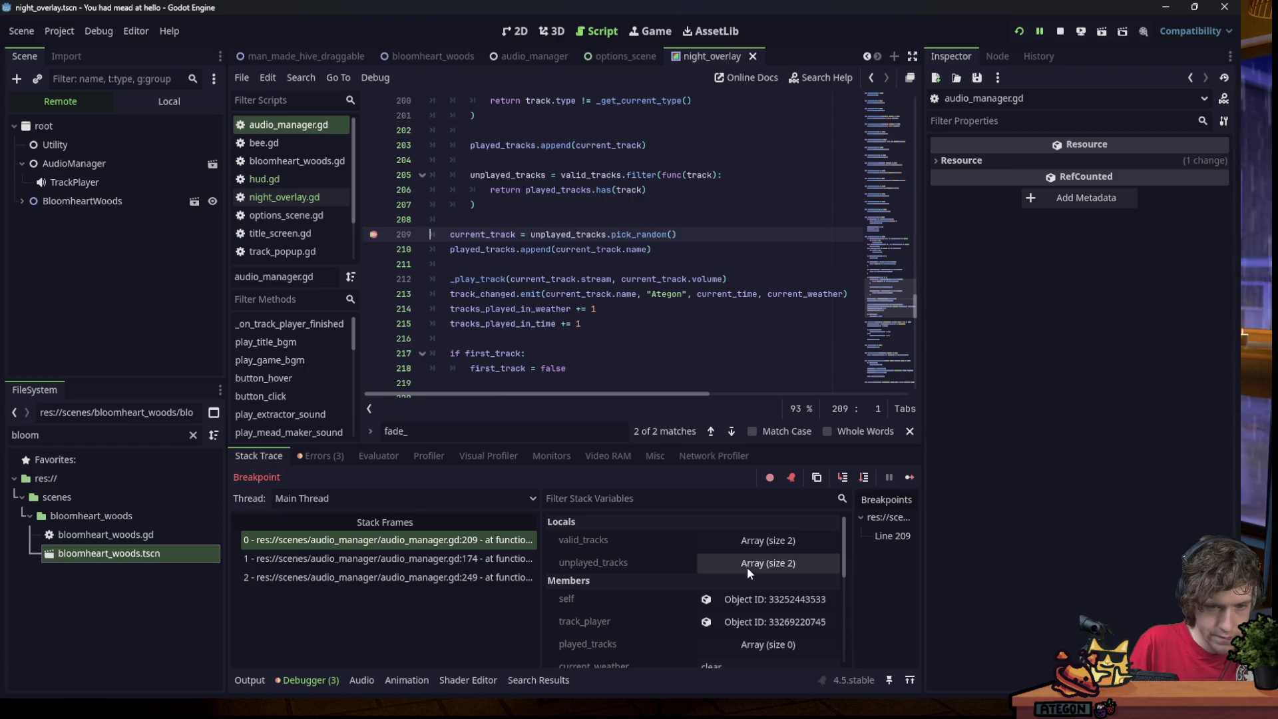
Check current_track's fields, then resume until line 209 hits and inspect AudioManager's values.
scroll(758, 595, "down", 1)
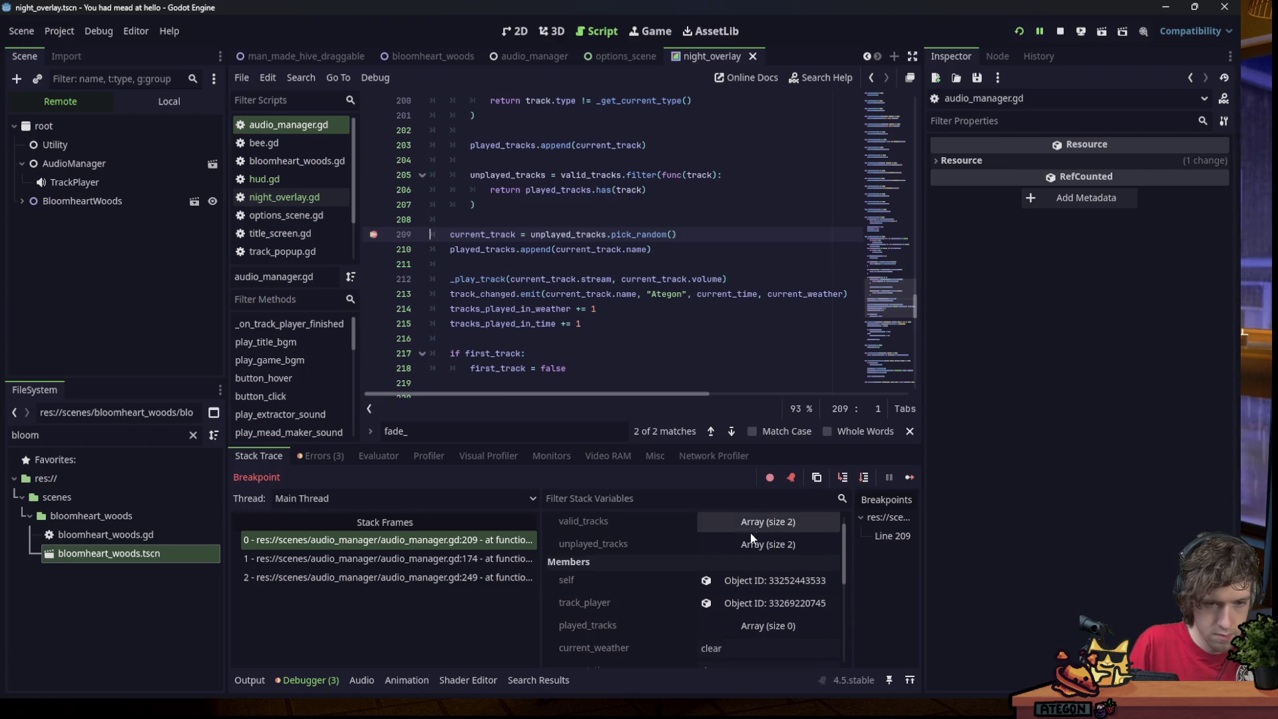
scroll(740, 553, "down", 2)
scroll(743, 602, "down", 4)
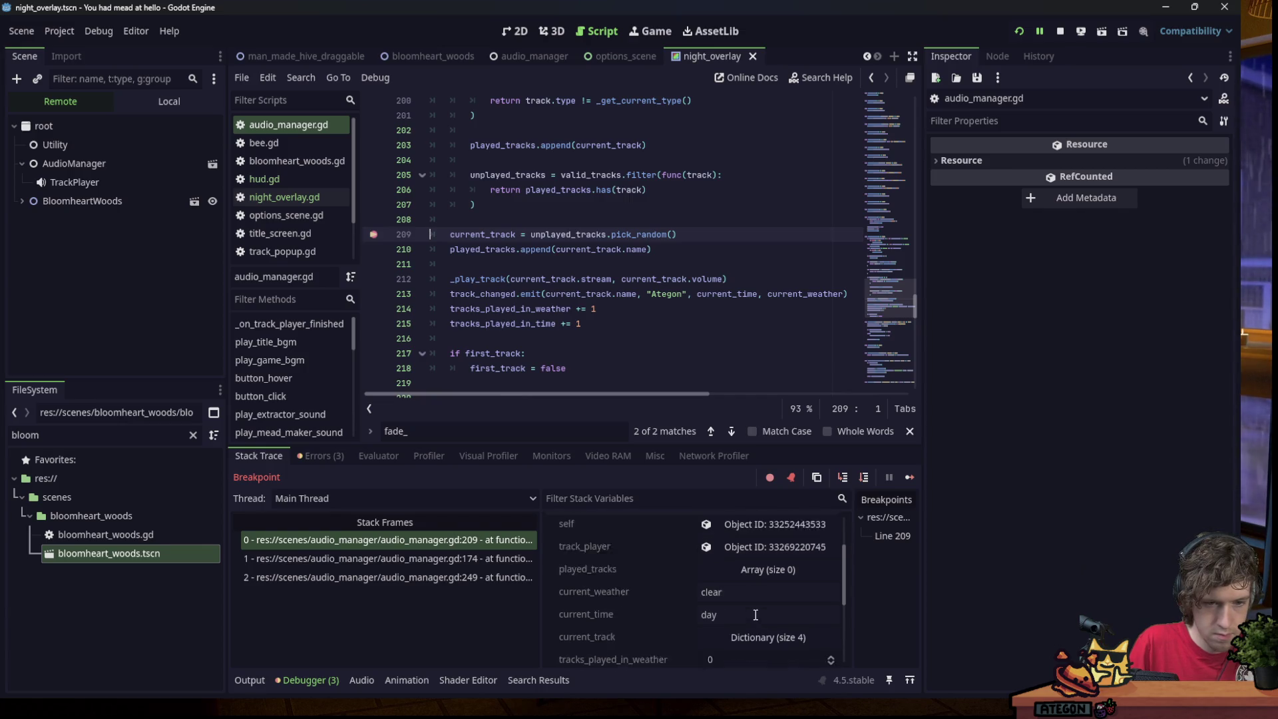
left_click(738, 578)
scroll(735, 580, "down", 2)
left_click(749, 566)
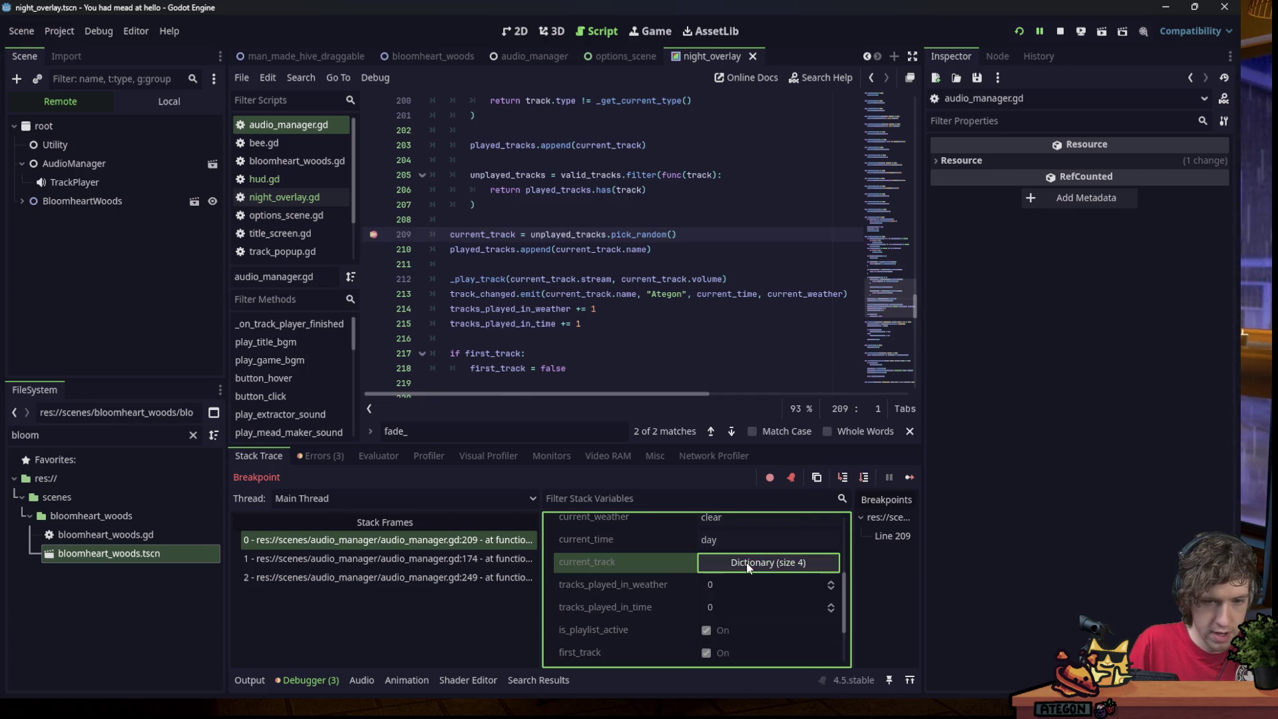
left_click(909, 478)
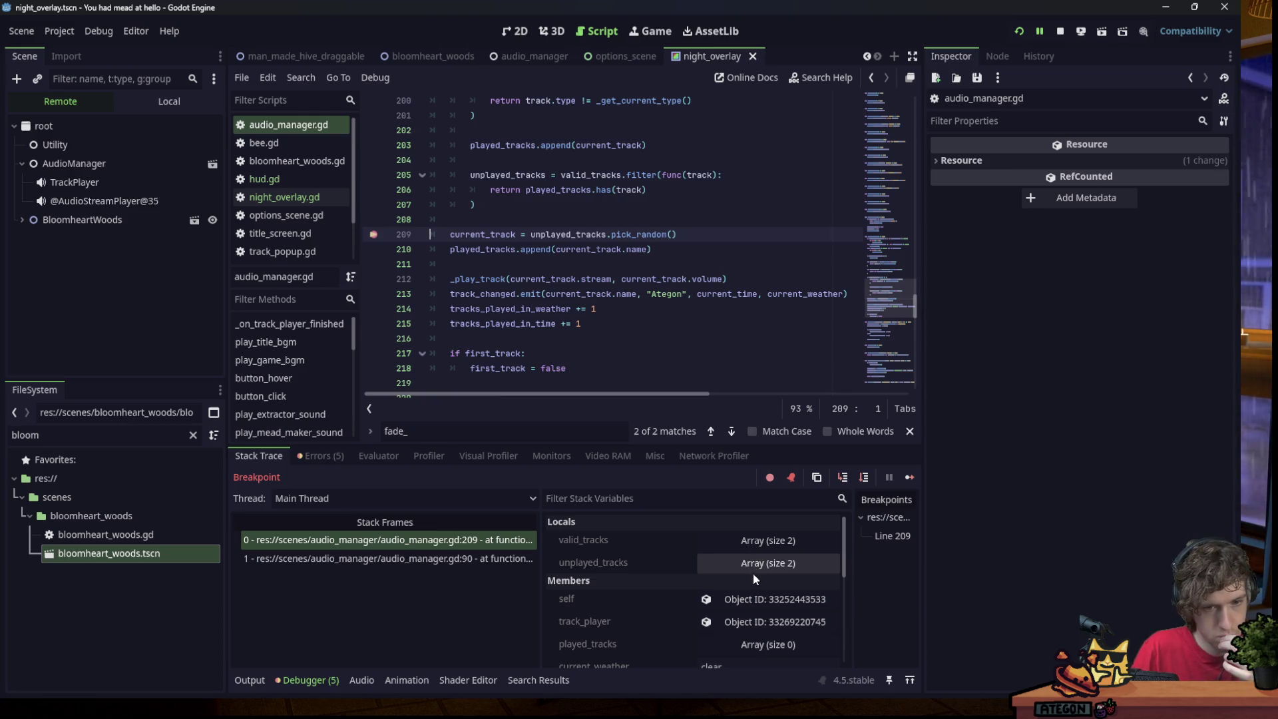
left_click(138, 161)
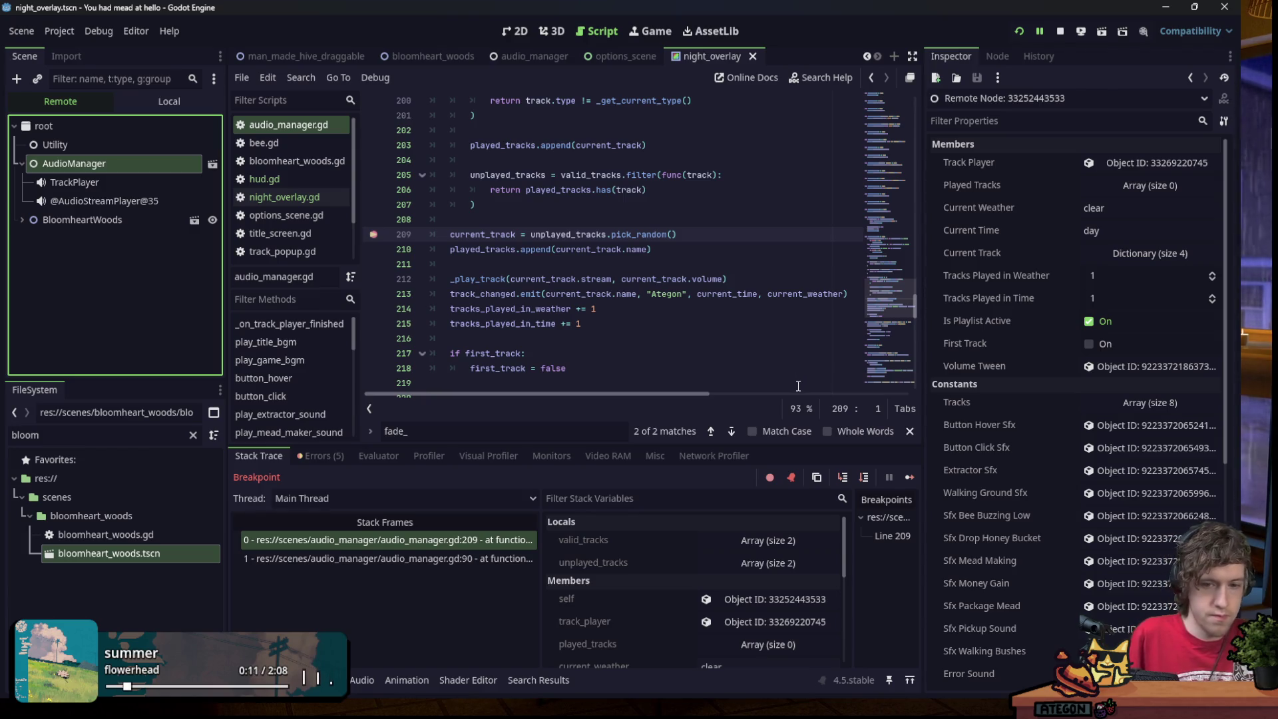
Resume past two track changes, rechecking live AudioManager, which now reports night time.
left_click(909, 478)
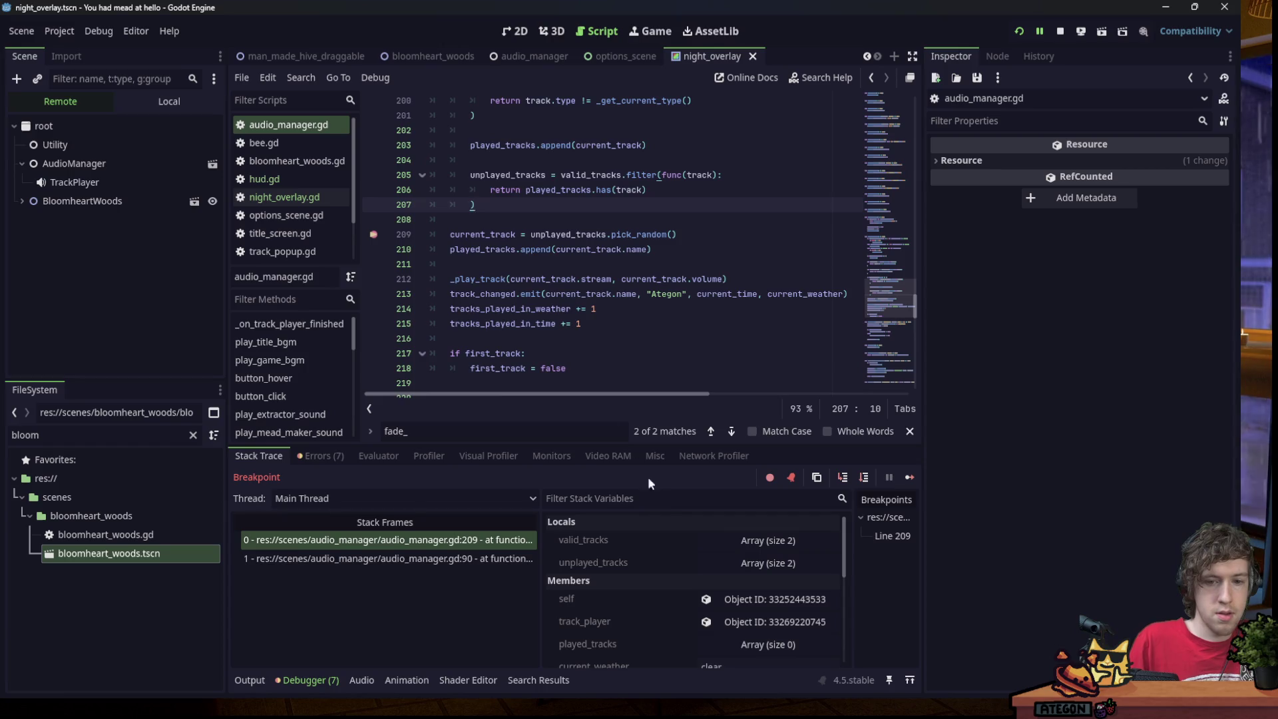
left_click(110, 163)
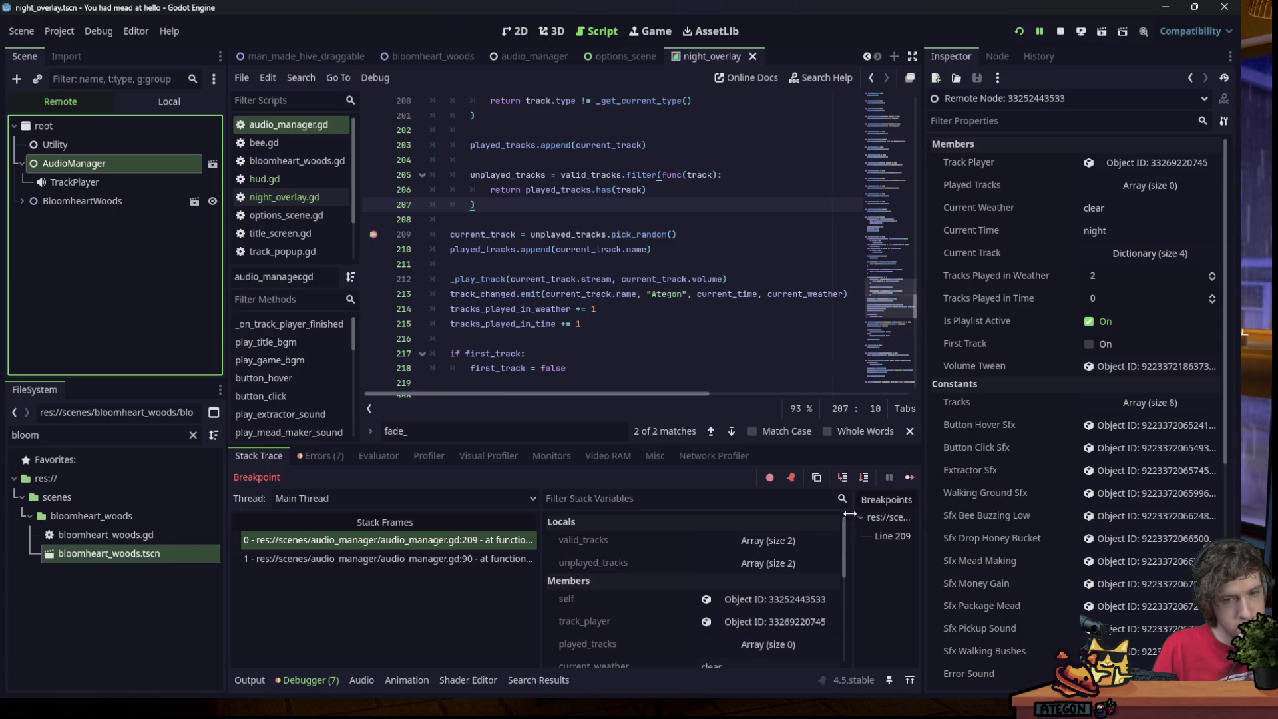
left_click(908, 478)
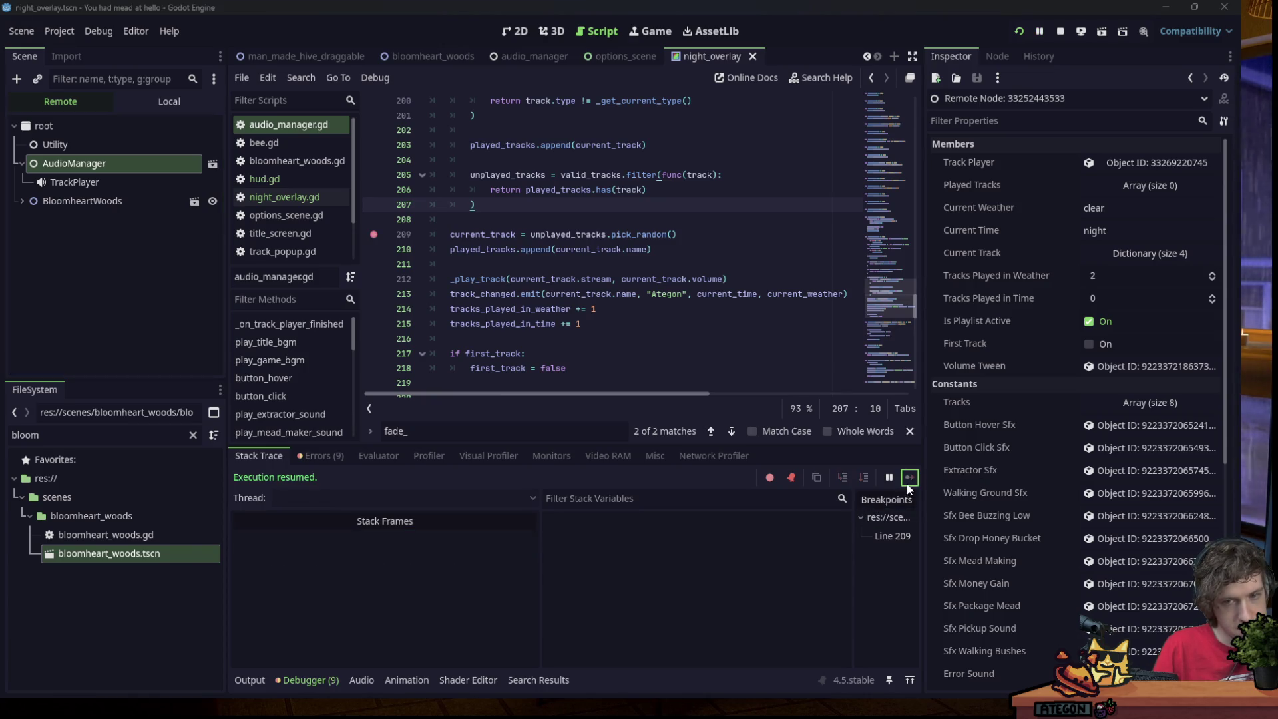
left_click(739, 264)
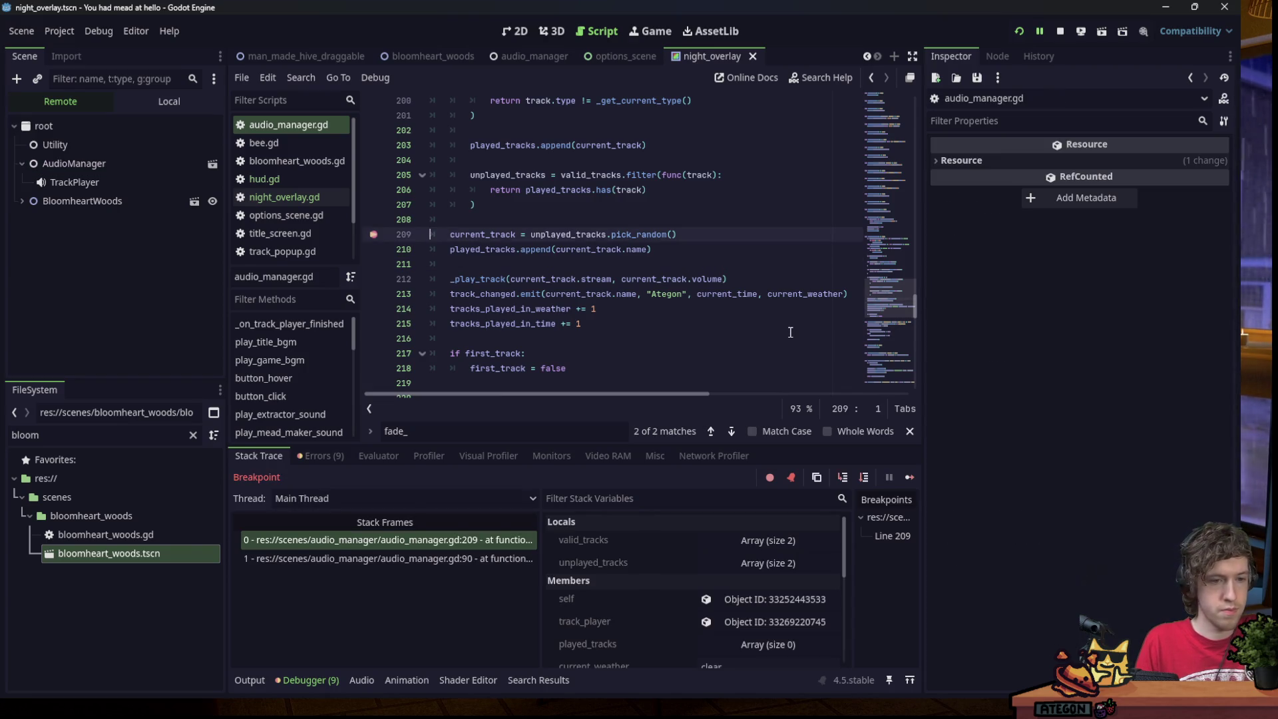
Alternate inspecting live TrackPlayer and AudioManager between Continues, until TrackPlayer plays at pitch 20.0.
left_click(75, 183)
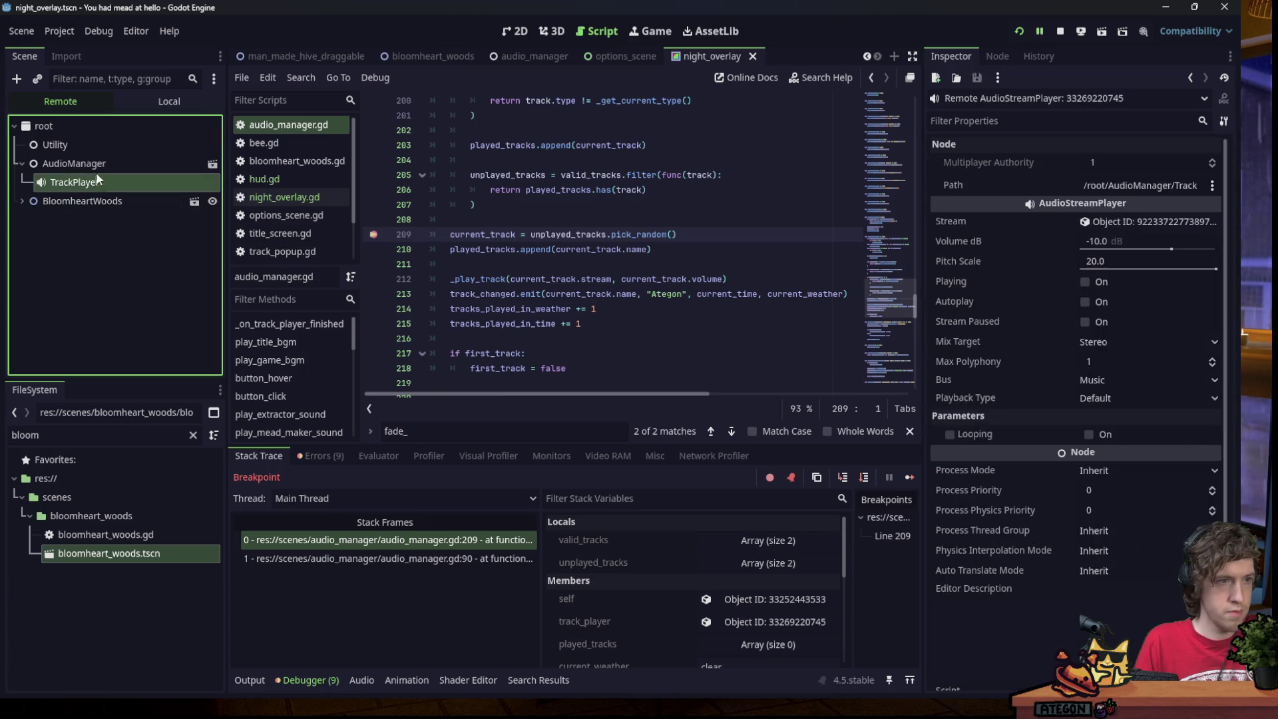
left_click(90, 165)
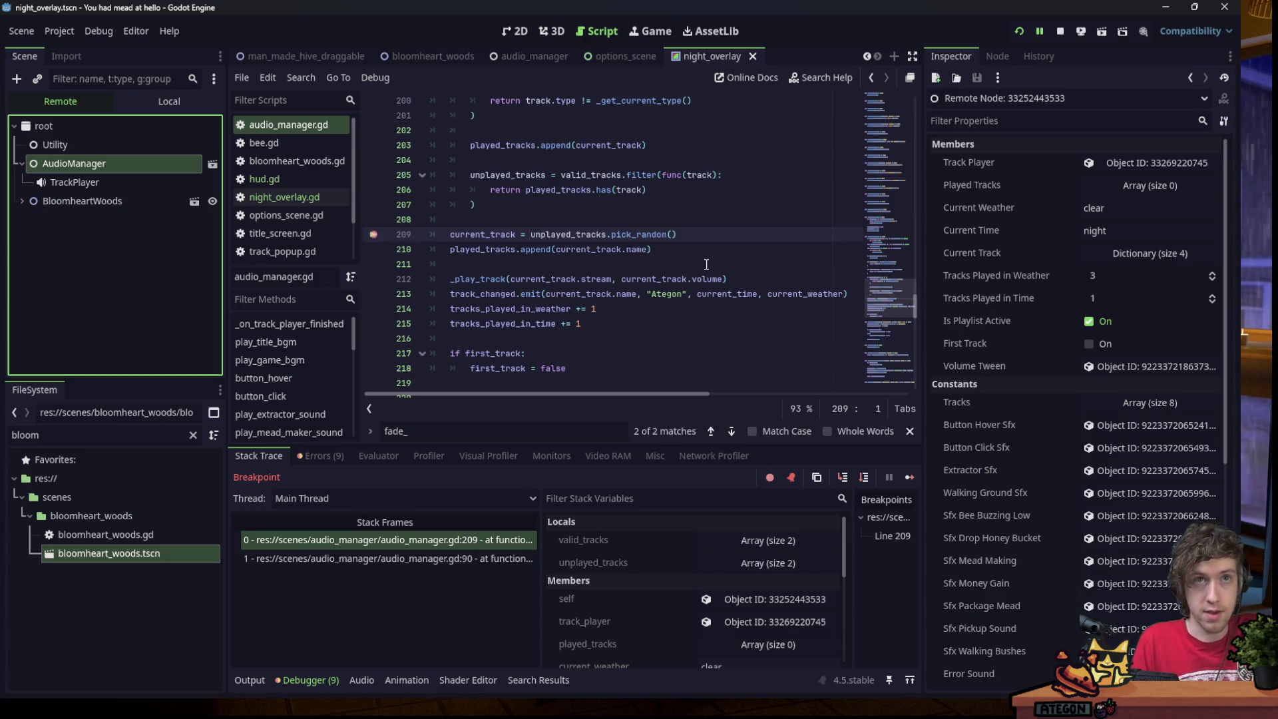
left_click(909, 478)
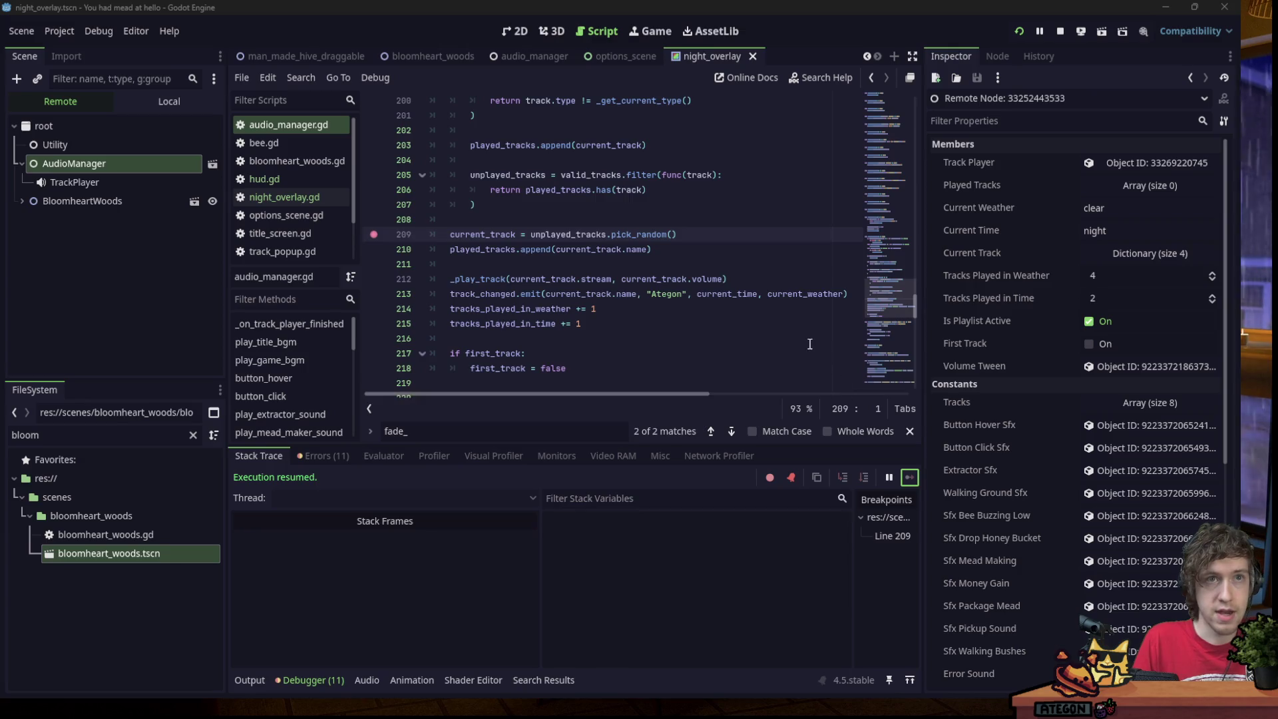
mouse_move(899, 300)
left_mouse_down()
mouse_move(894, 152)
mouse_move(909, 221)
left_mouse_up()
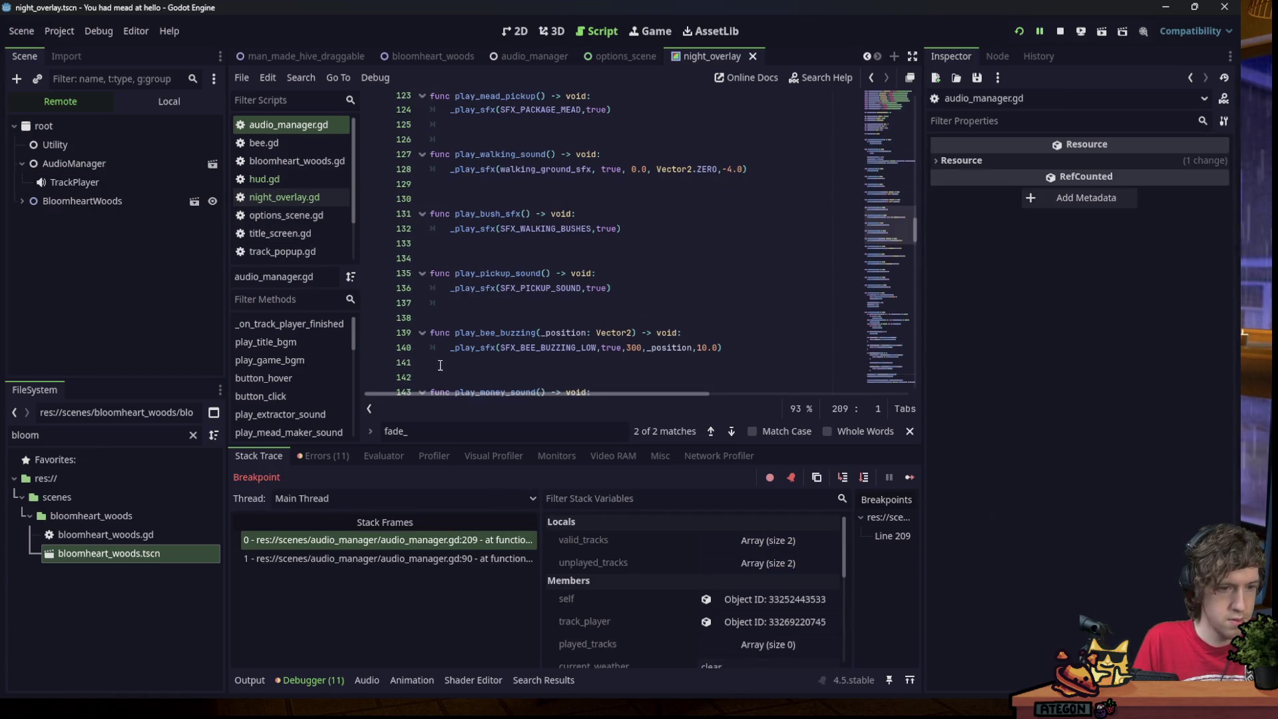
left_click(156, 182)
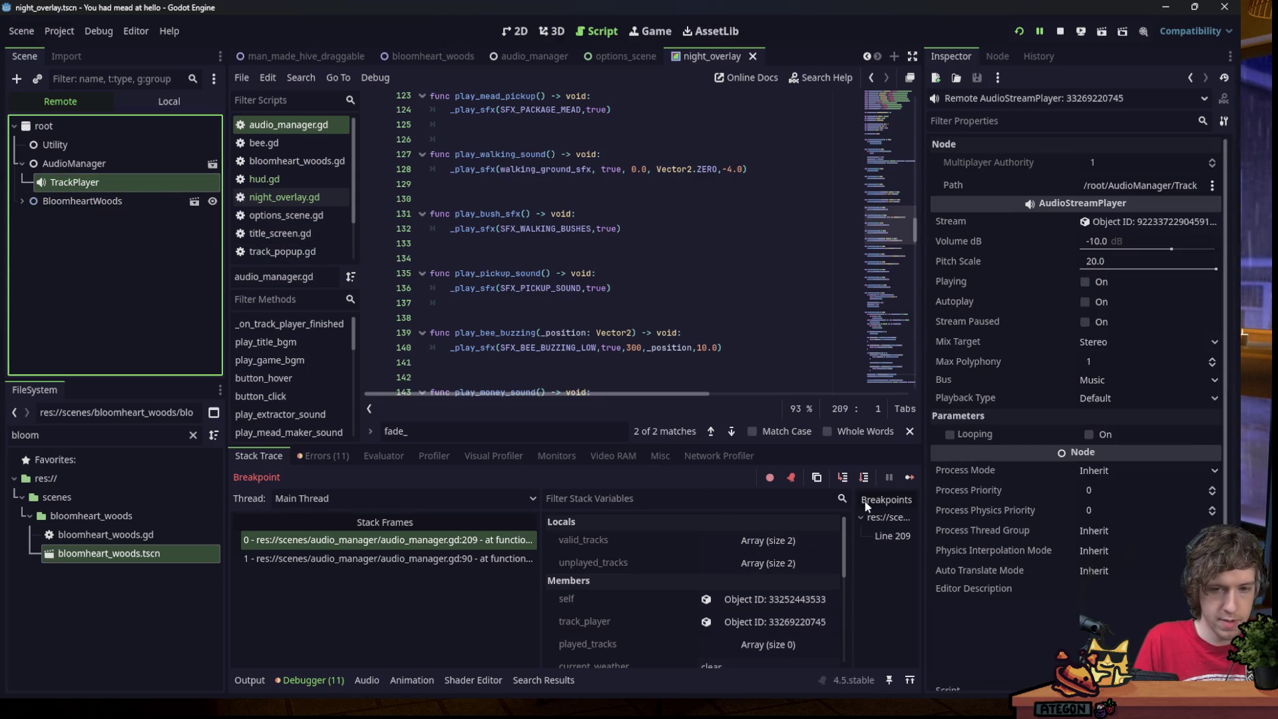
left_click(905, 479)
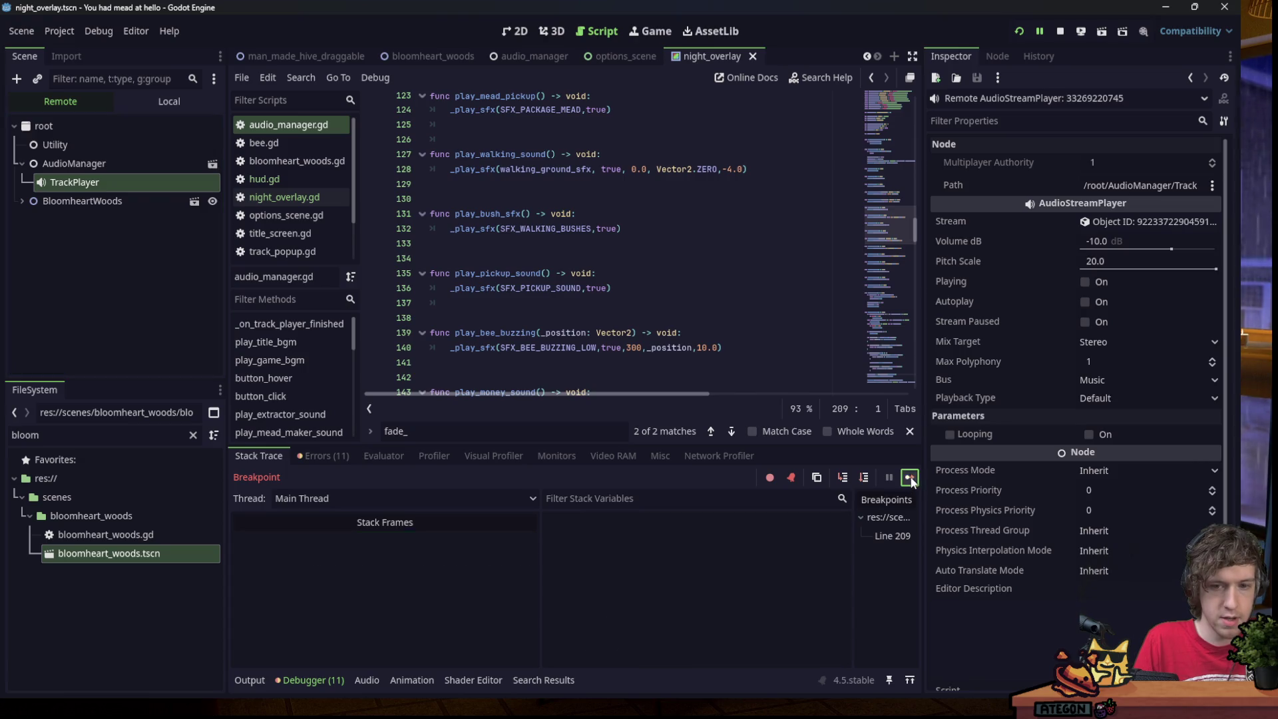
left_click(106, 167)
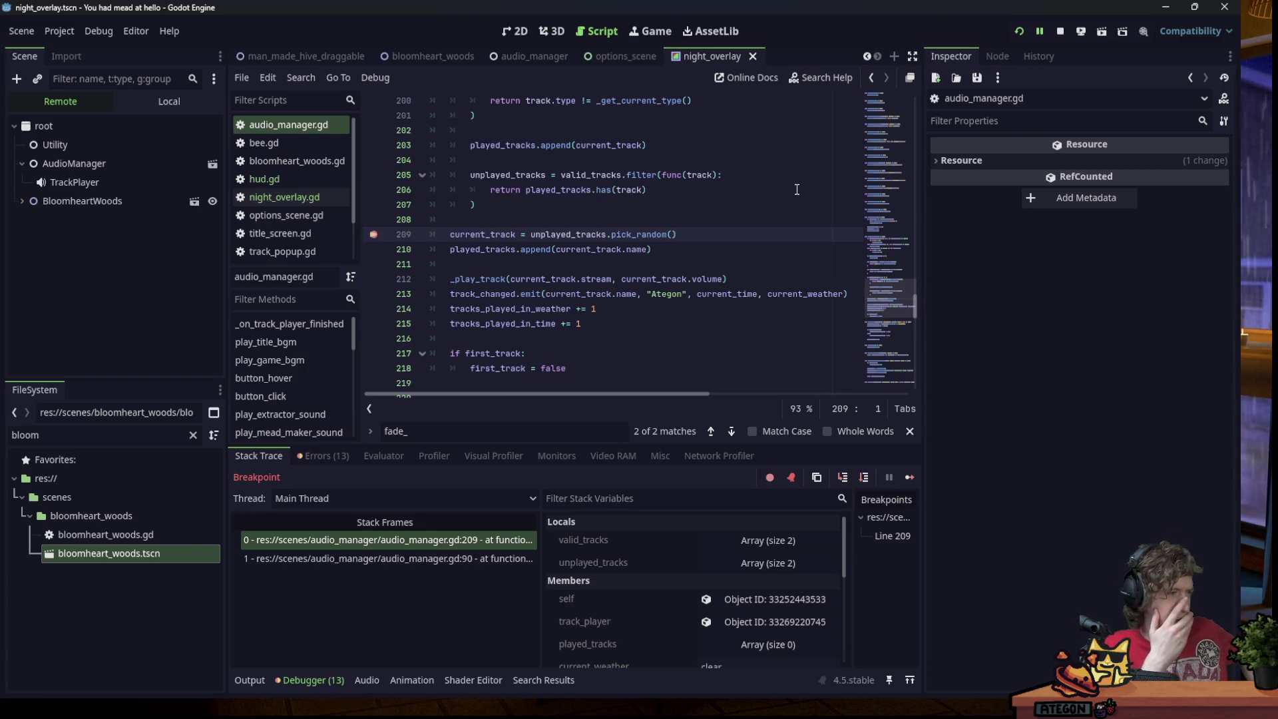
Search the script for '"night' to find where current_time becomes night.
key("ctrl+f")
type("= night")
key("BackSpace")
type("\"night")
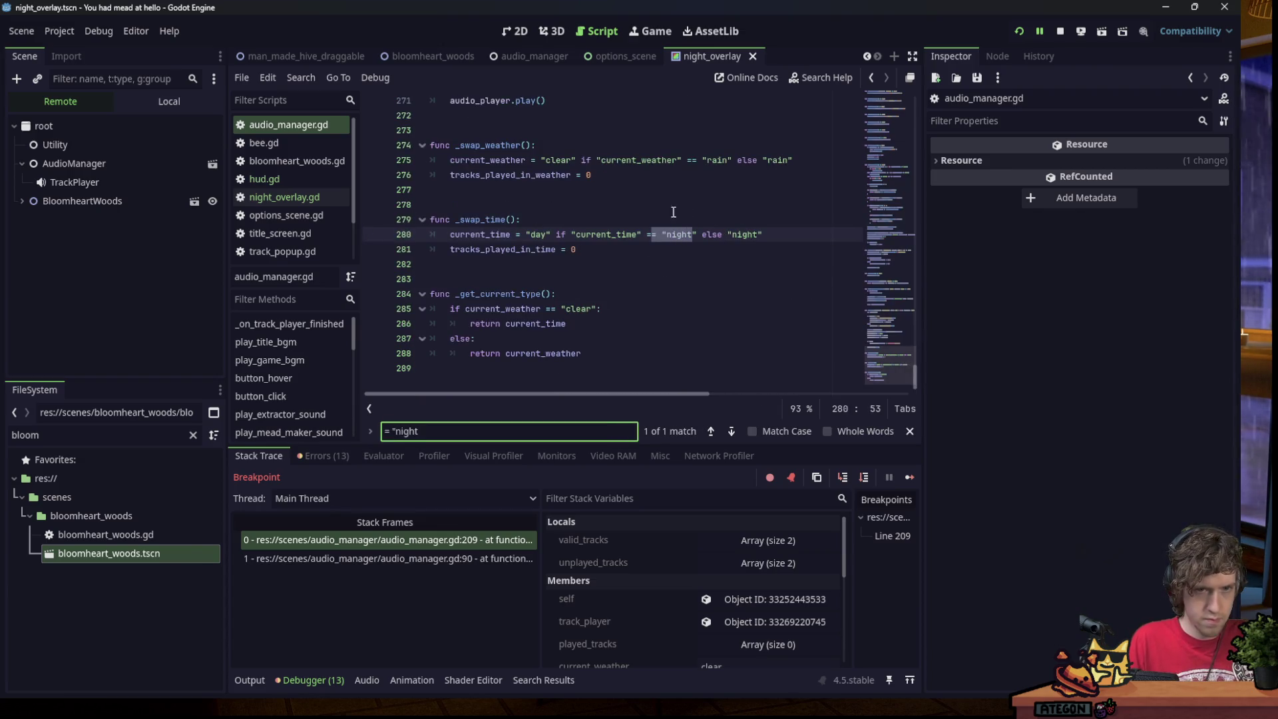
double_click(484, 235)
double_click(539, 236)
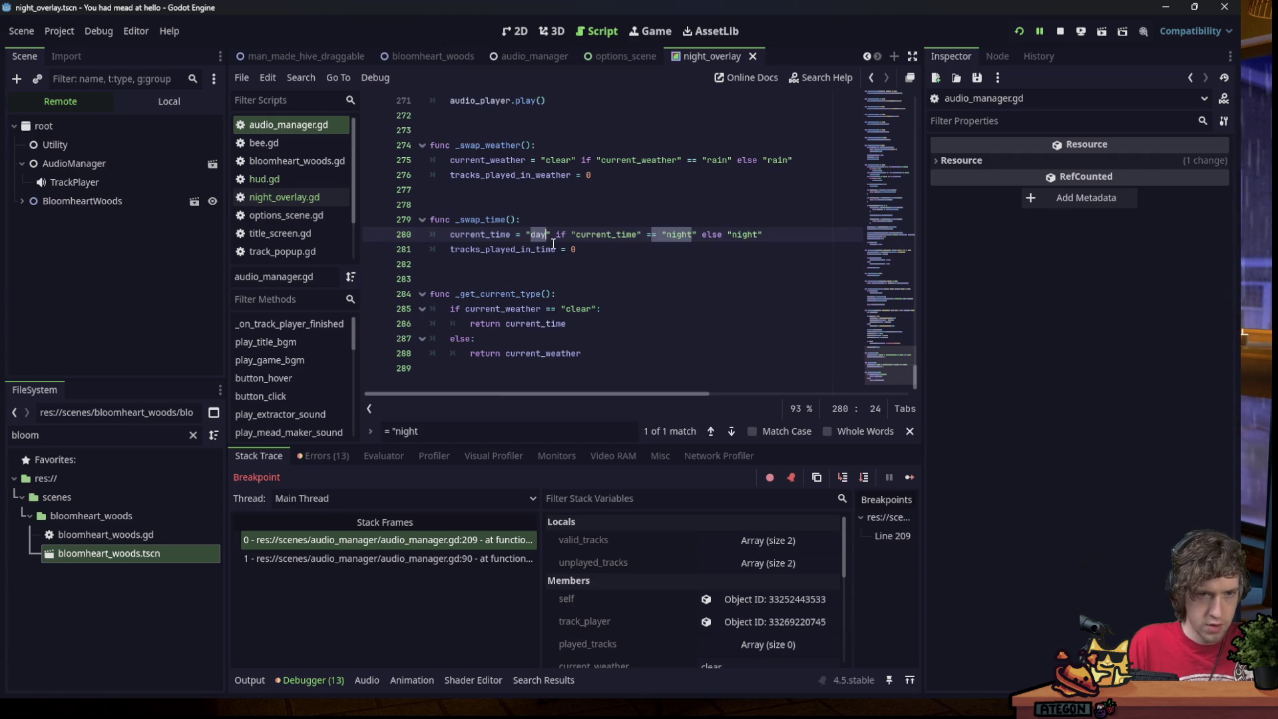
Find the _swap_time call on line 188, then jump back to its definition at line 279.
double_click(598, 235)
double_click(493, 220)
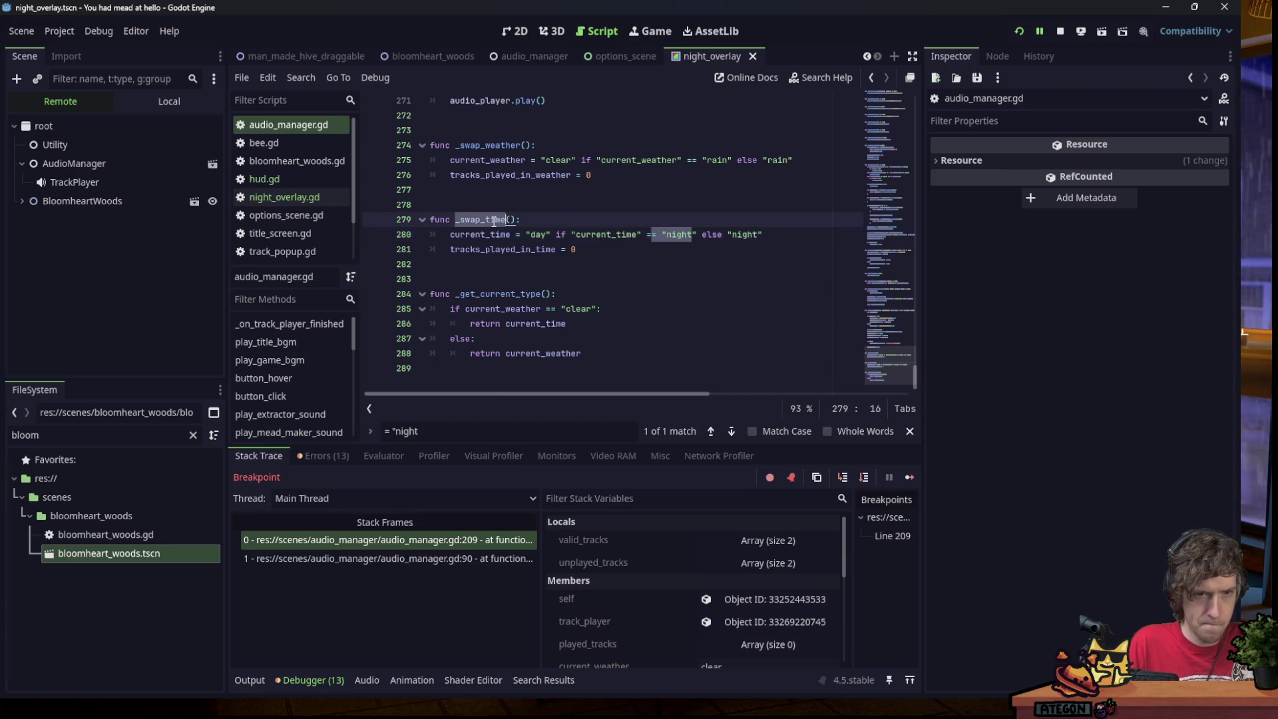
key("ctrl+f")
key("Return")
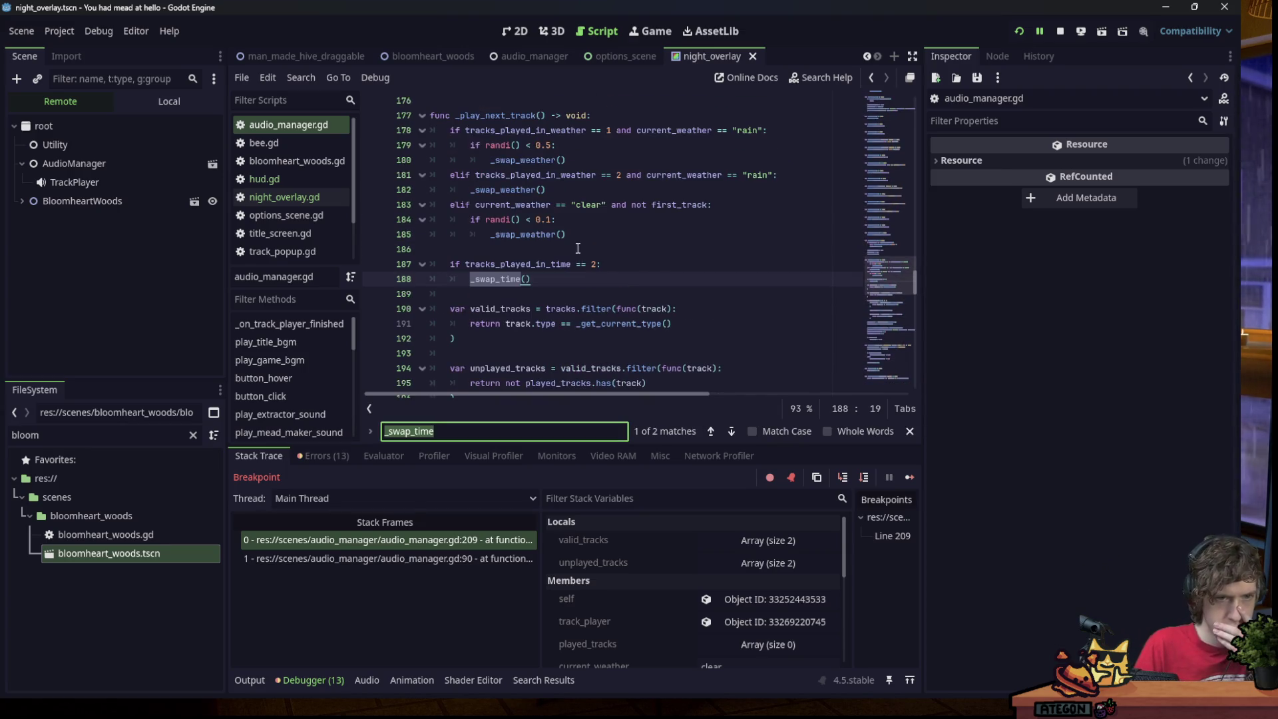
double_click(544, 265)
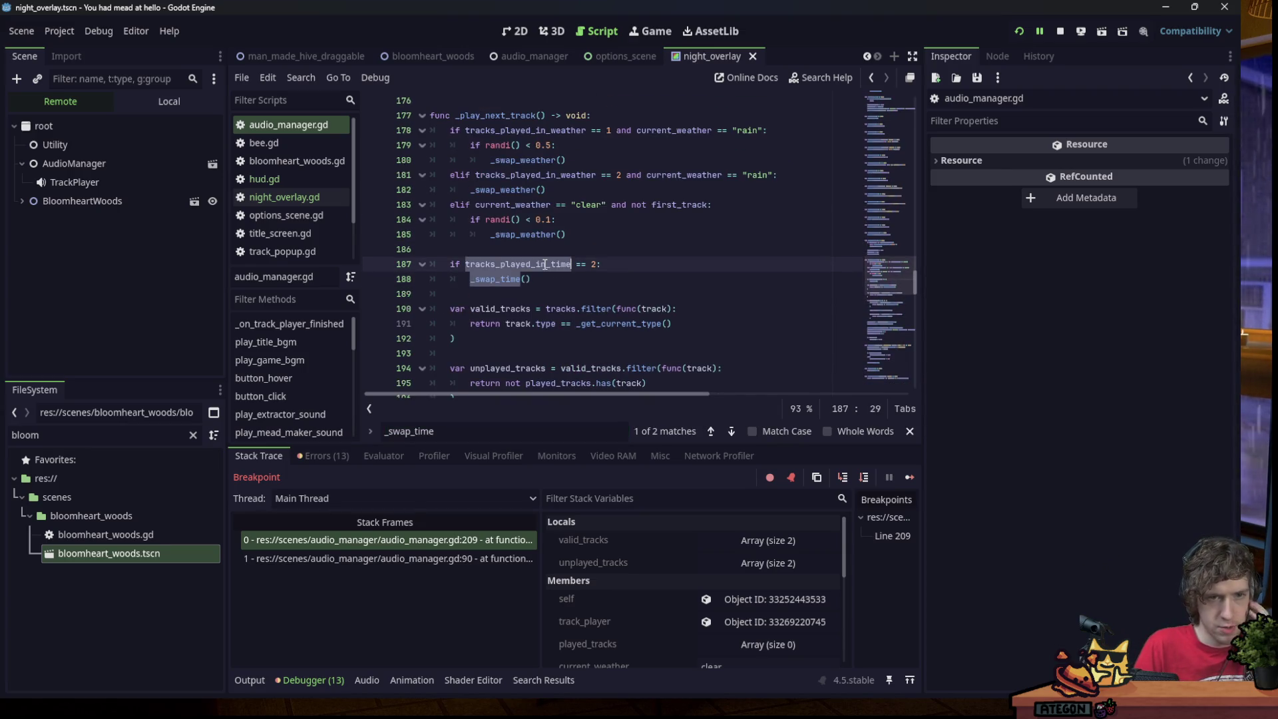
double_click(509, 280)
key("ctrl+f")
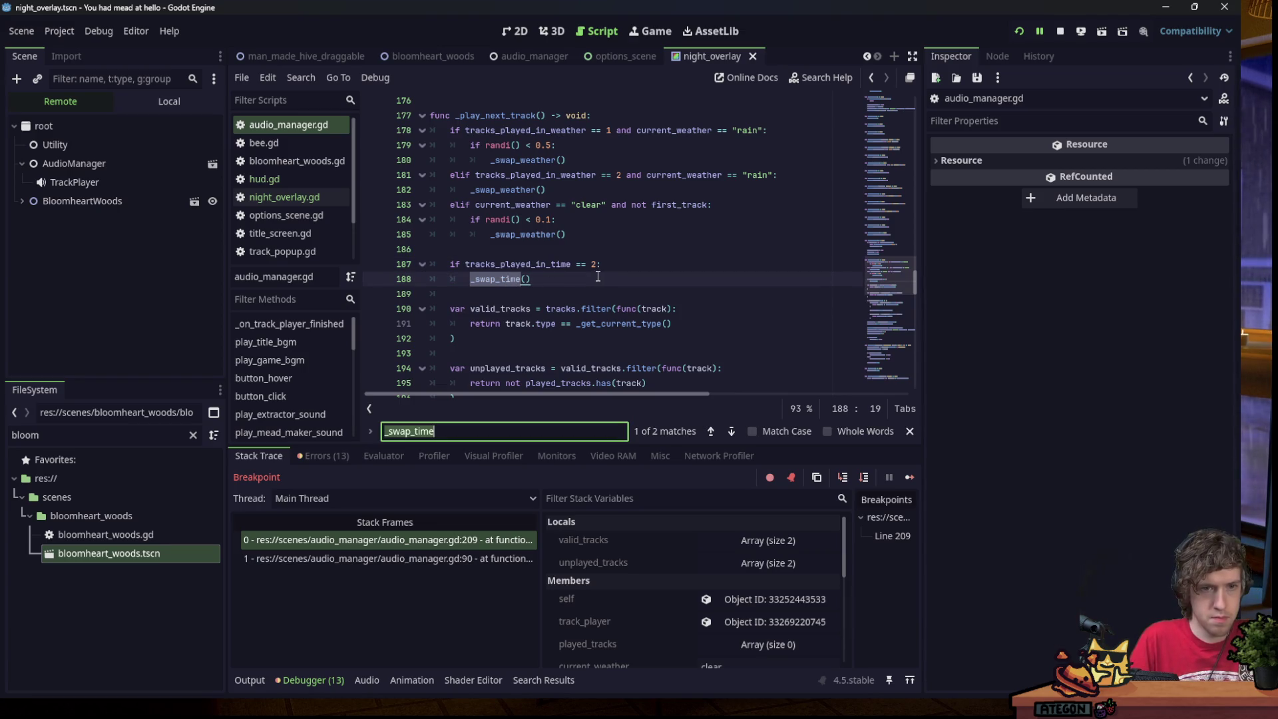
key("Return")
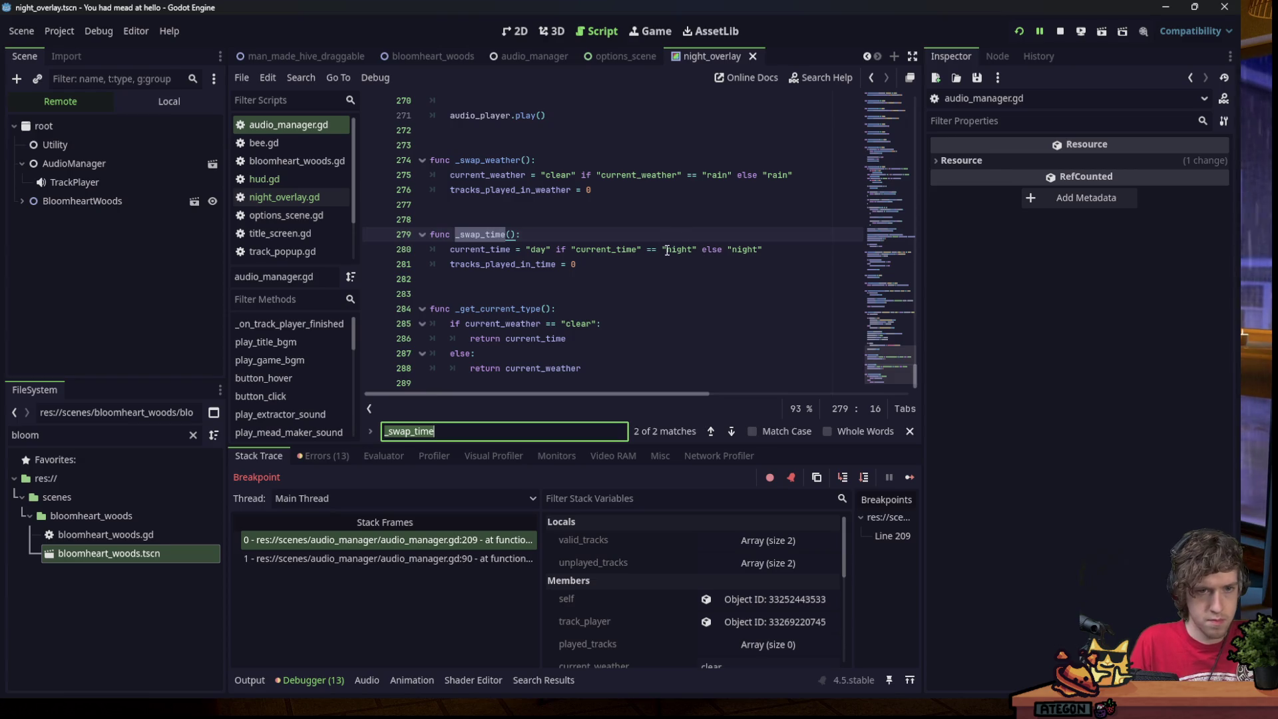
left_click(664, 252)
left_click(53, 164)
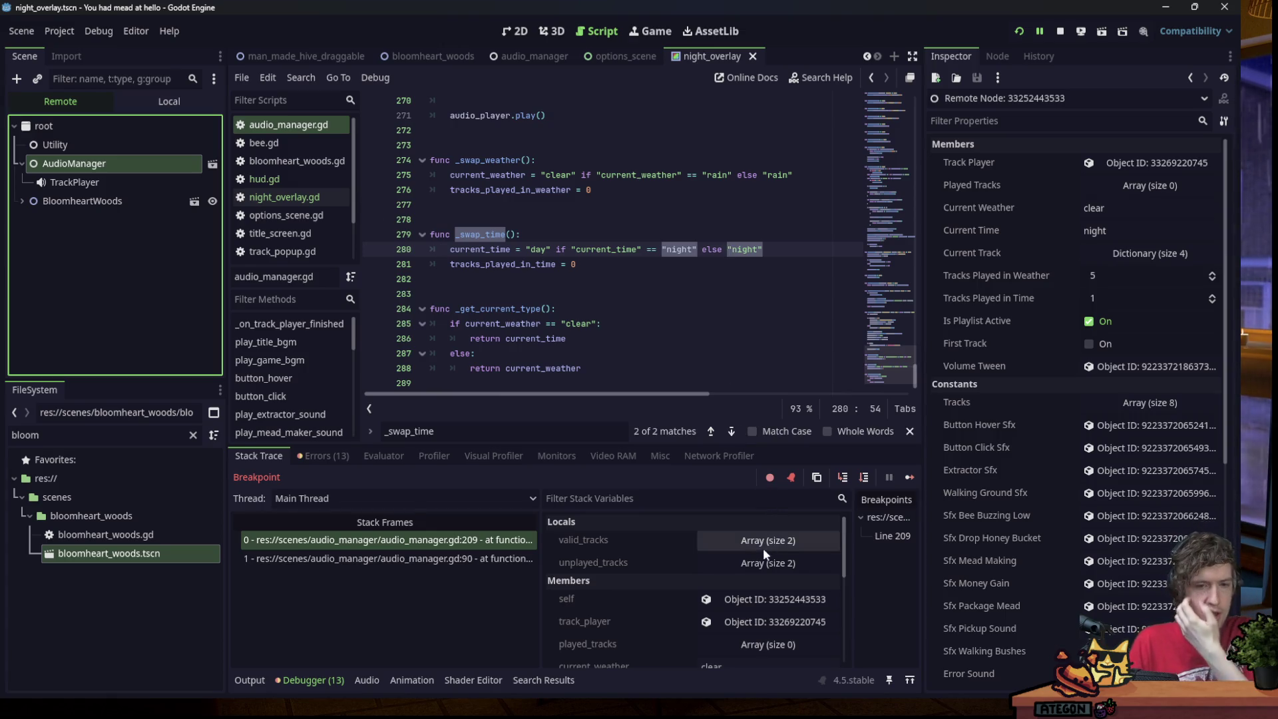
Inspect the first unplayed track's Dictionary in Locals, then resume and recheck AudioManager.
left_click(761, 565)
left_click(756, 607)
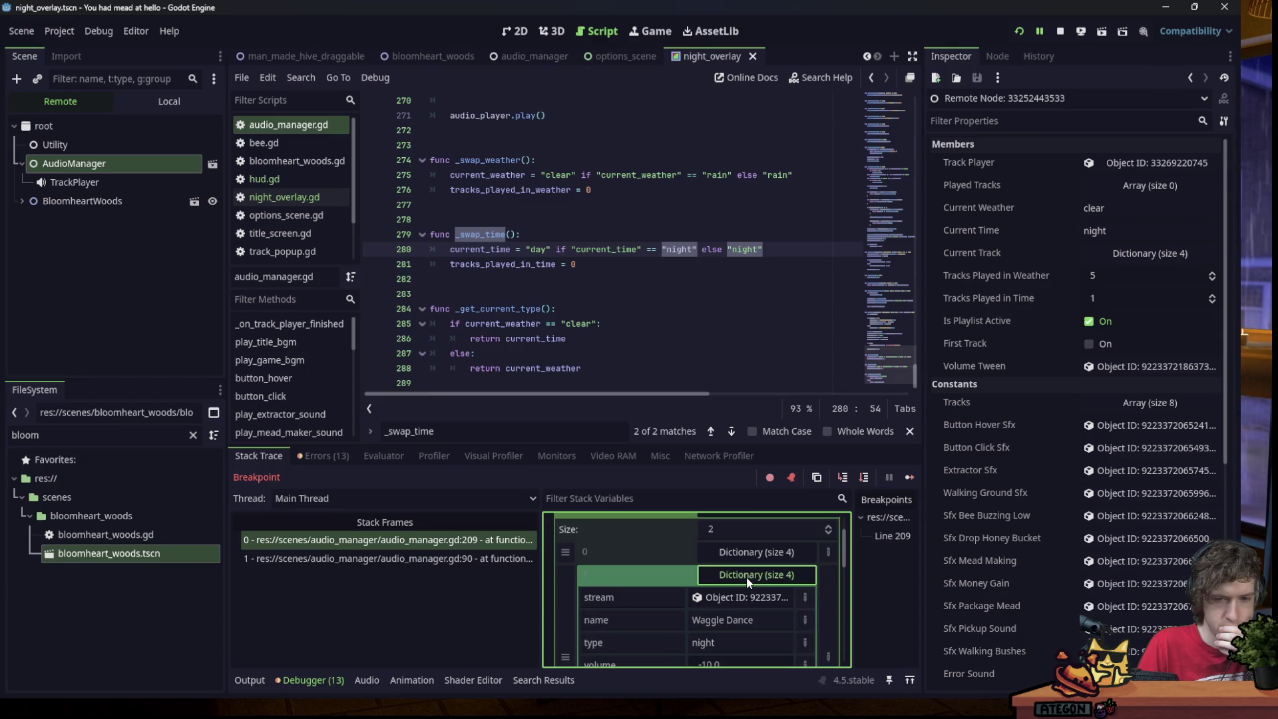
left_click(751, 561)
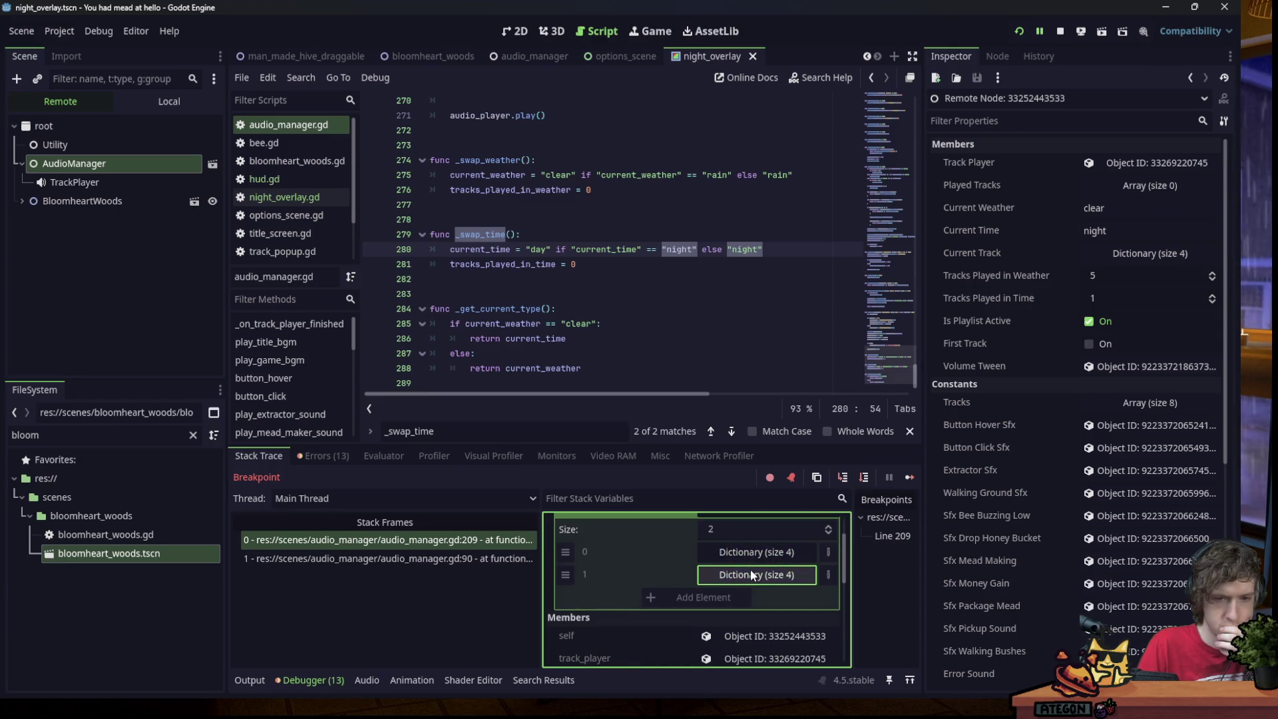
scroll(729, 573, "up", 3)
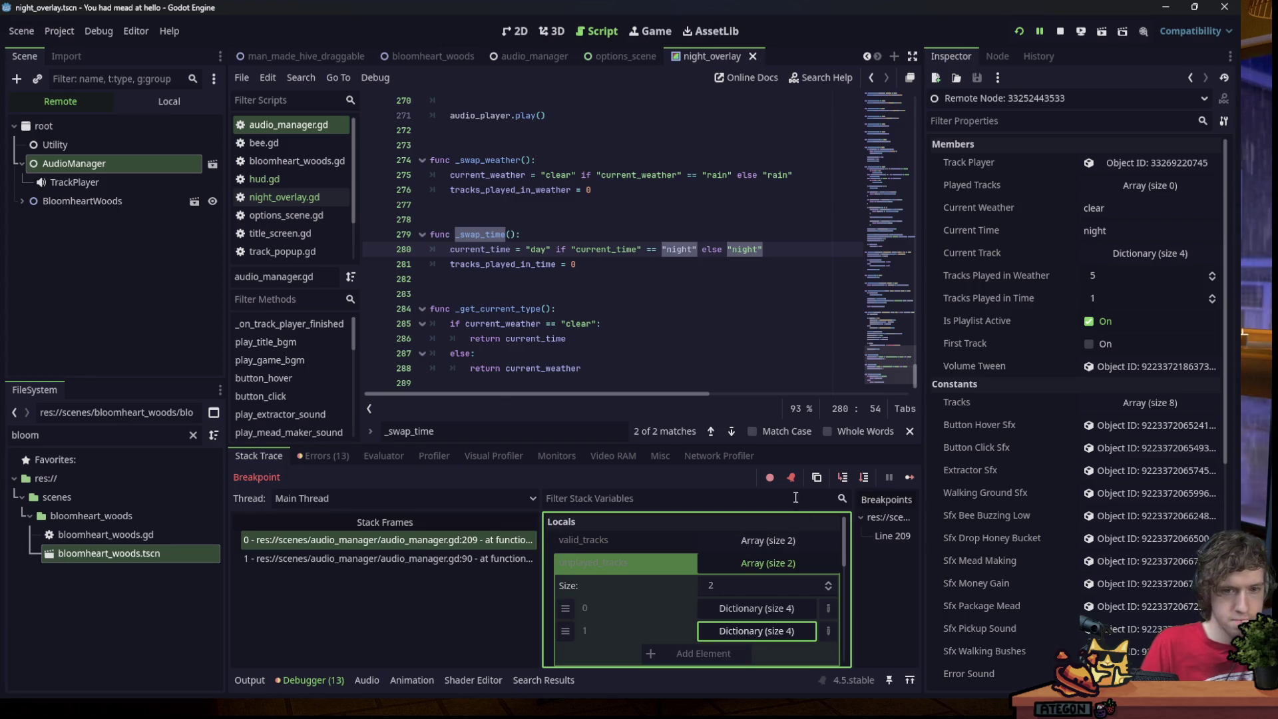
left_click(910, 478)
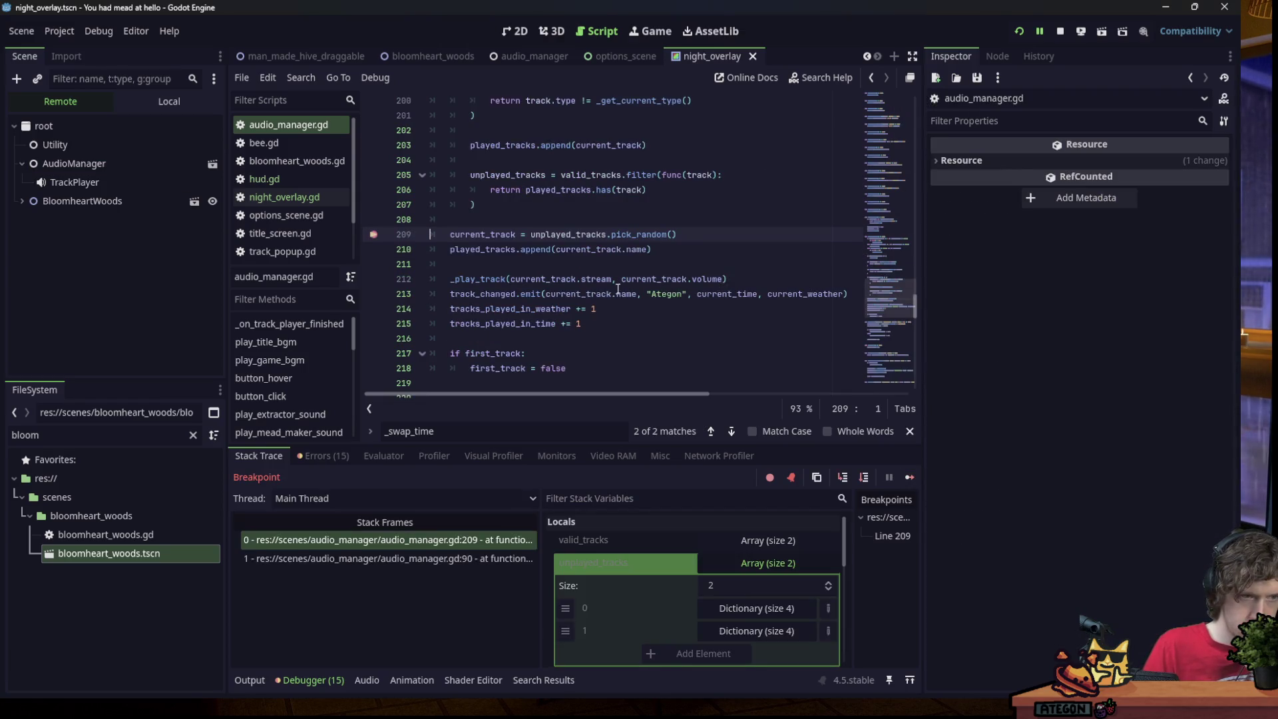
left_click(166, 163)
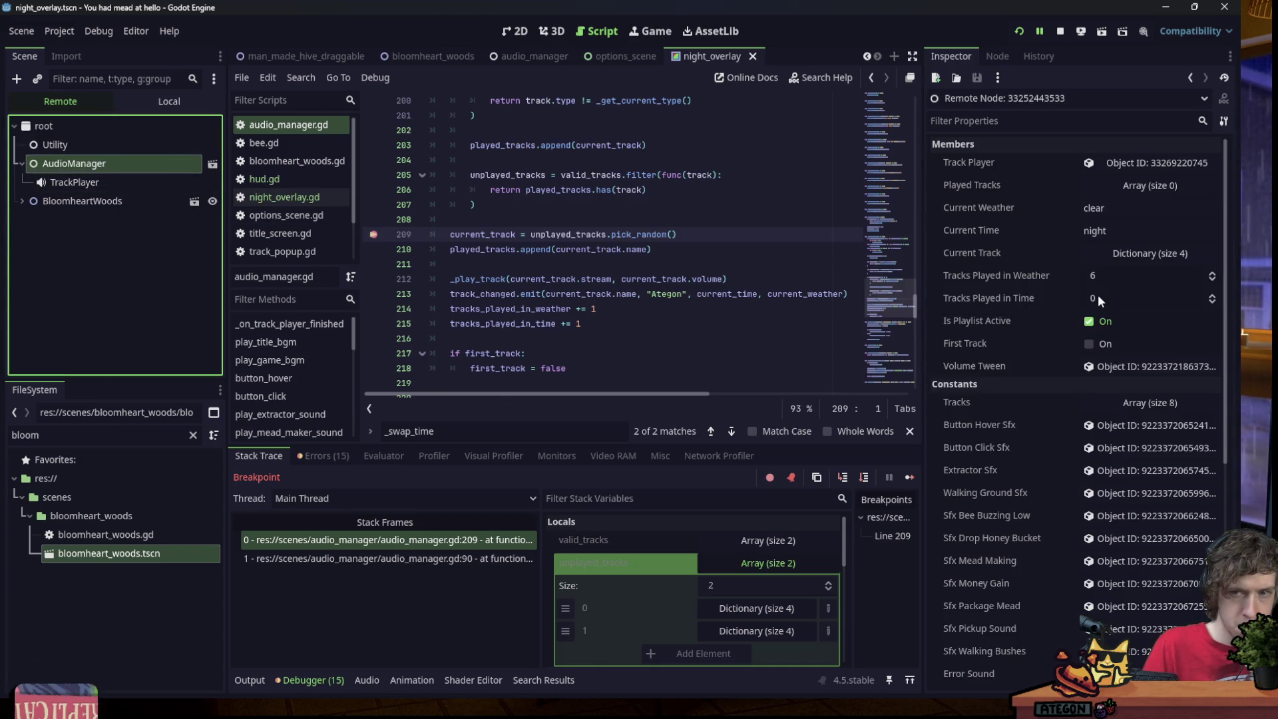
Review _swap_time and search the script for the quoted 'night' comparisons.
scroll(638, 259, "down", 15)
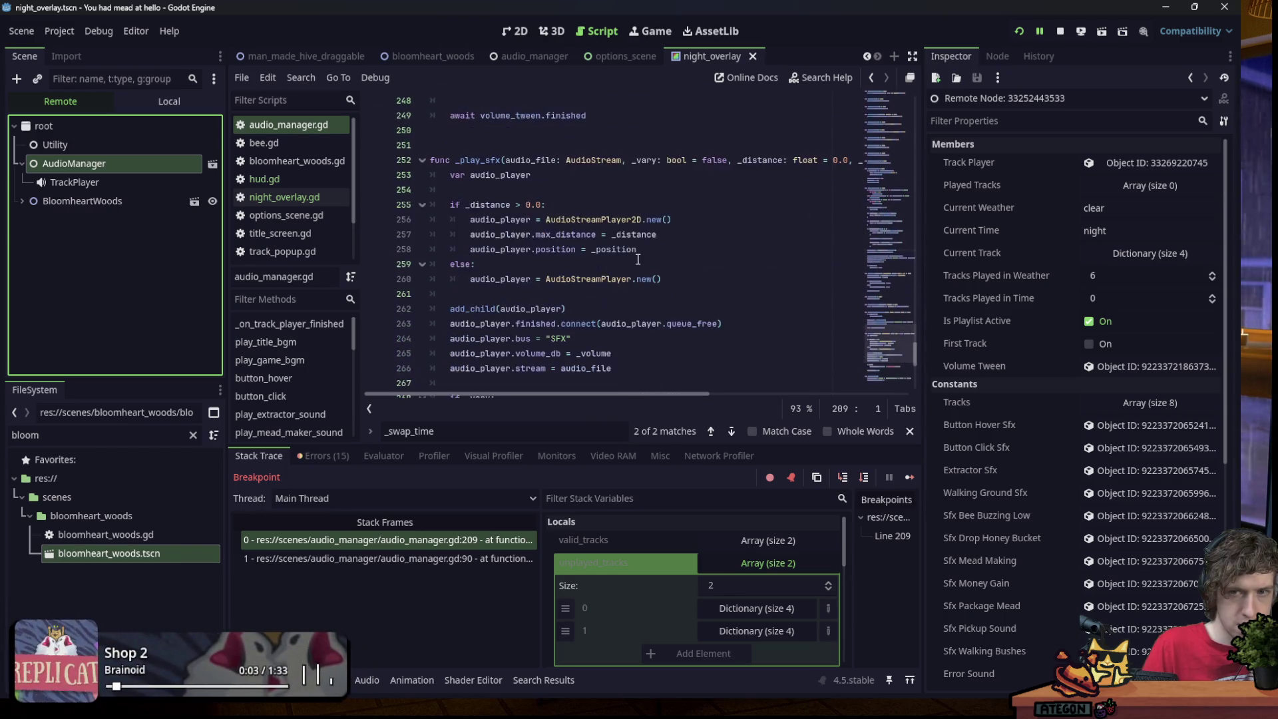
scroll(638, 259, "down", 7)
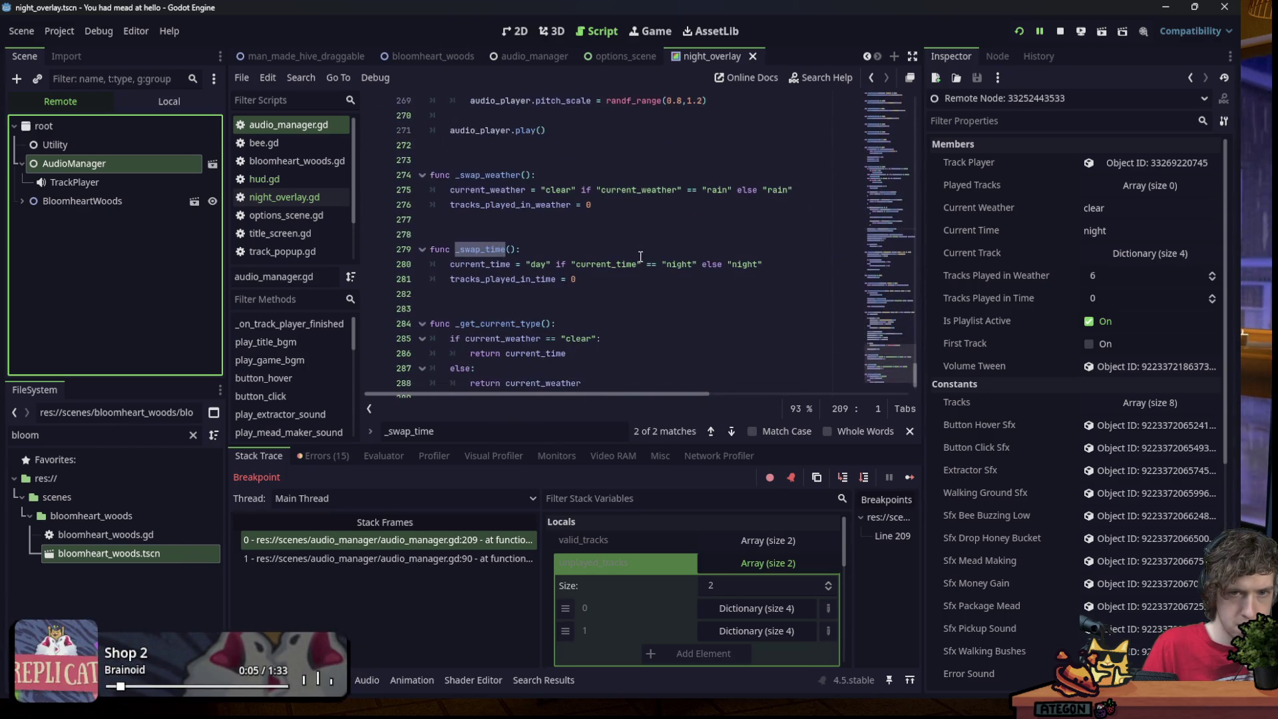
left_click(506, 251)
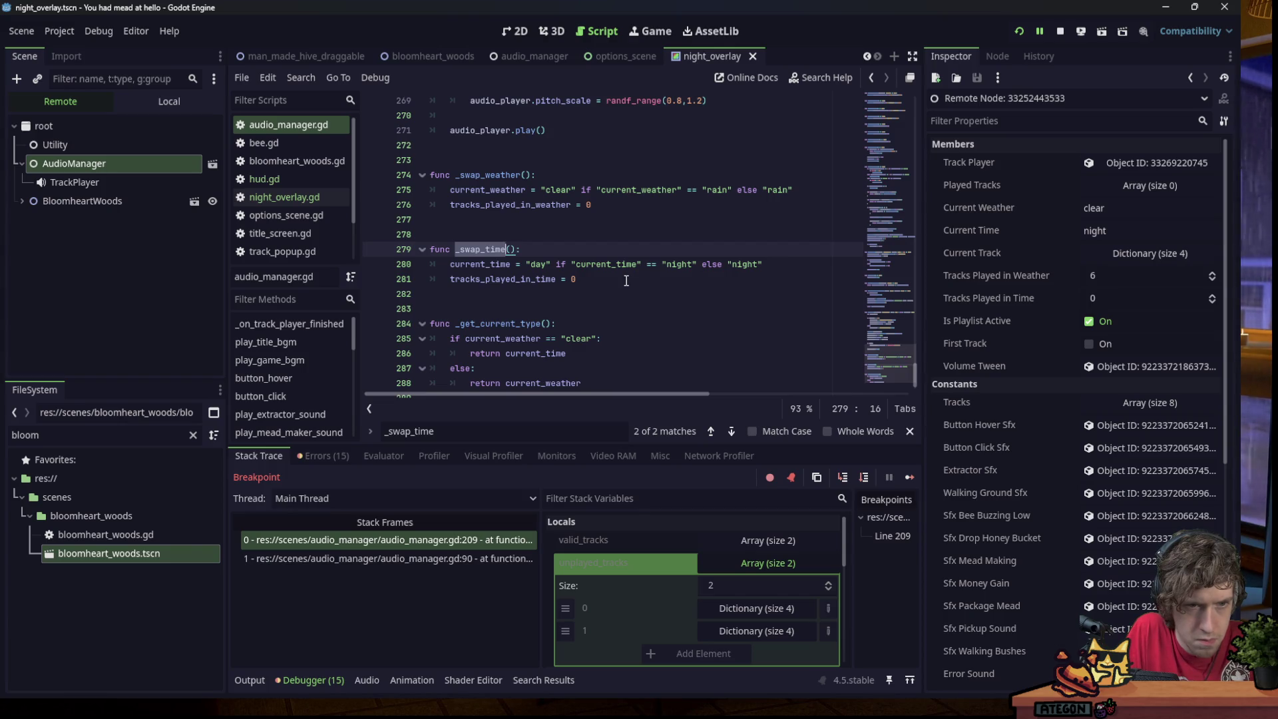
left_click_drag(616, 276, 370, 247)
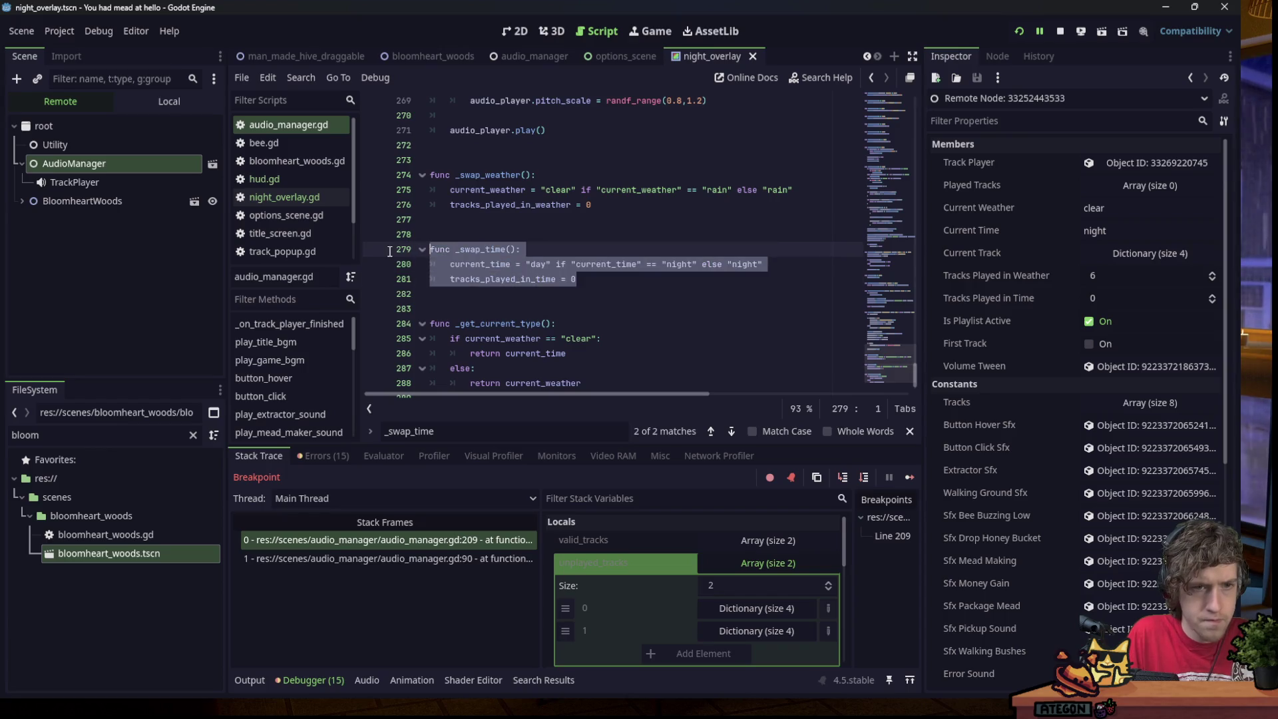
left_click(609, 281)
left_click_drag(663, 264, 695, 264)
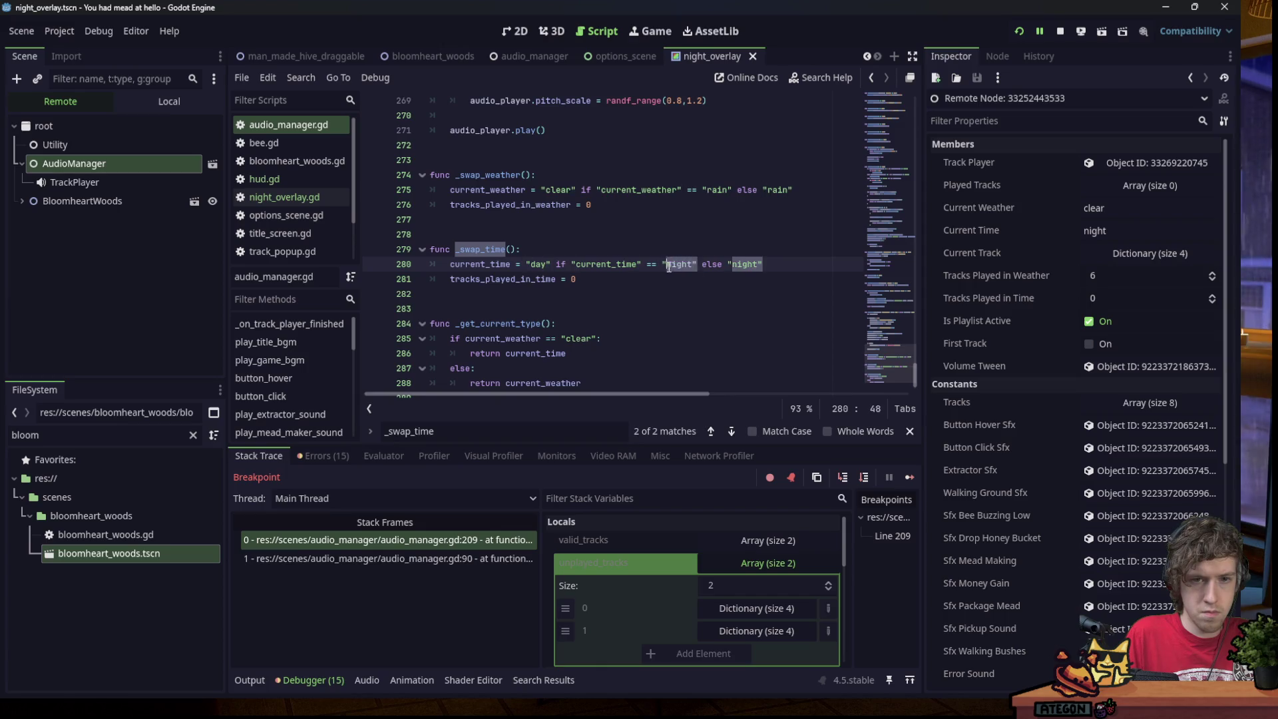
key("ctrl+f")
key("Return")
key("Return")
key("Return")
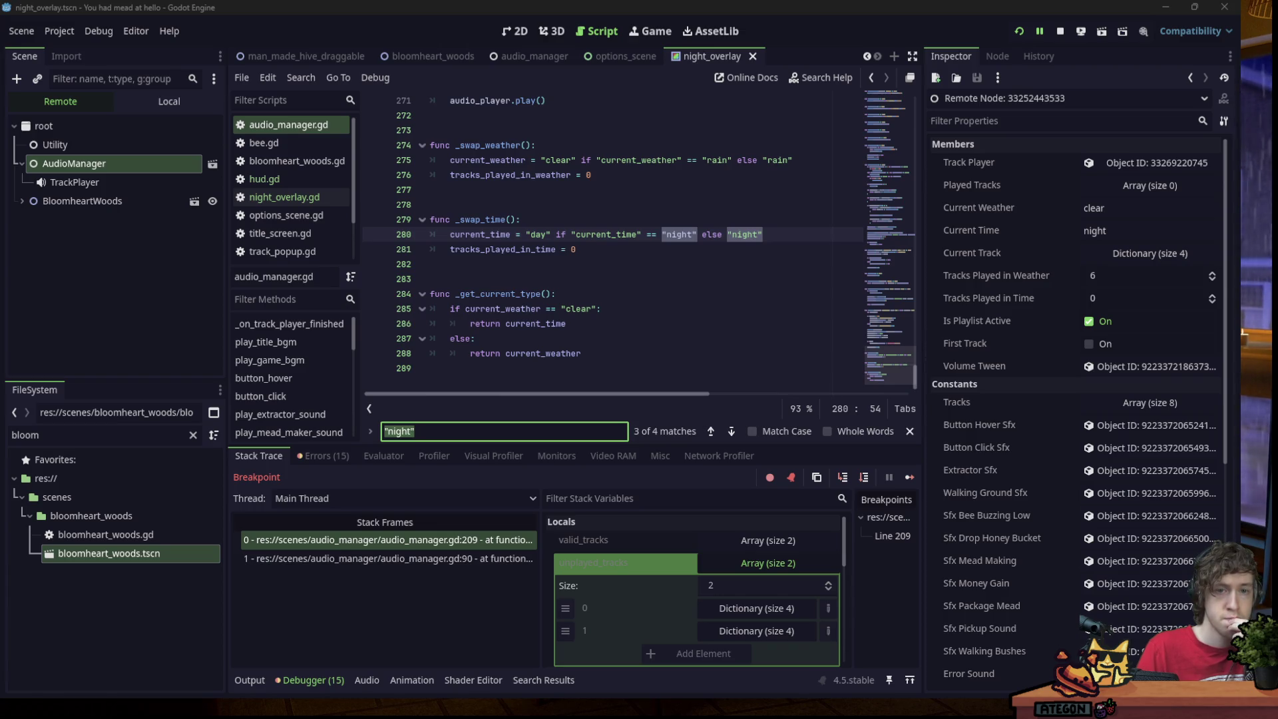
Unquote current_time on line 280 and current_weather on line 275, save, and stop the game.
double_click(611, 234)
key("BackSpace")
key("BackSpace")
type("current_time")
double_click(642, 160)
key("BackSpace")
key("BackSpace")
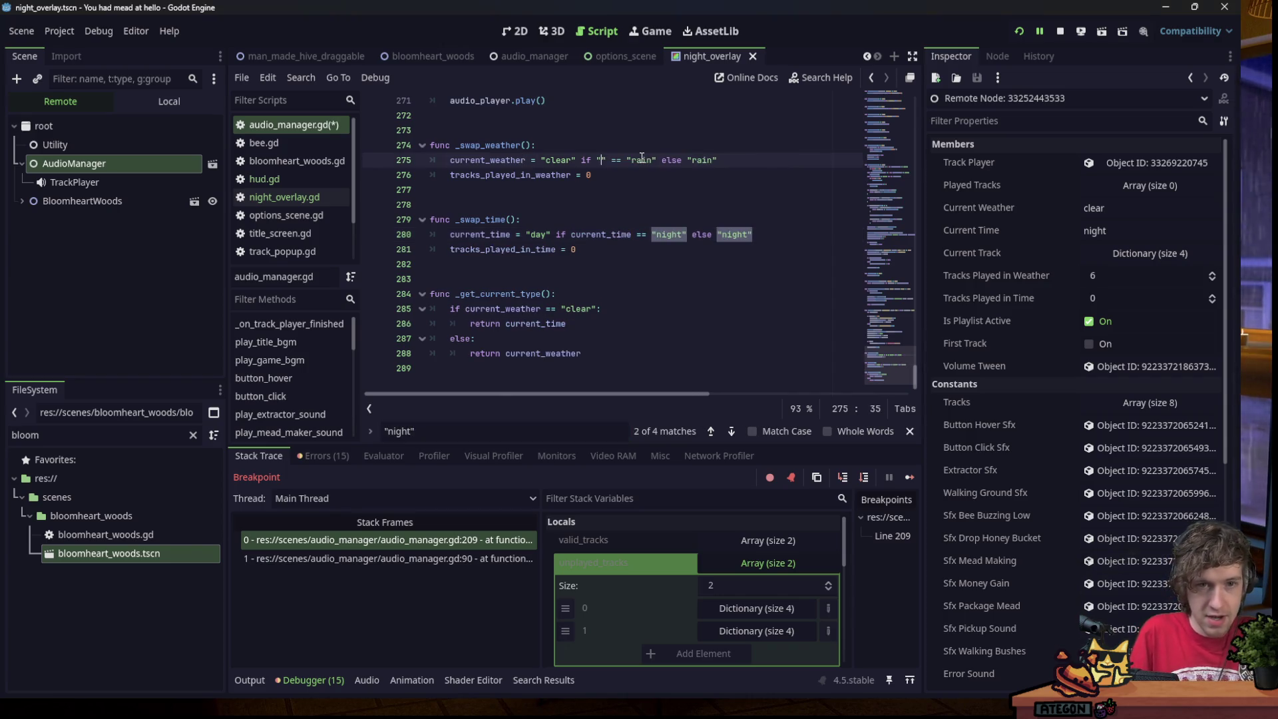
type("current_weather")
key("ctrl+s")
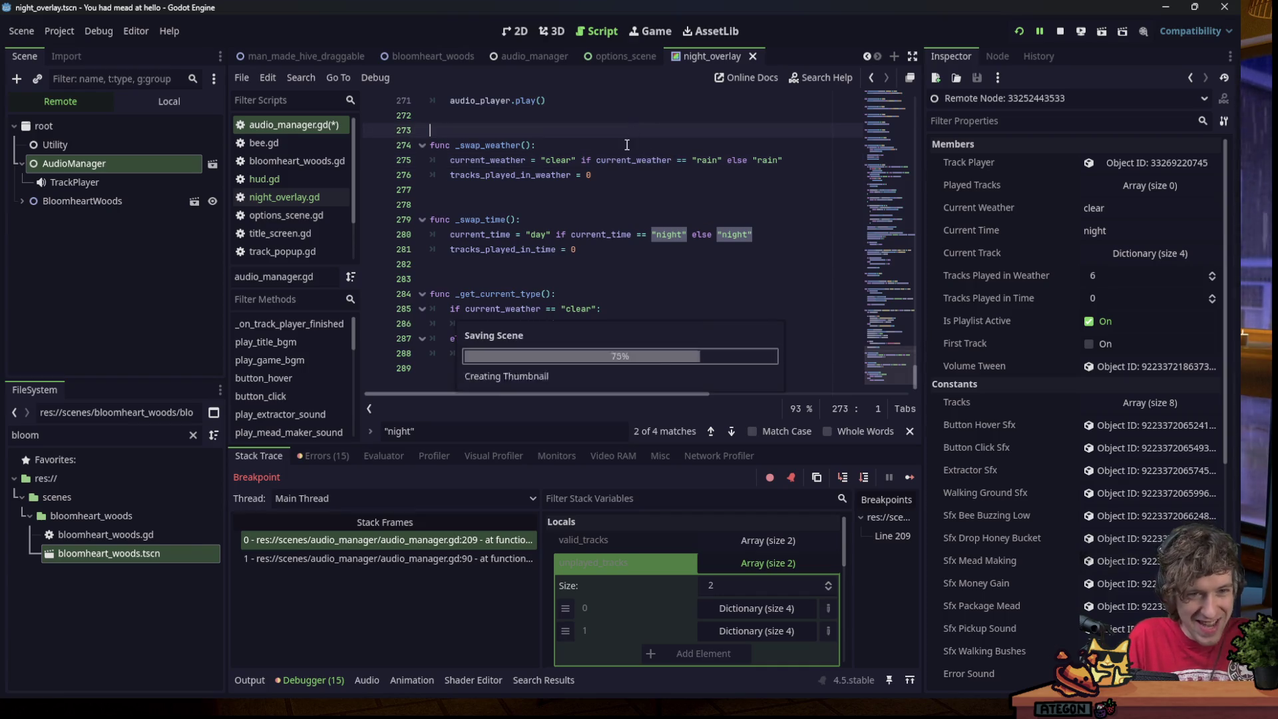
left_click(624, 264)
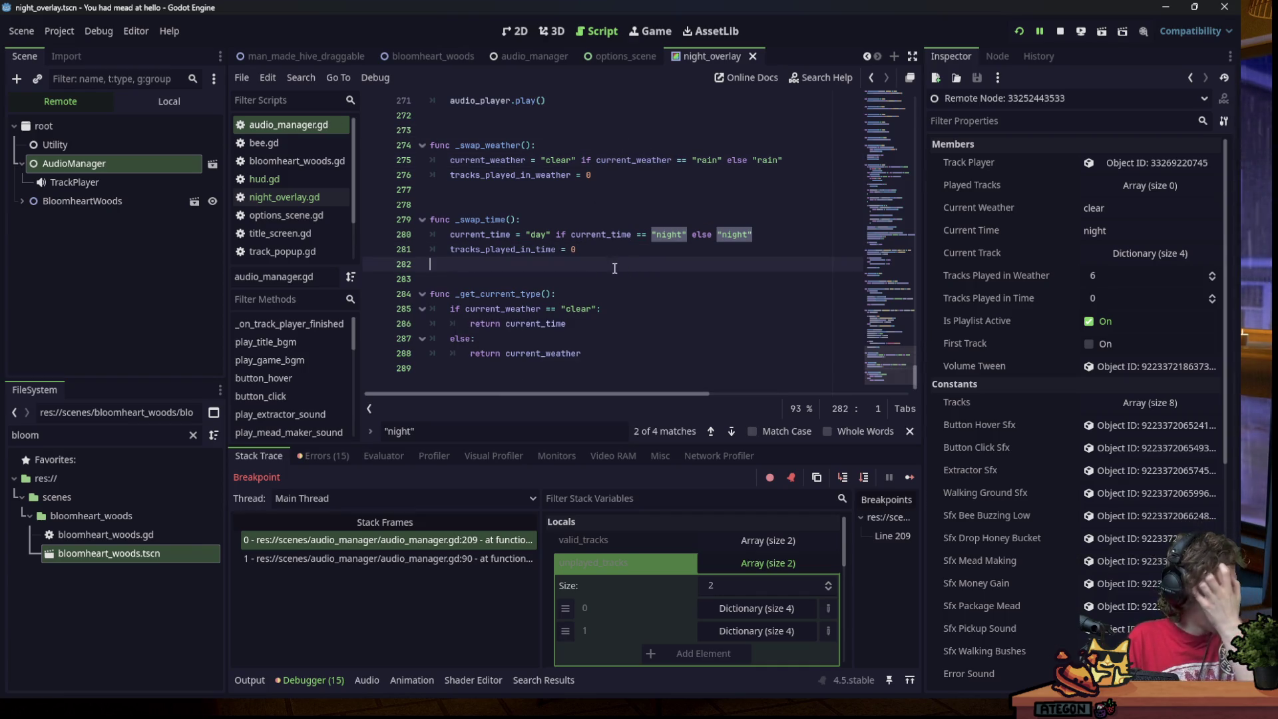
left_click(1065, 30)
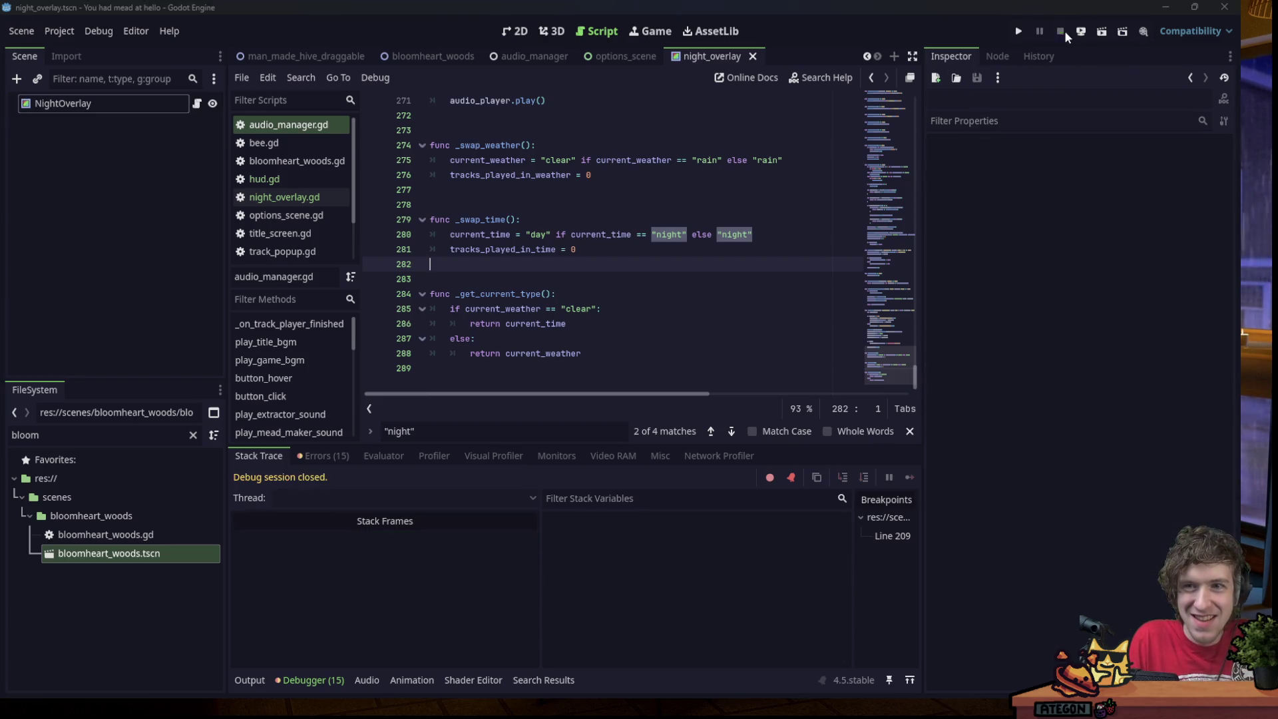
Relaunch the game with F5, start play from the title menu, and show the live Remote tree.
key("F5")
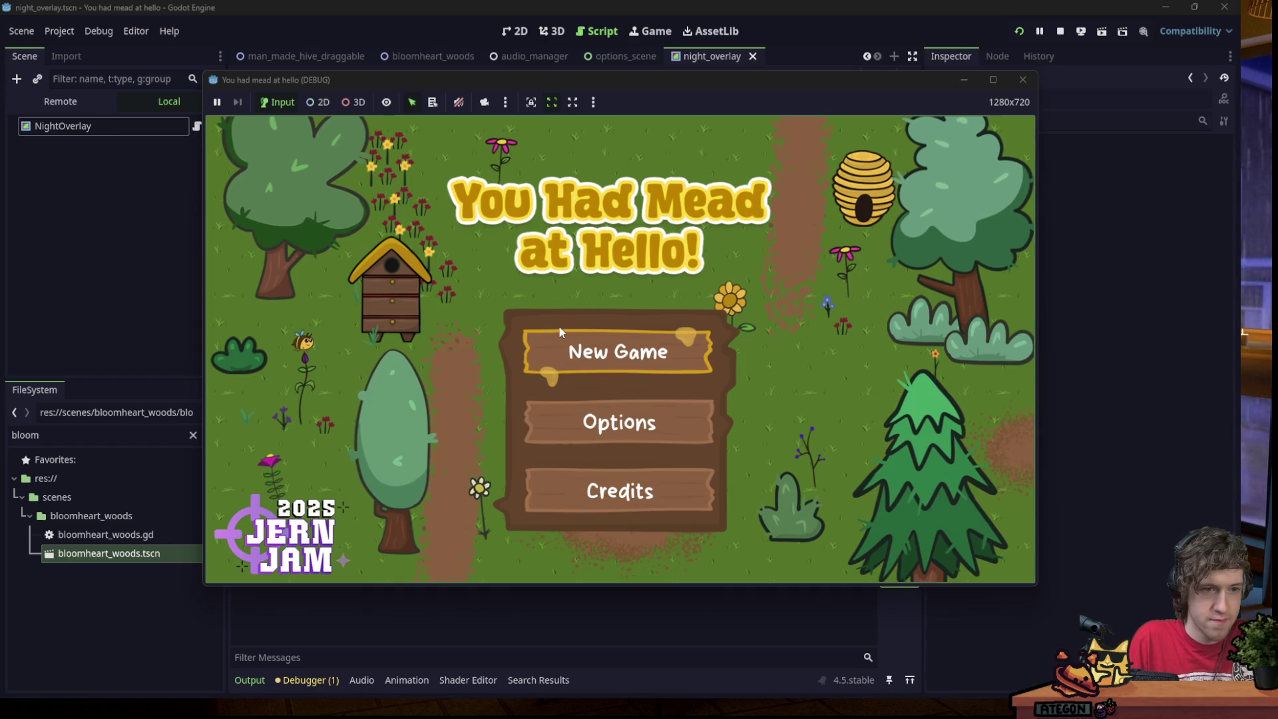
left_click(619, 351)
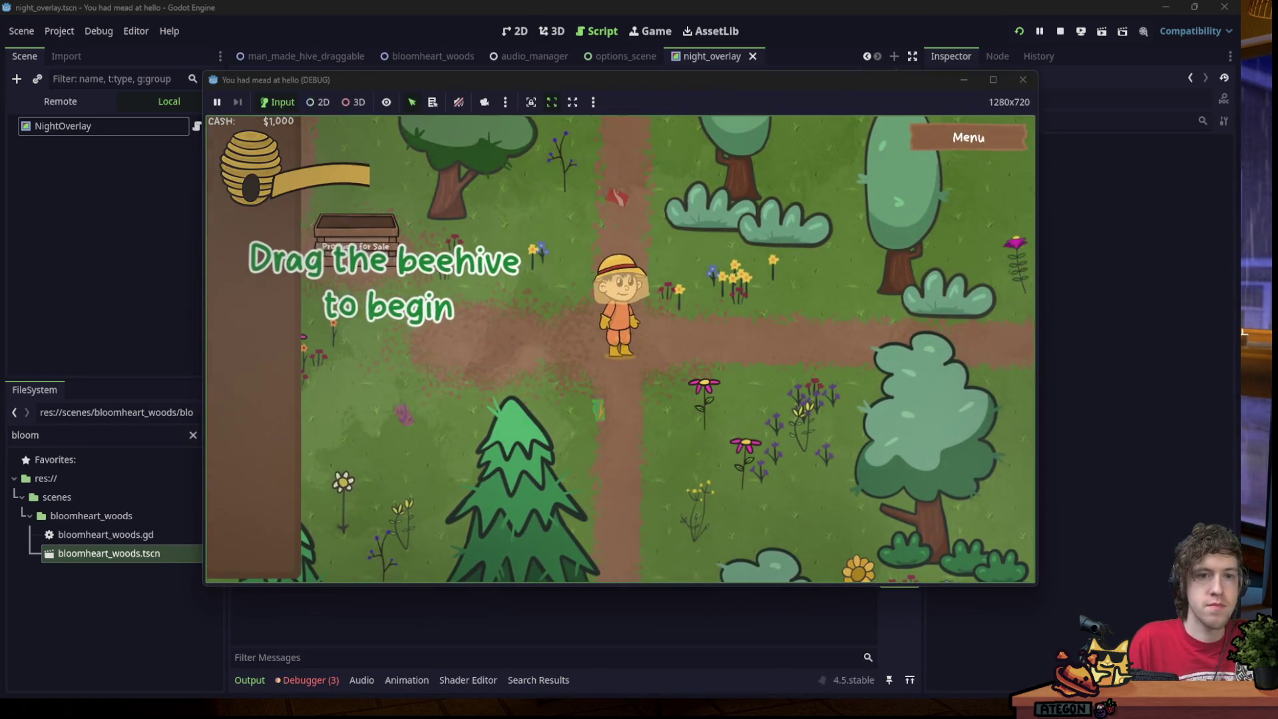
key("alt+Tab")
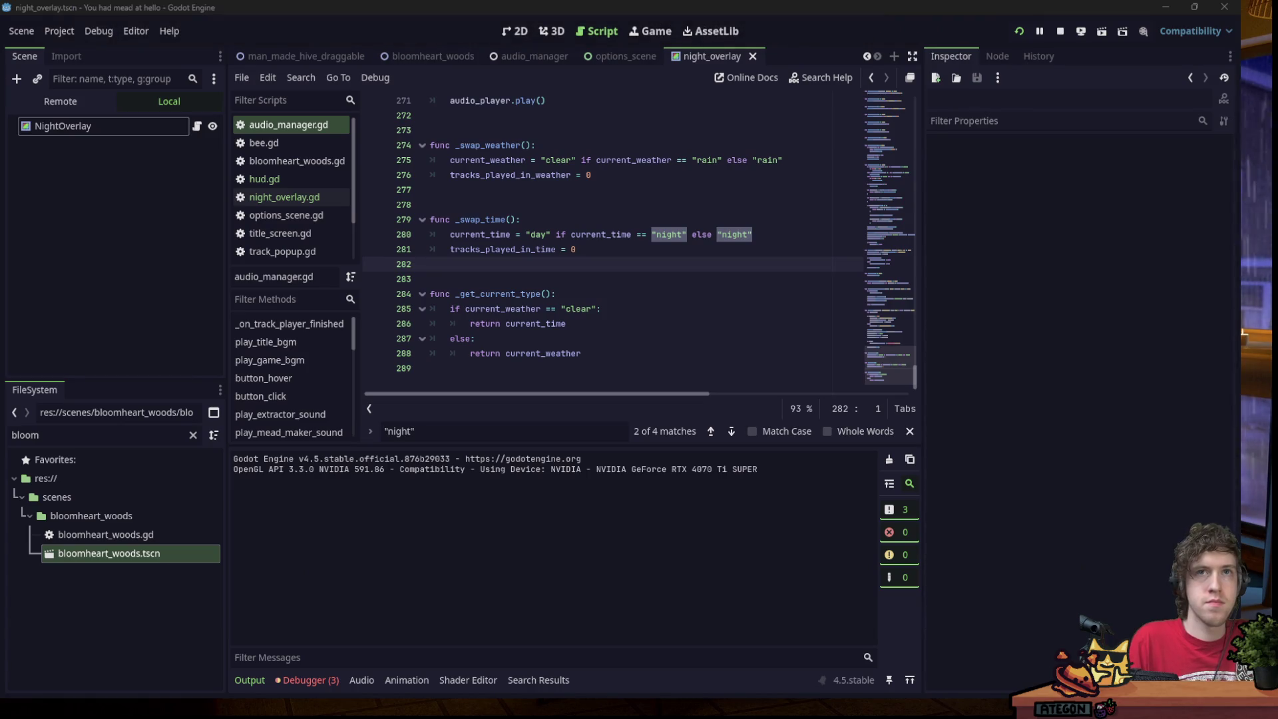
left_click(55, 101)
Inspect the live TrackPlayer and AudioManager, resuming once past the line 209 breakpoint.
left_click(105, 181)
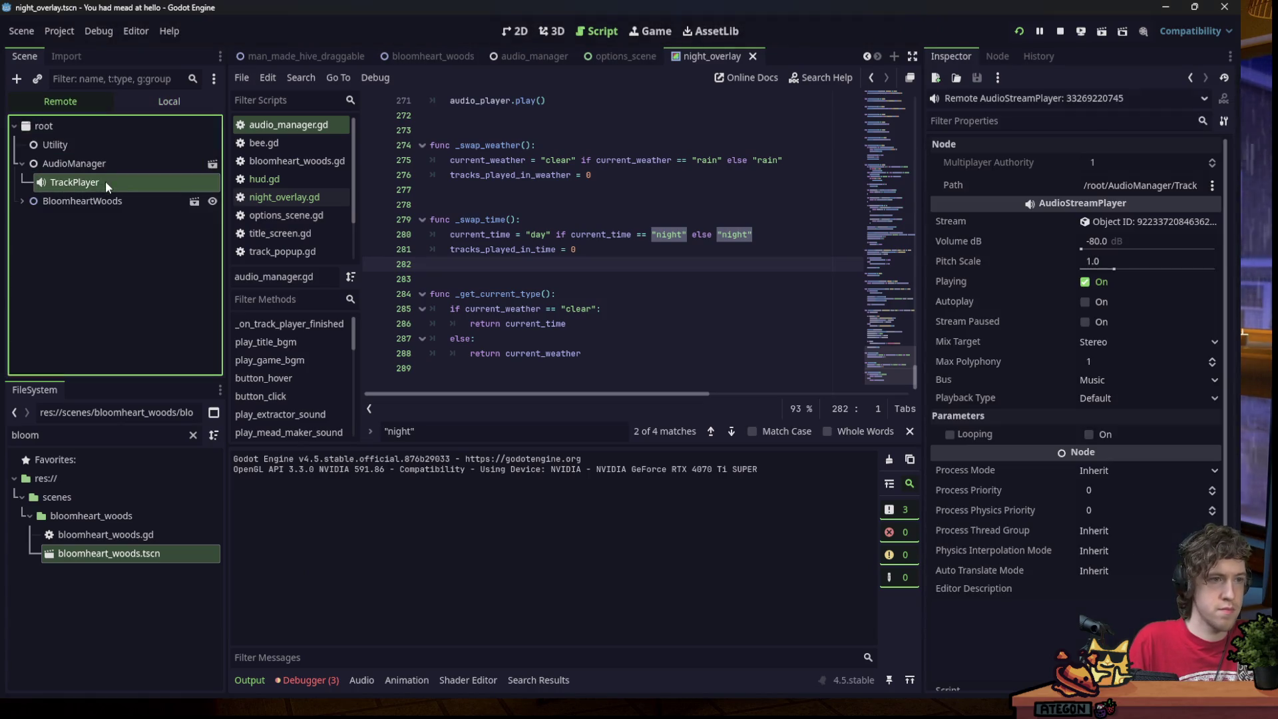
left_click(105, 165)
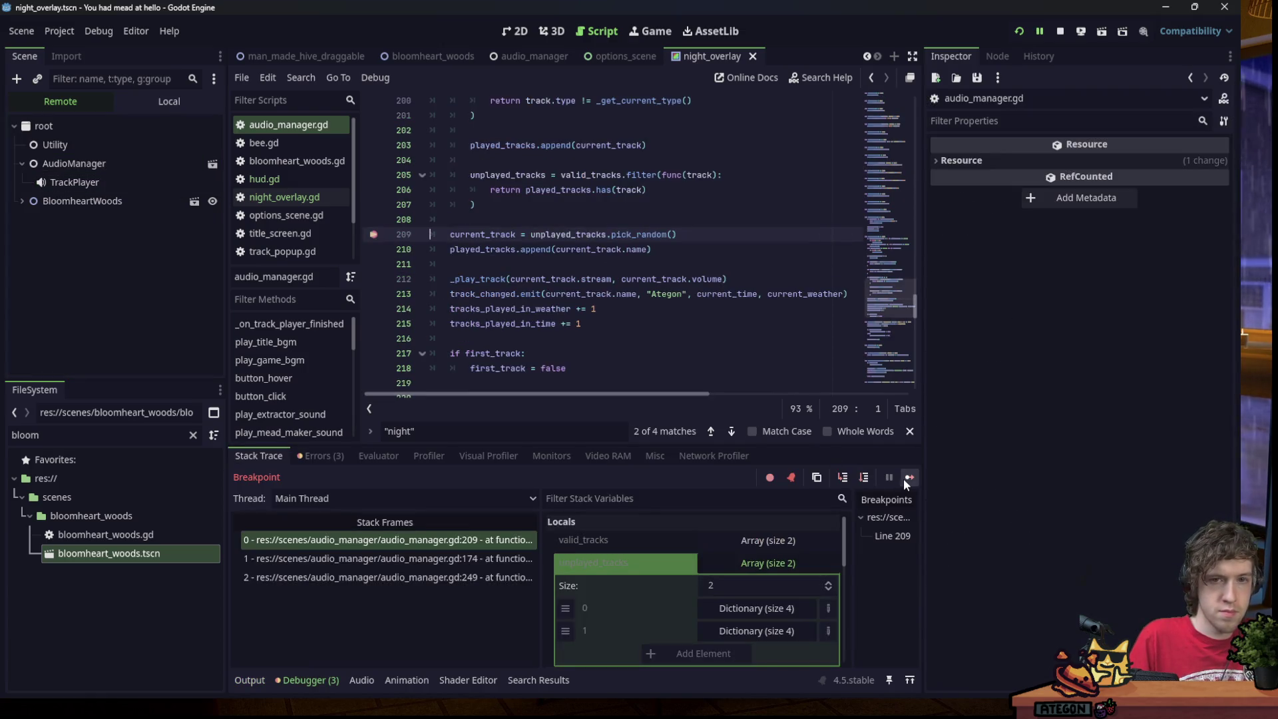
left_click(908, 478)
left_click(108, 165)
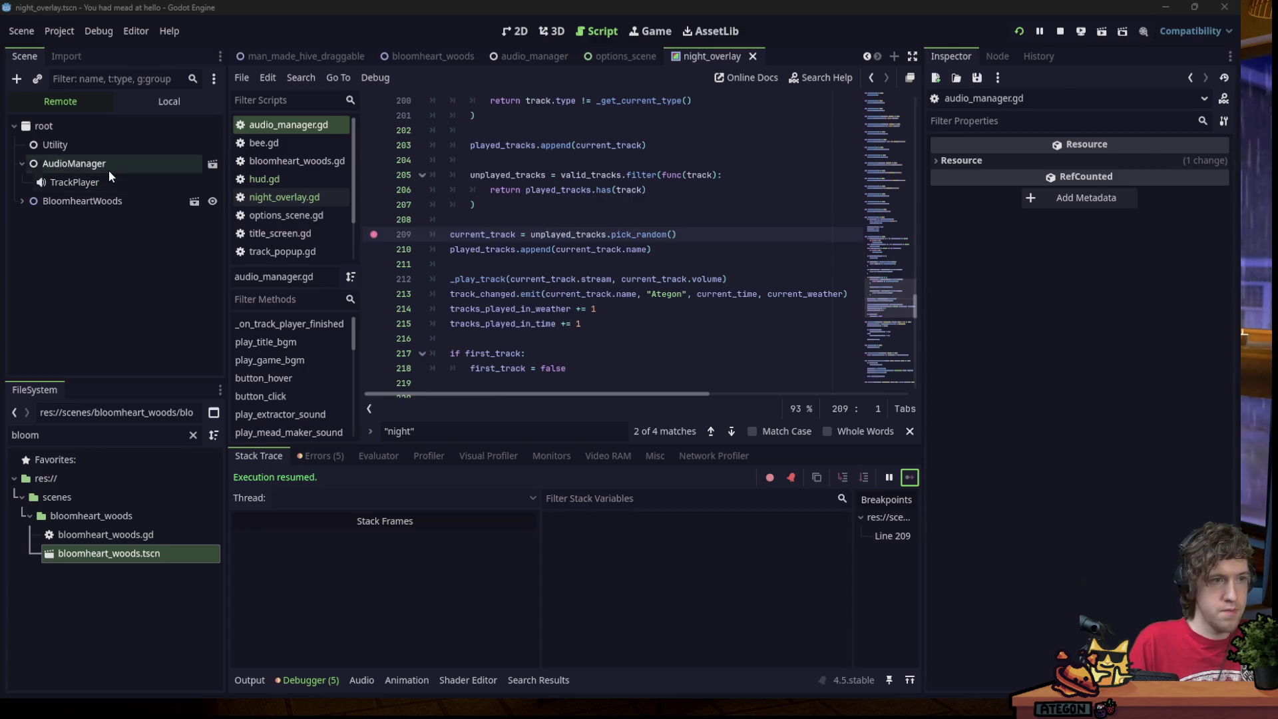
scroll(1072, 305, "down", 2)
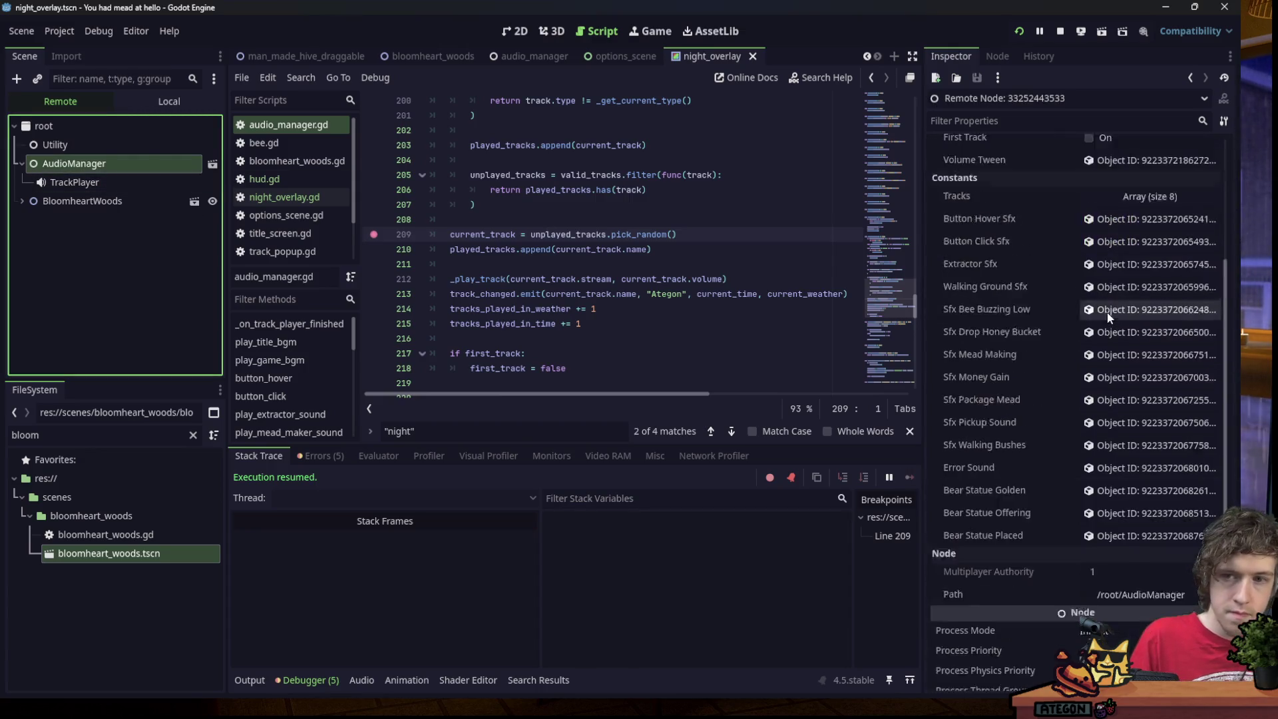
Set the live TrackPlayer's Pitch Scale to 40.
left_click(126, 184)
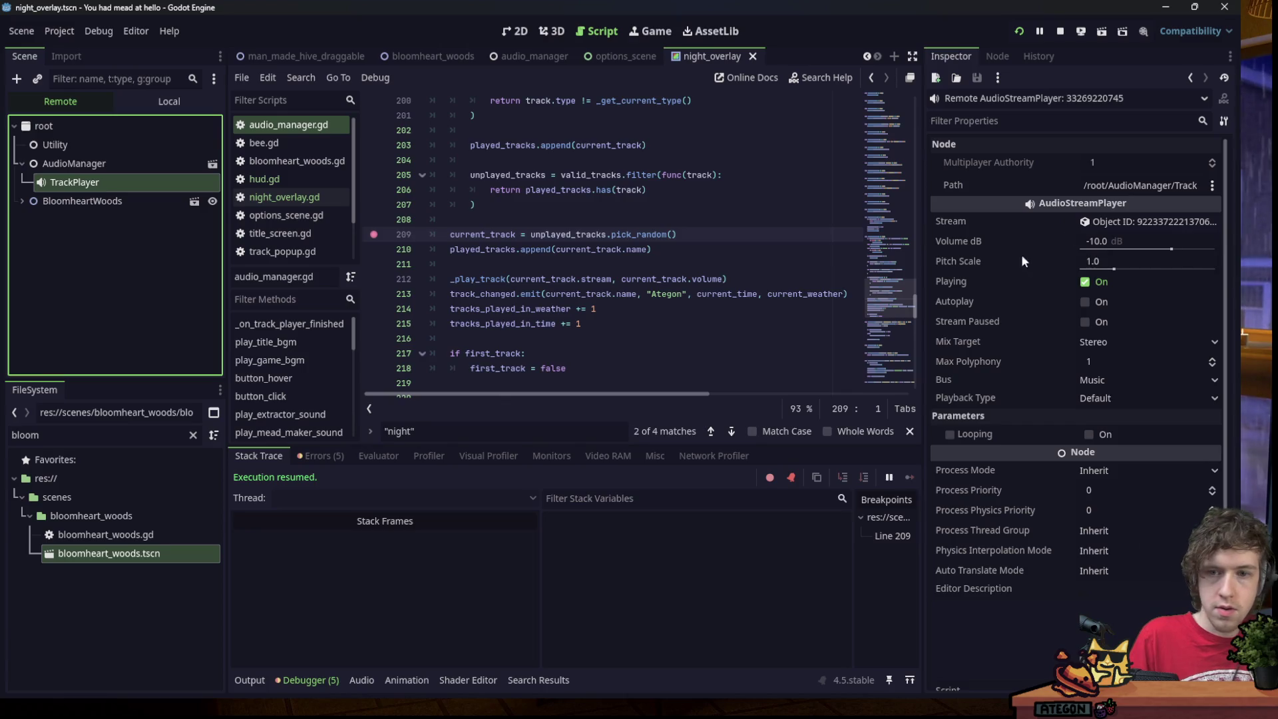
left_click(1119, 266)
type("40")
left_click(703, 206)
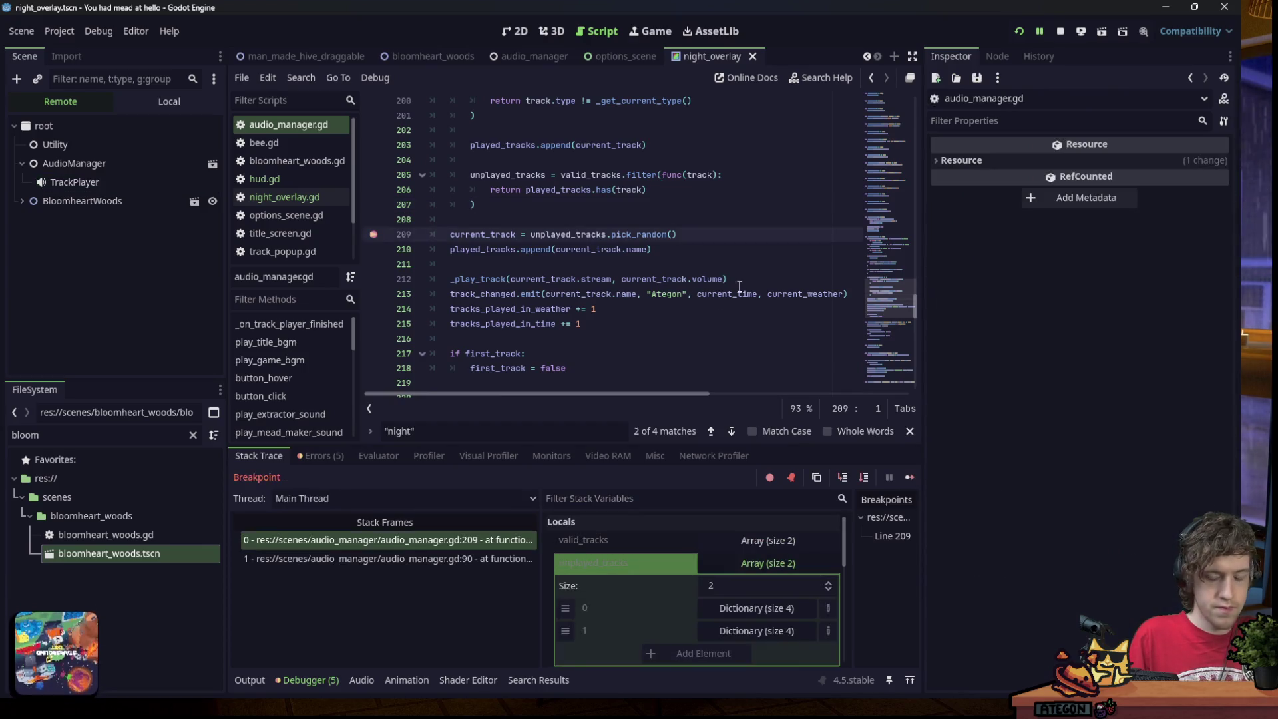
Resume past several more line 209 stops, checking AudioManager's weather and time values.
left_click(910, 477)
left_click(63, 167)
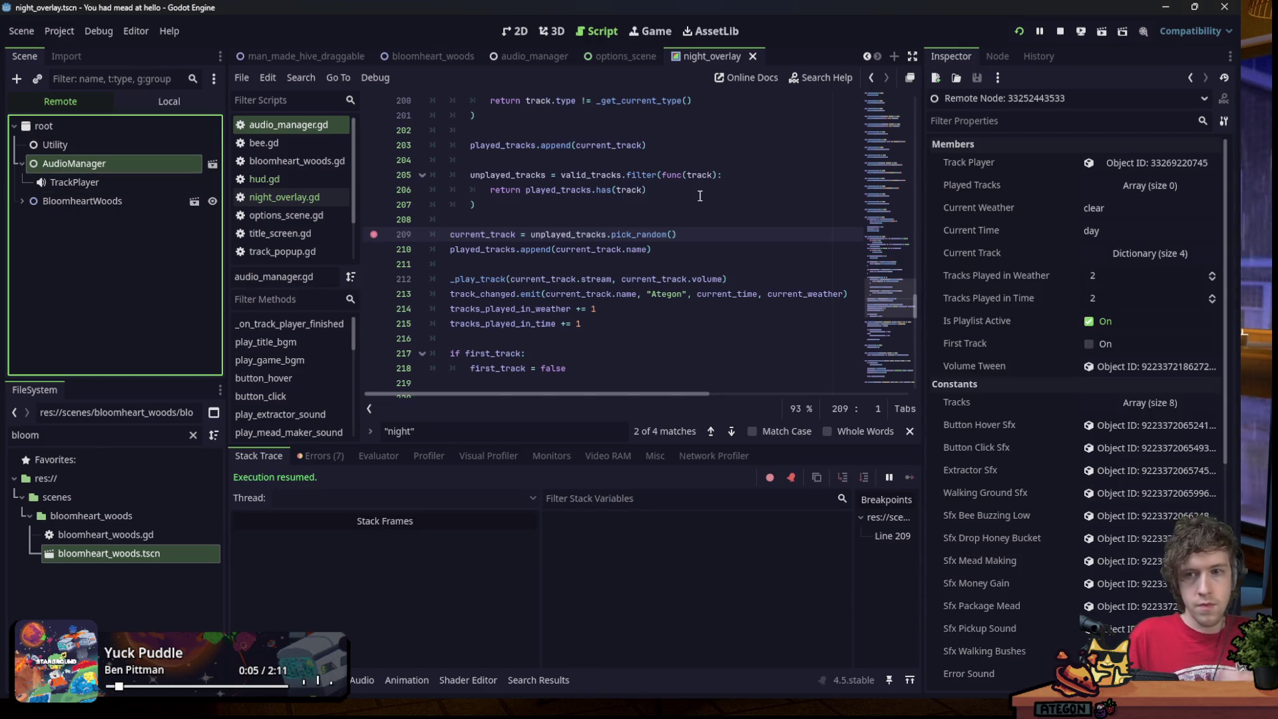
left_click(80, 164)
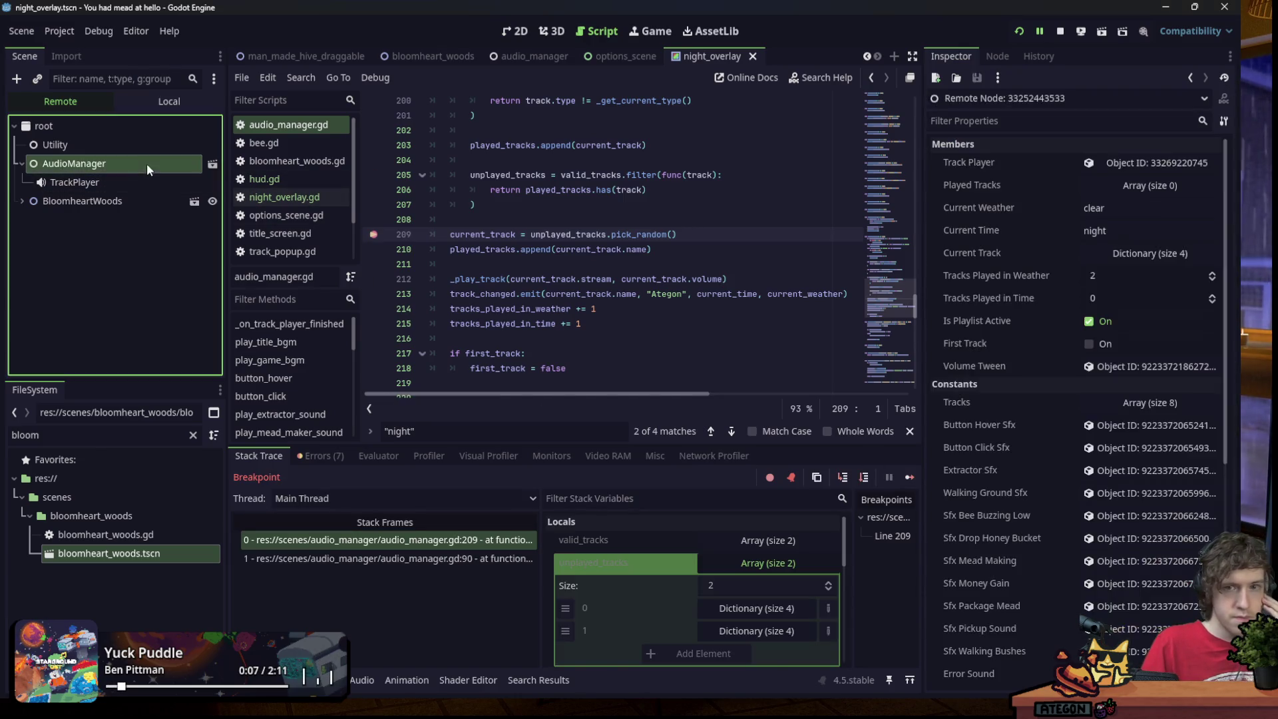
left_click(909, 477)
left_click(678, 218)
left_click(688, 267)
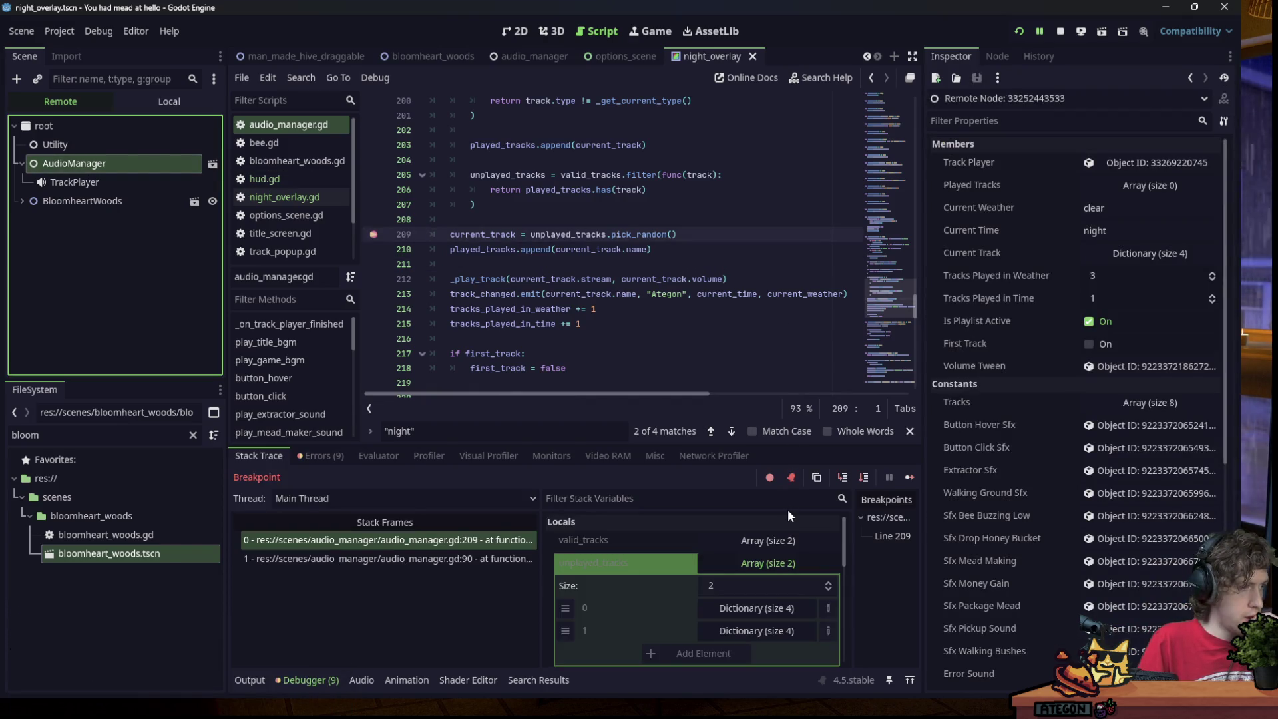
left_click(911, 478)
left_click(663, 269)
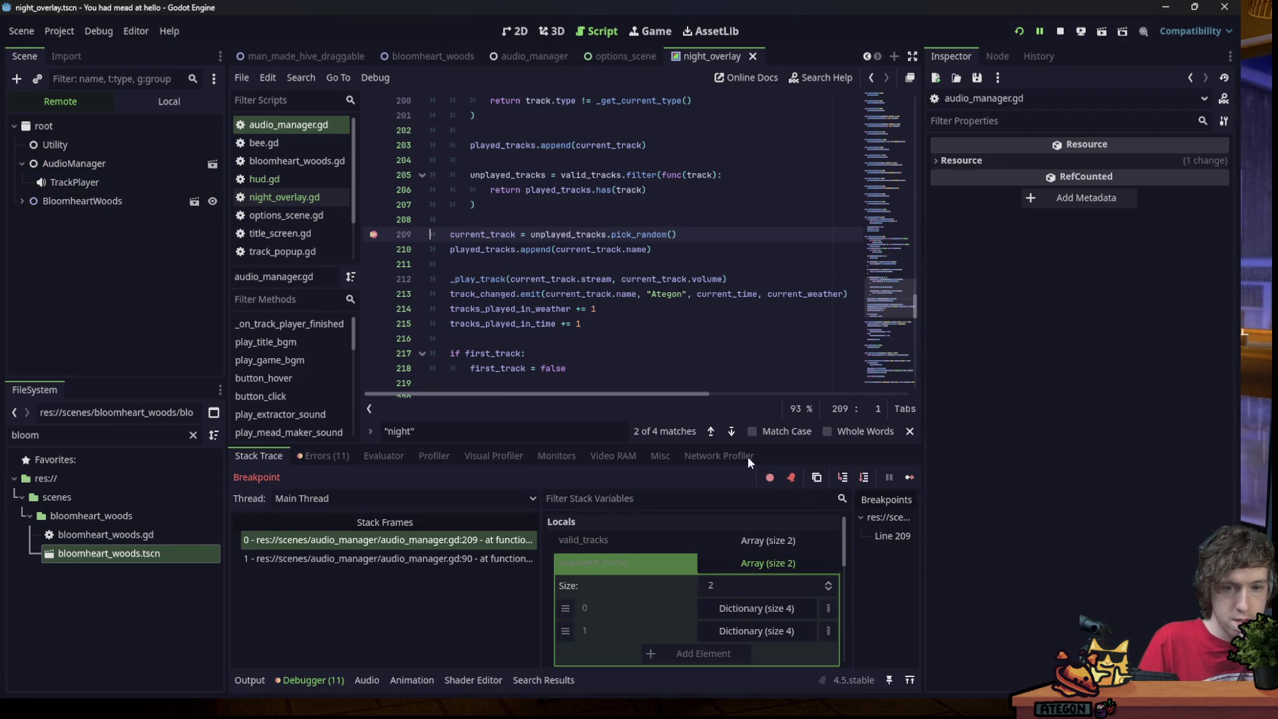
Keep resuming until AudioManager reads clear, day, 6 tracks in weather and 2 in time.
left_click(909, 478)
mouse_move(598, 288)
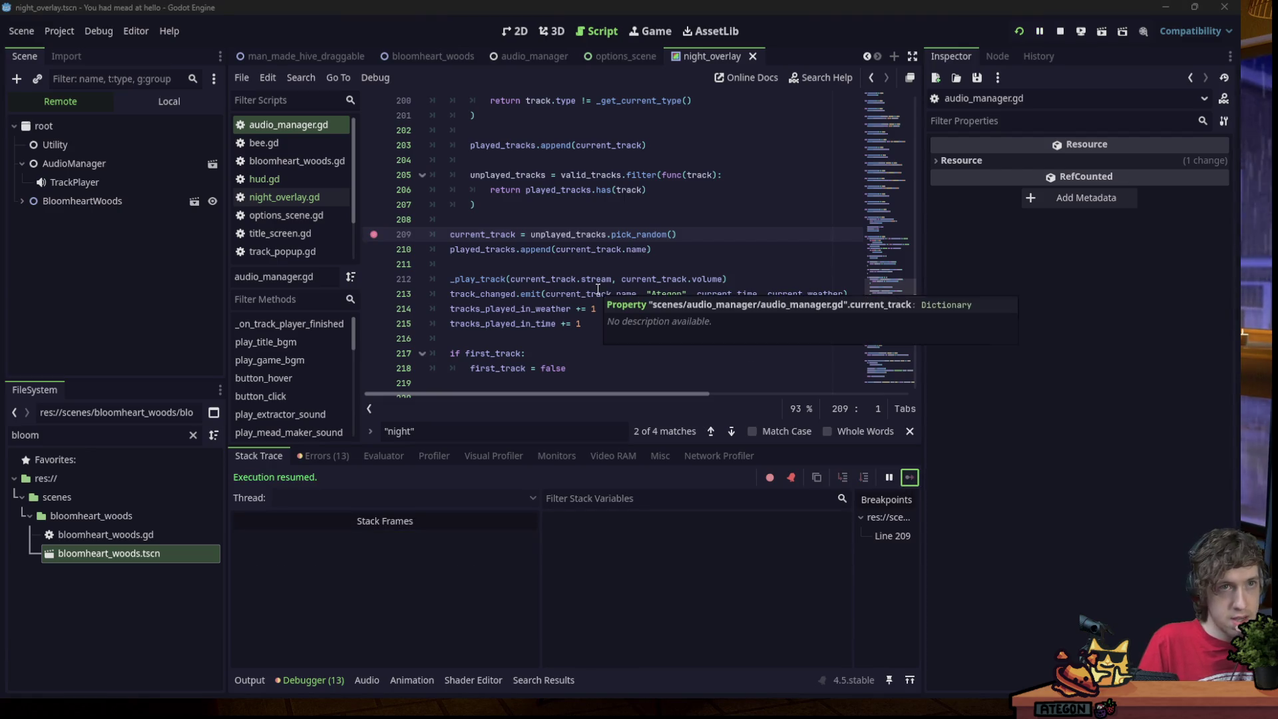
left_click(117, 165)
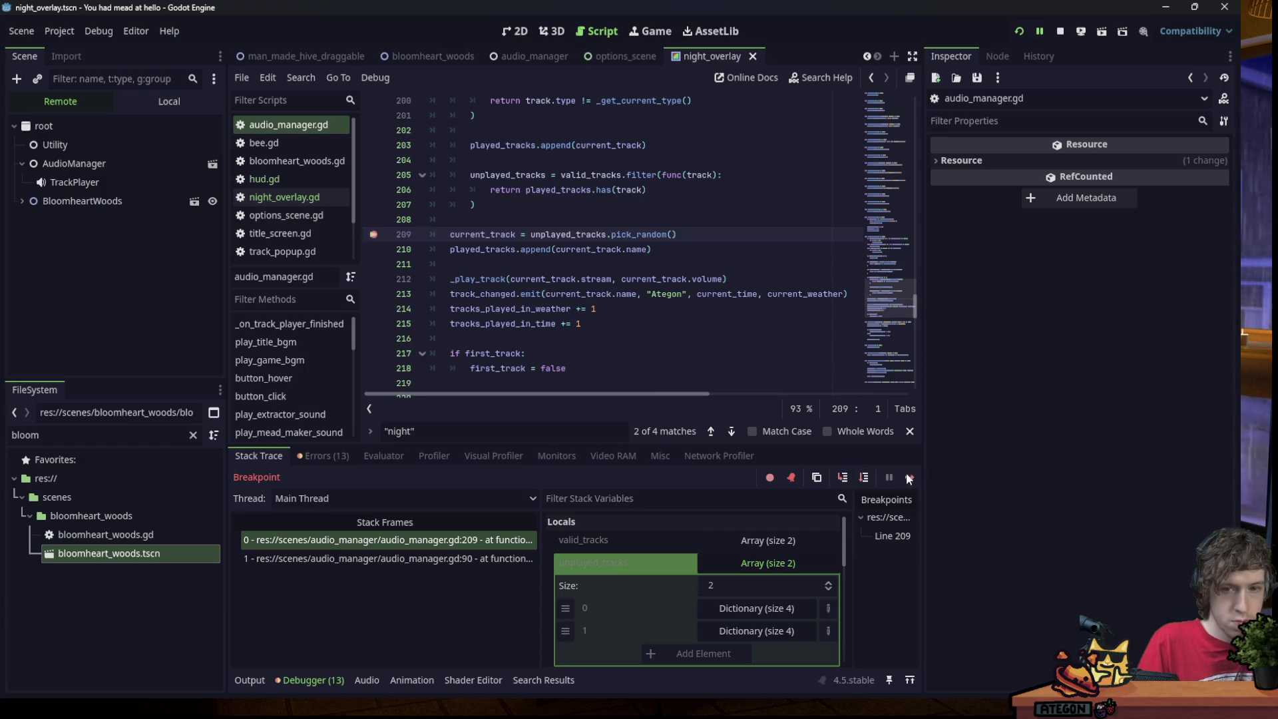
left_click(909, 477)
left_click(119, 163)
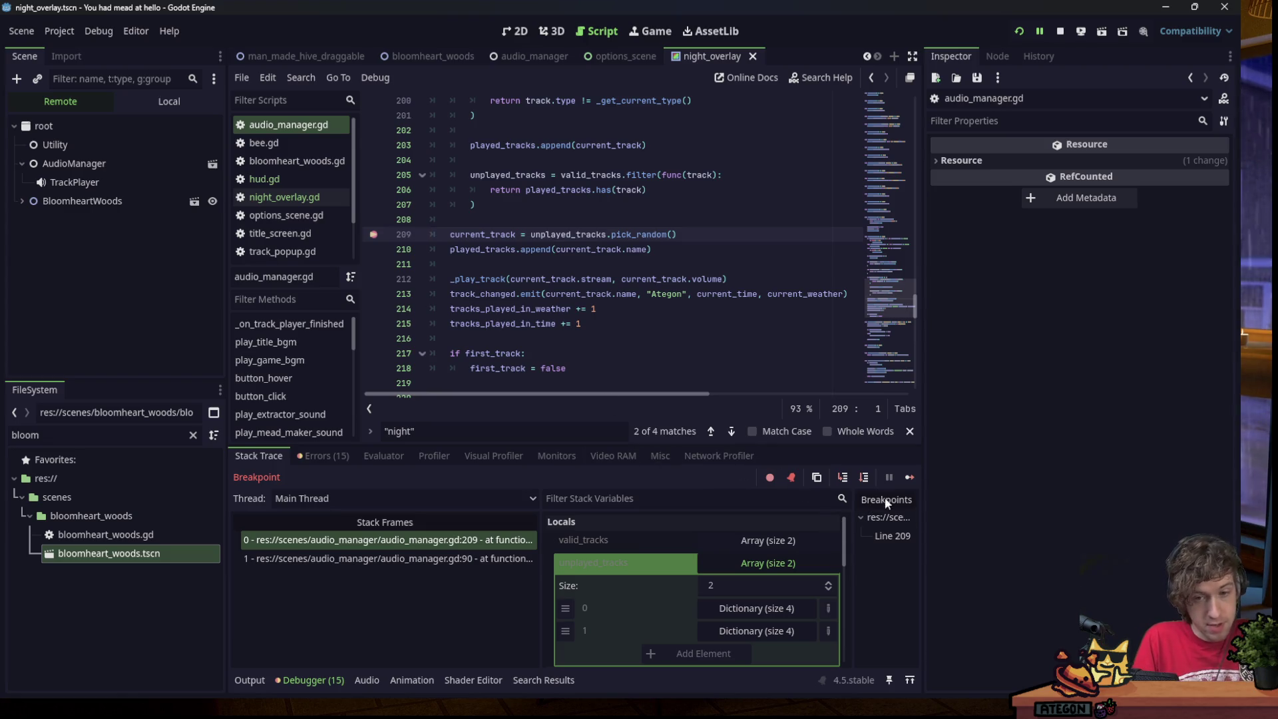
left_click(909, 477)
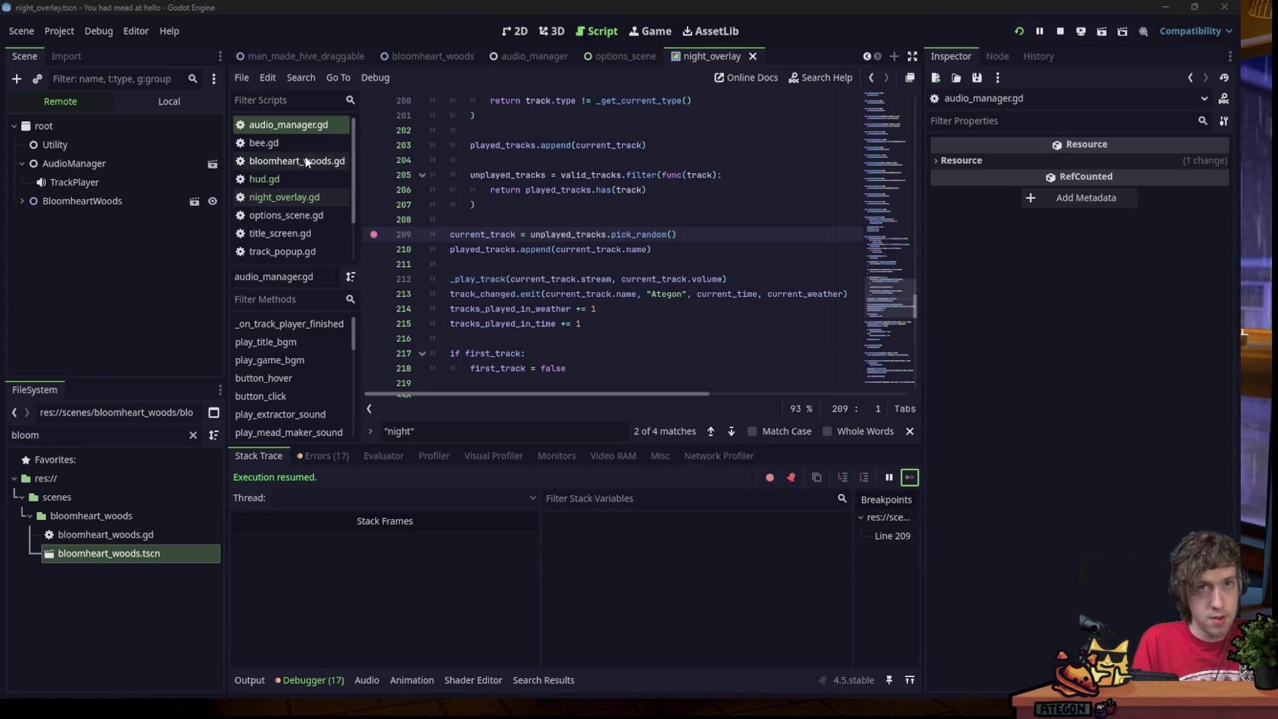
left_click(125, 163)
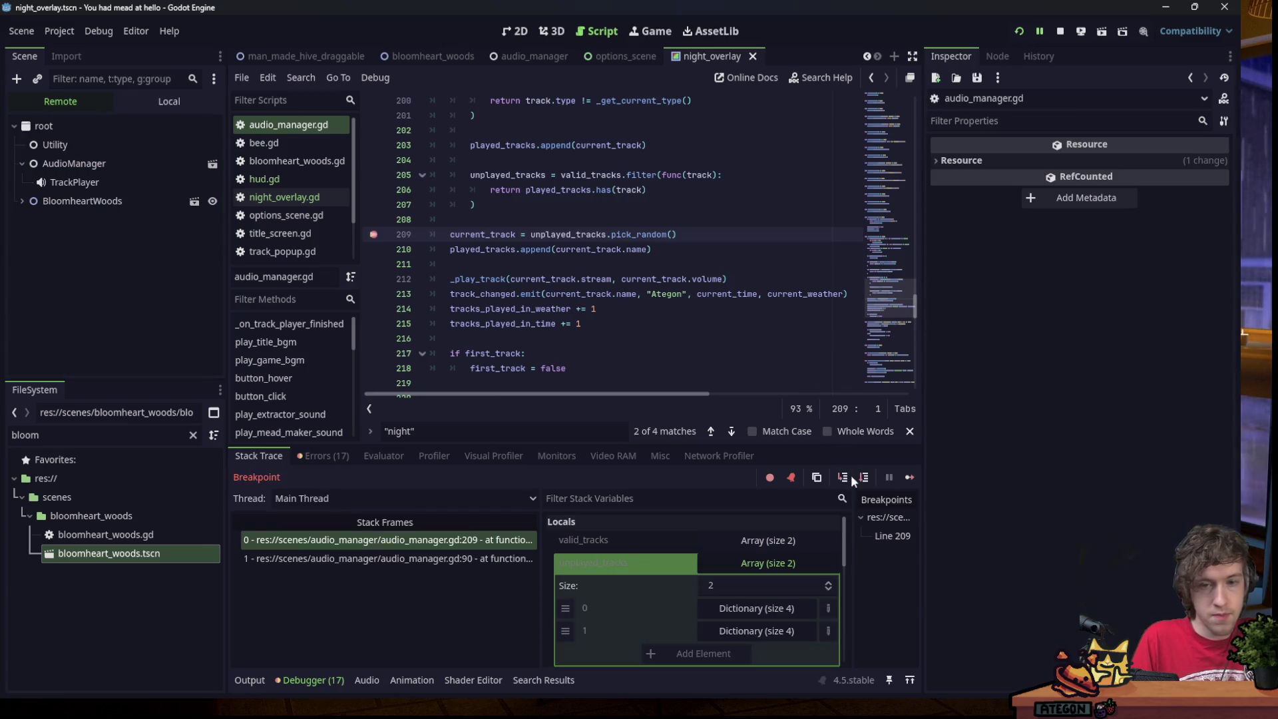
Resume past several line 209 stops, checking AudioManager's live track counters.
left_click(908, 478)
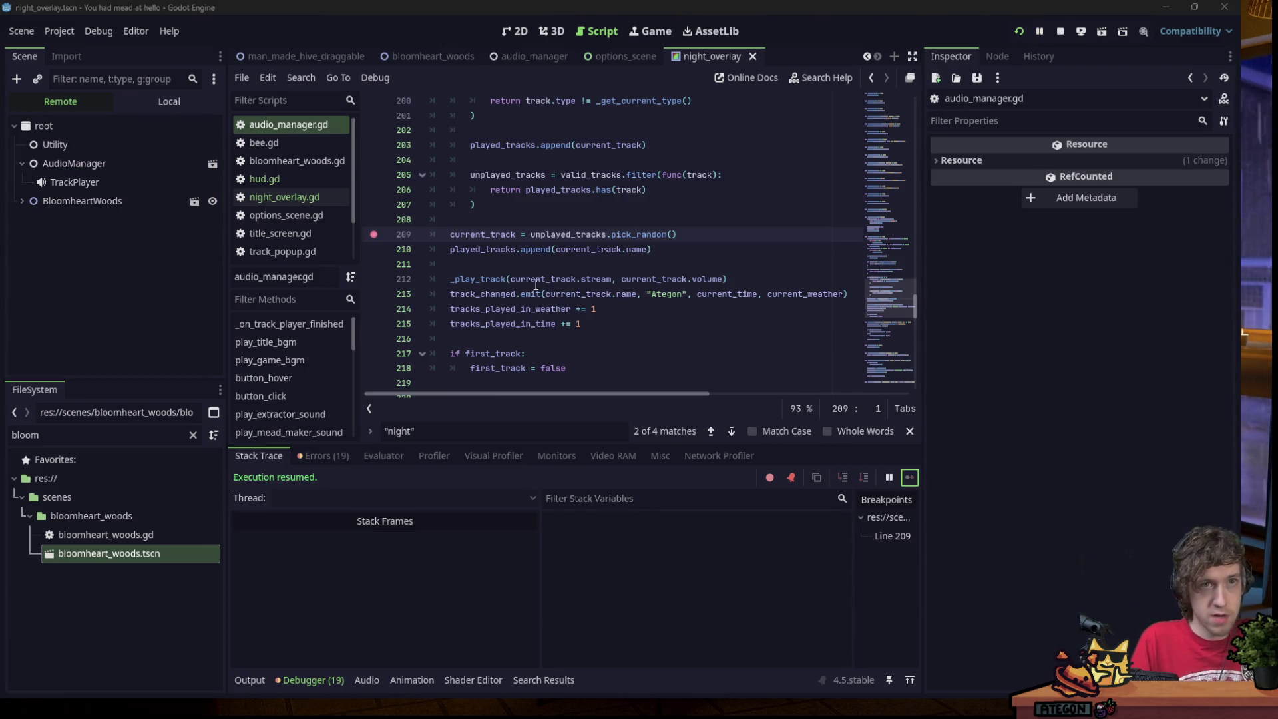
left_click(103, 162)
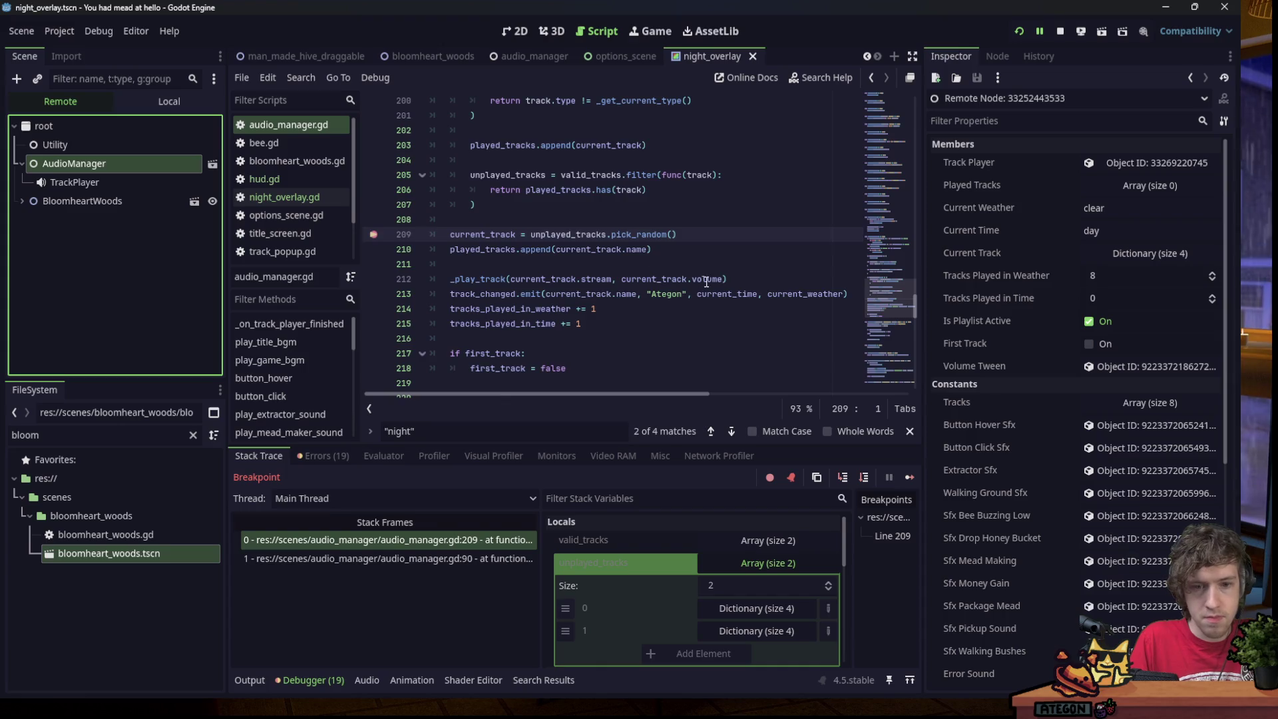
left_click(901, 474)
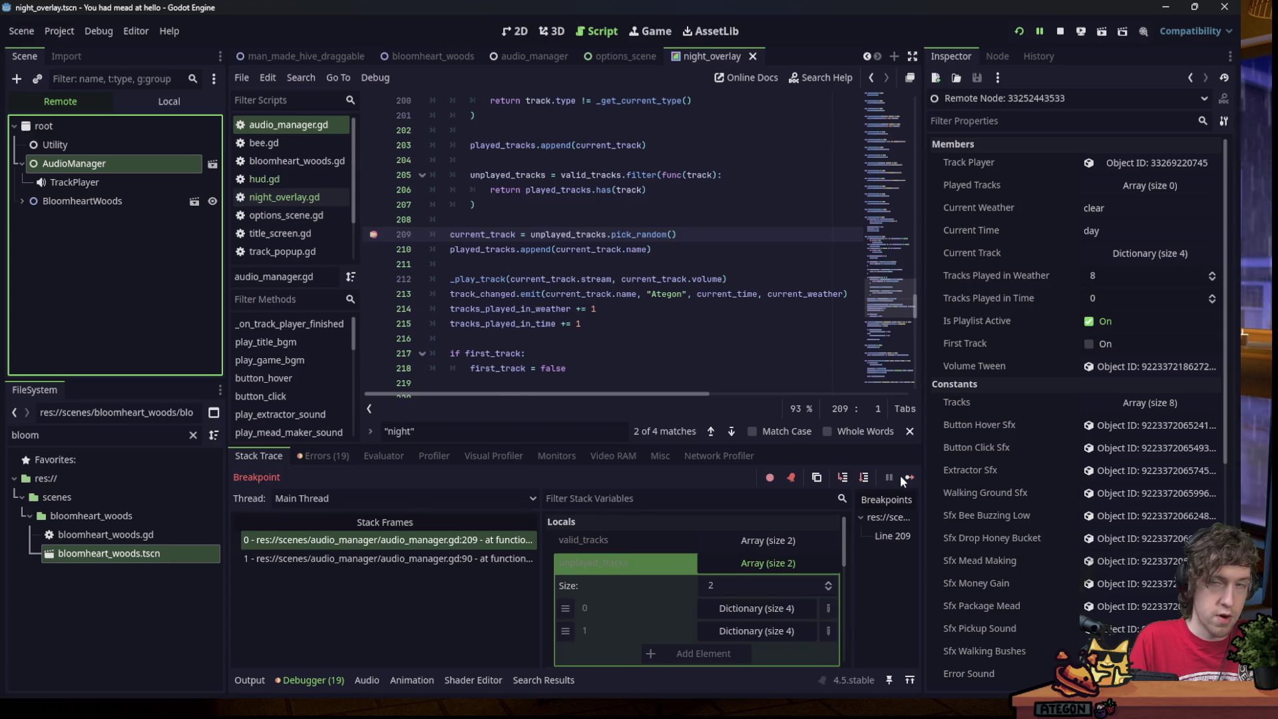
left_click(902, 476)
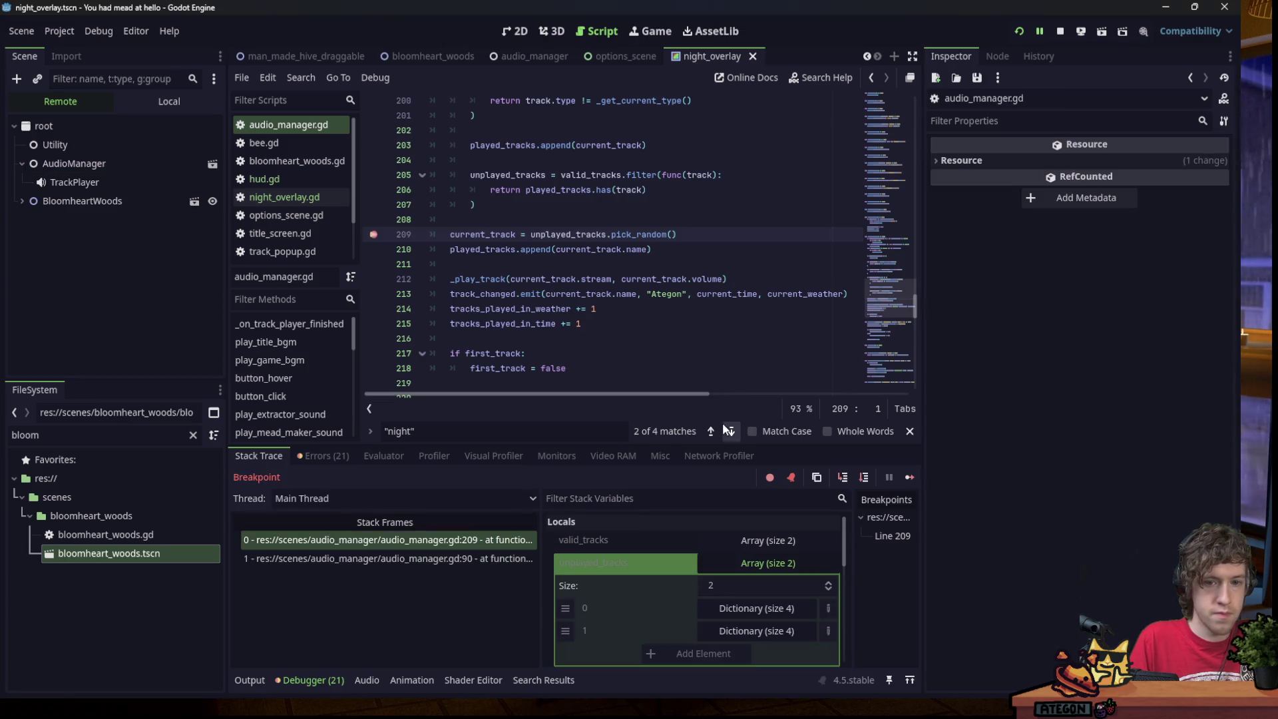
left_click(906, 475)
left_click(151, 164)
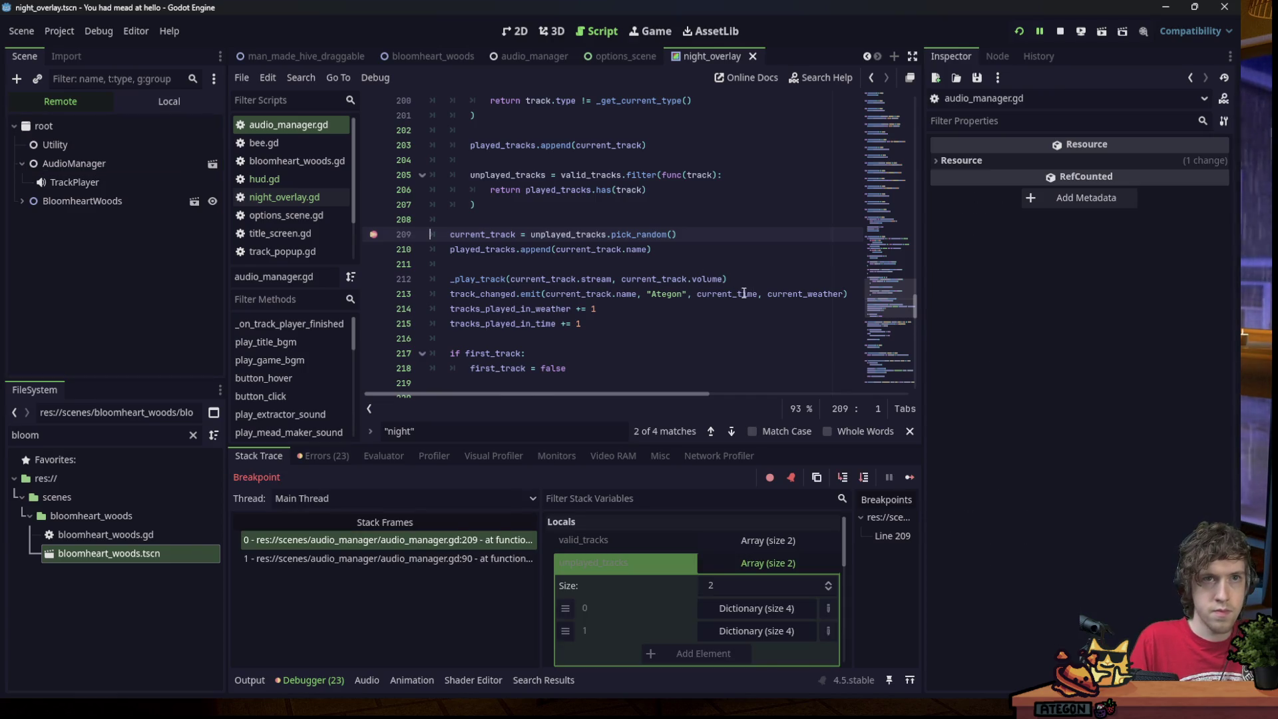
left_click(636, 269)
key("Down")
key("Down")
key("Down")
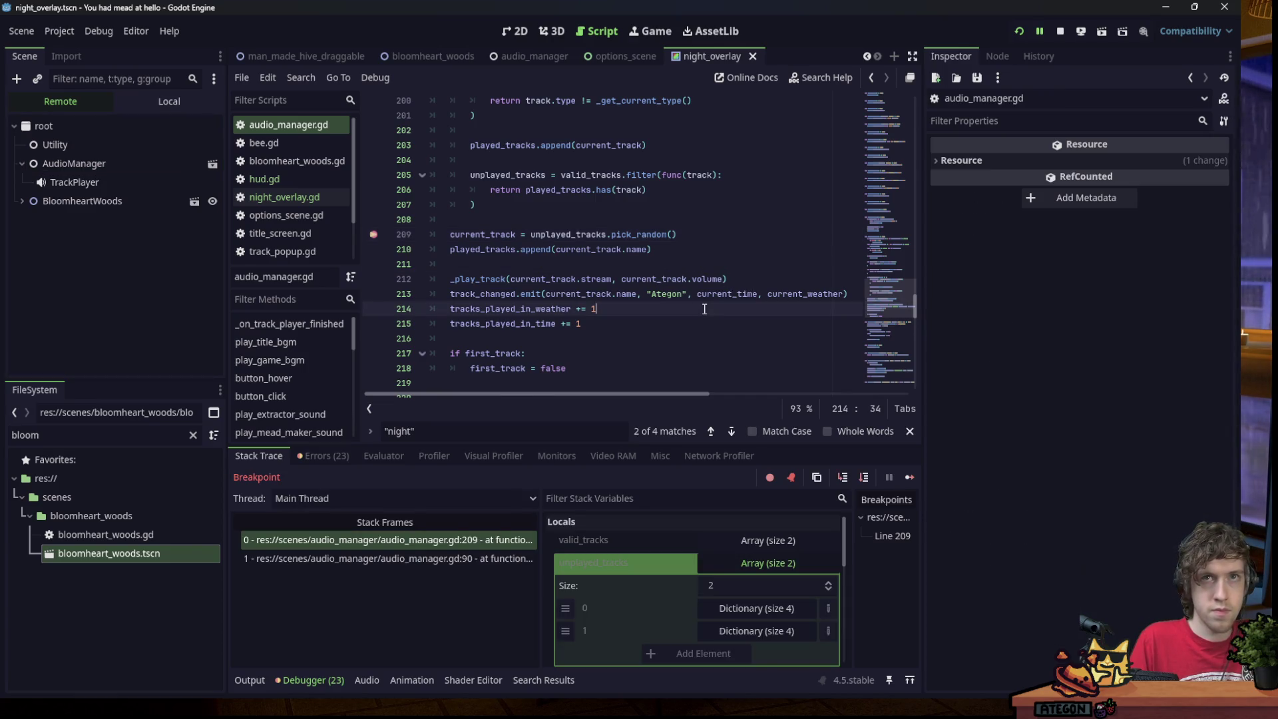
left_click(116, 166)
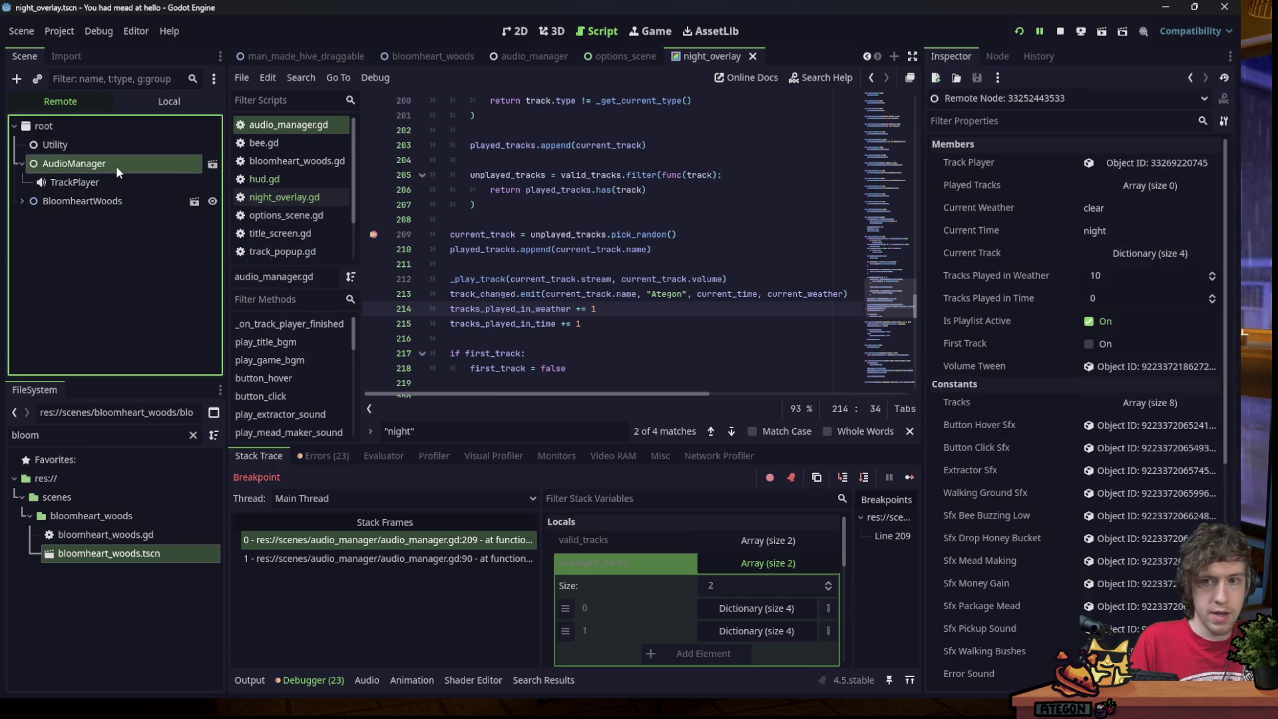
Keep resuming until AudioManager reads night time with 15 tracks in weather and 1 in time.
left_click(908, 477)
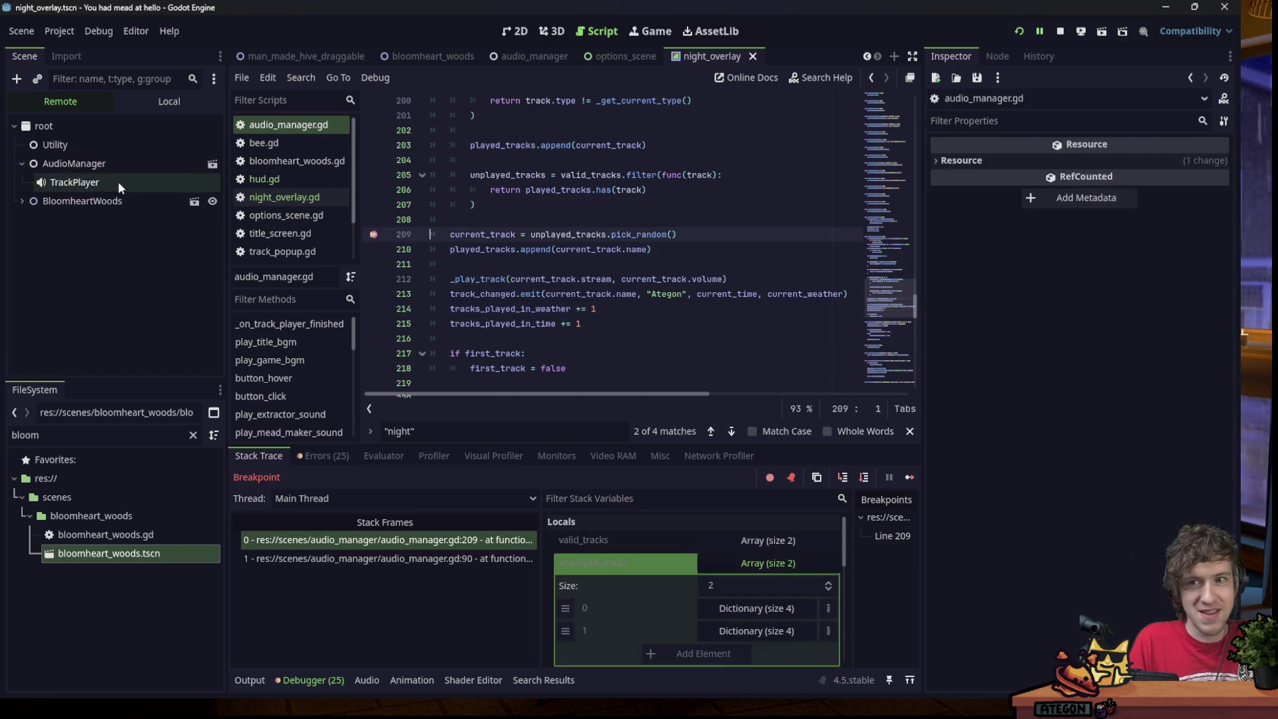
left_click(113, 164)
left_click(910, 478)
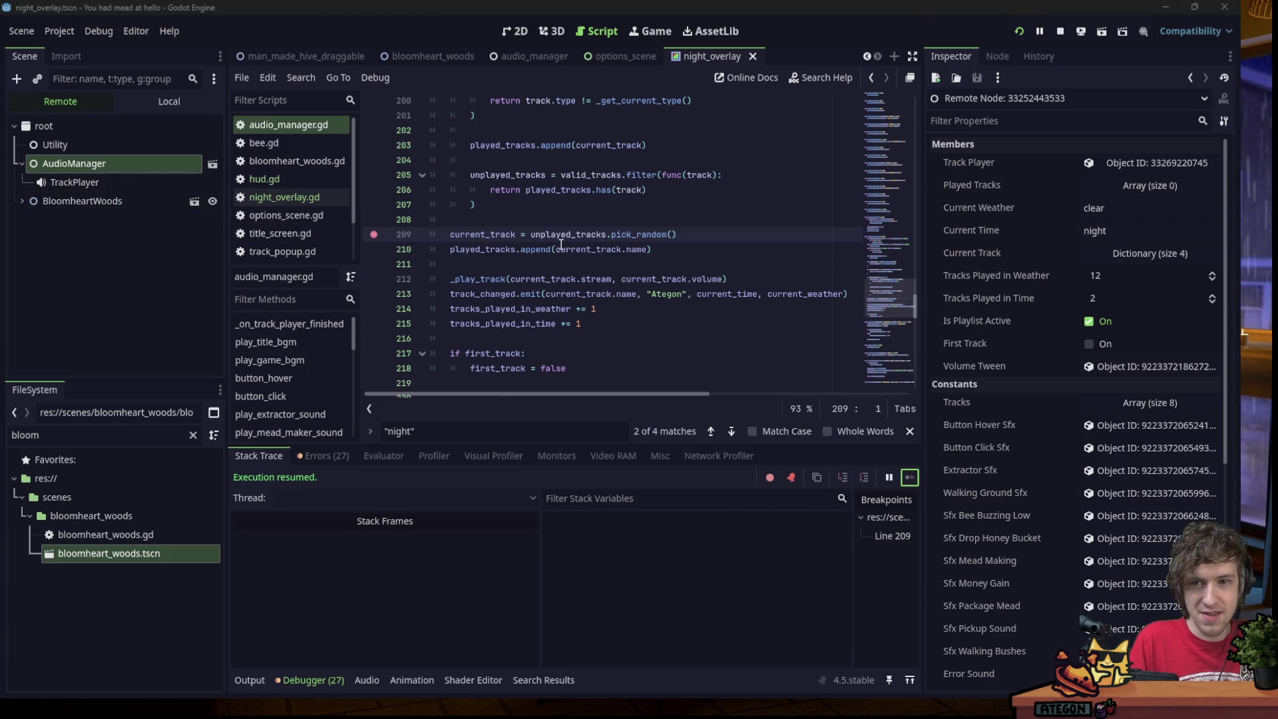
mouse_move(574, 244)
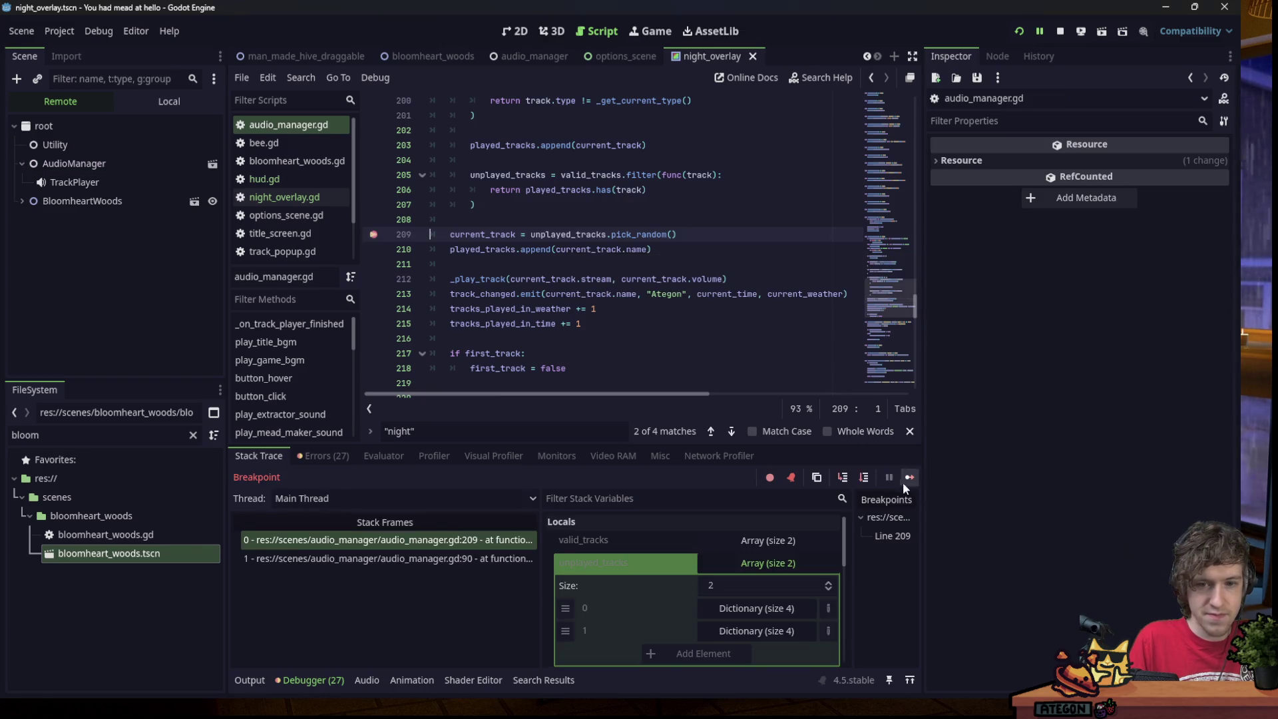
left_click(110, 164)
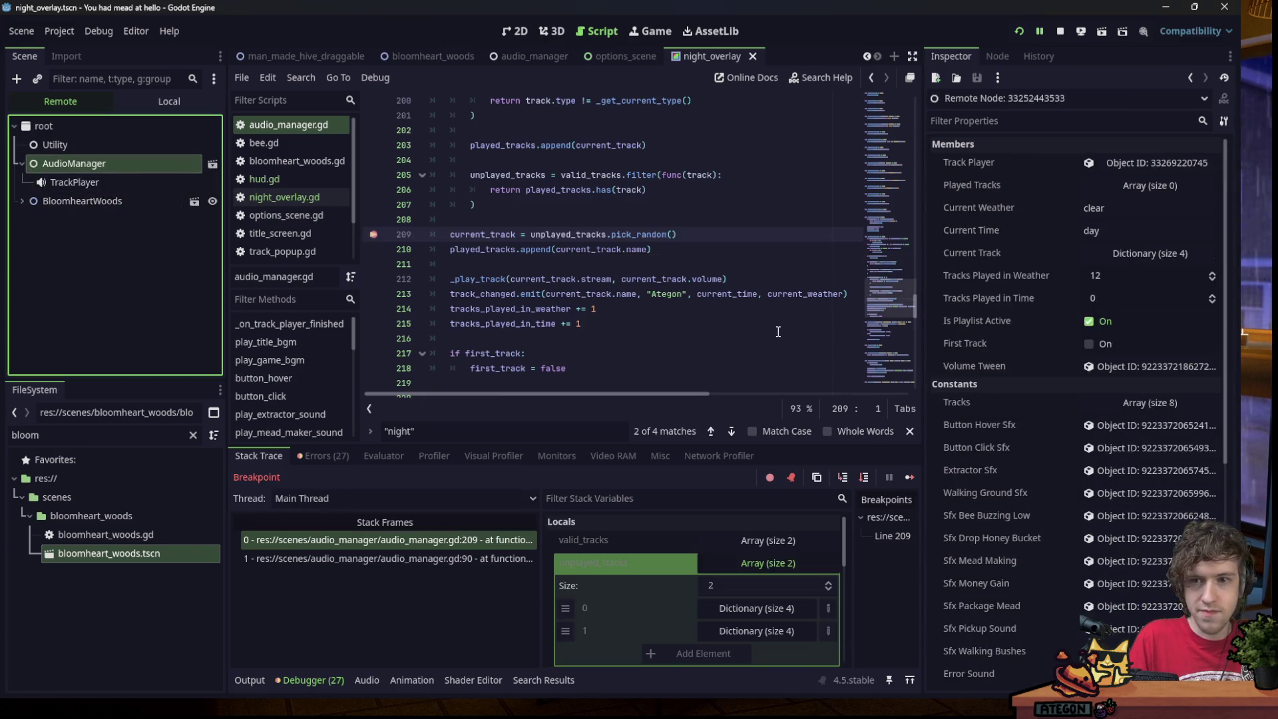
left_click(910, 477)
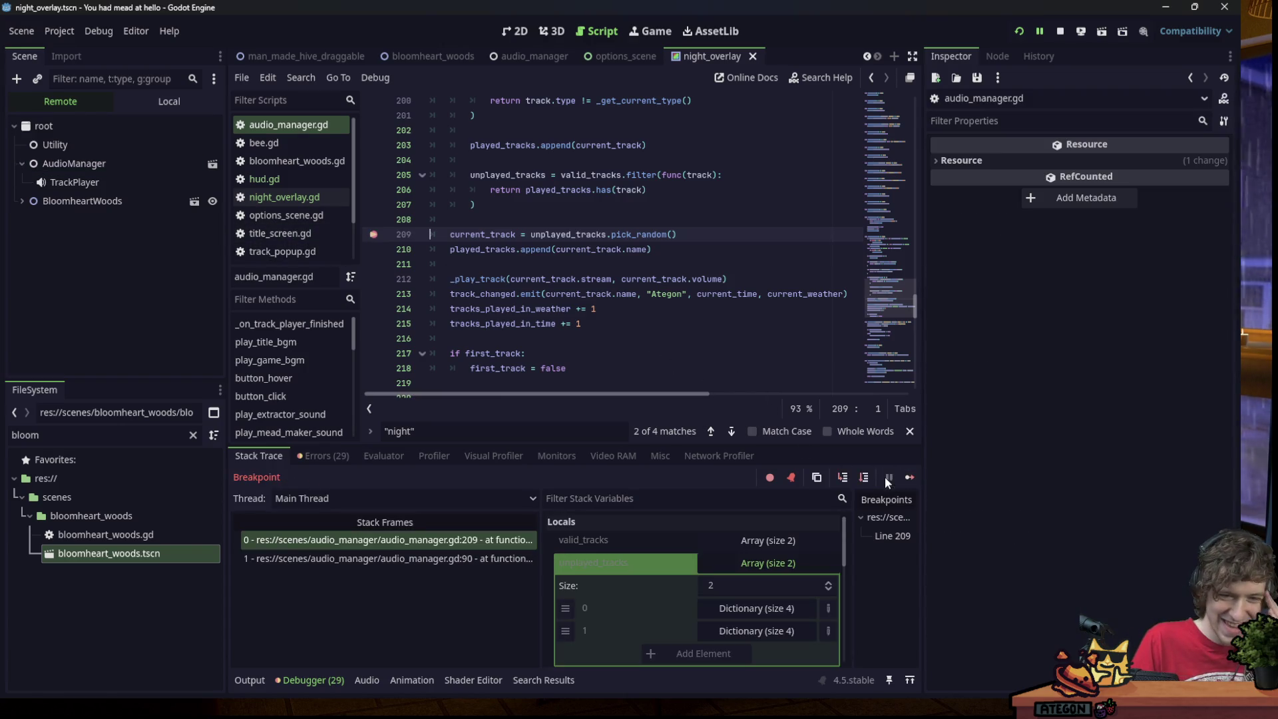
key("F12")
left_click(137, 167)
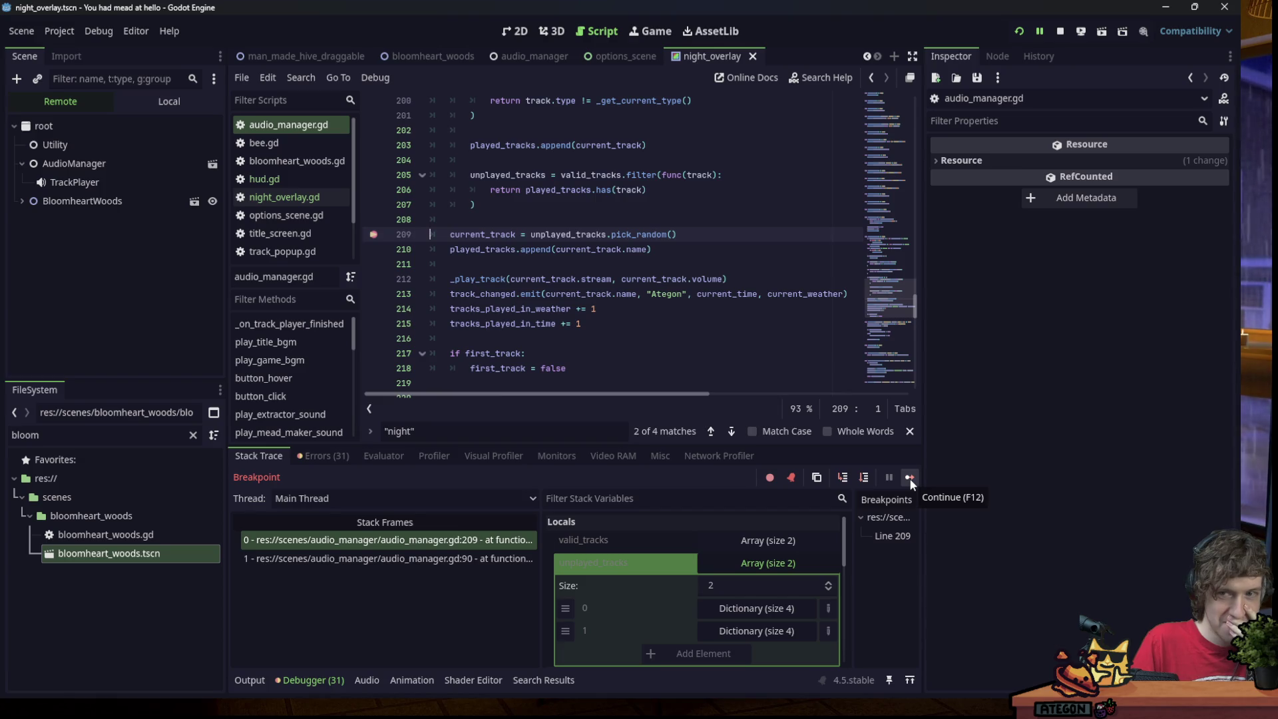
left_click(909, 478)
left_click(106, 163)
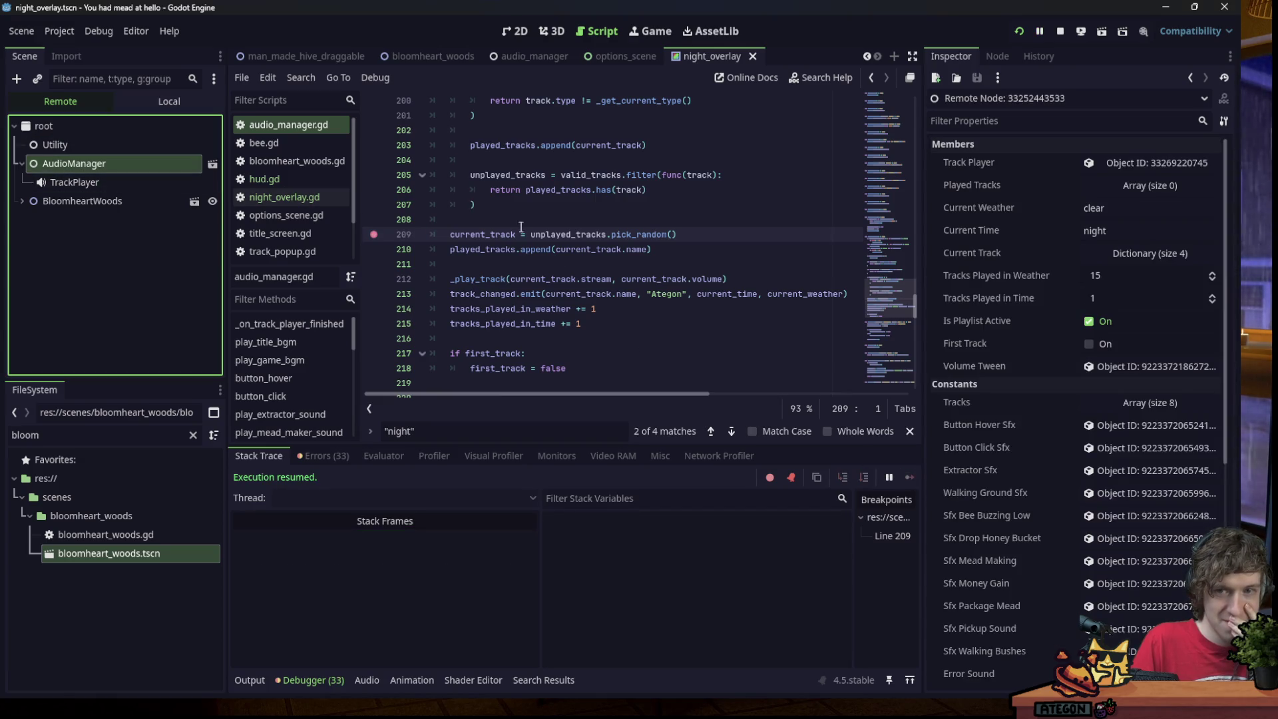
left_click(615, 261)
Search for 'swap_wea' to jump to the _swap_weather call in _play_next_track.
type("swap")
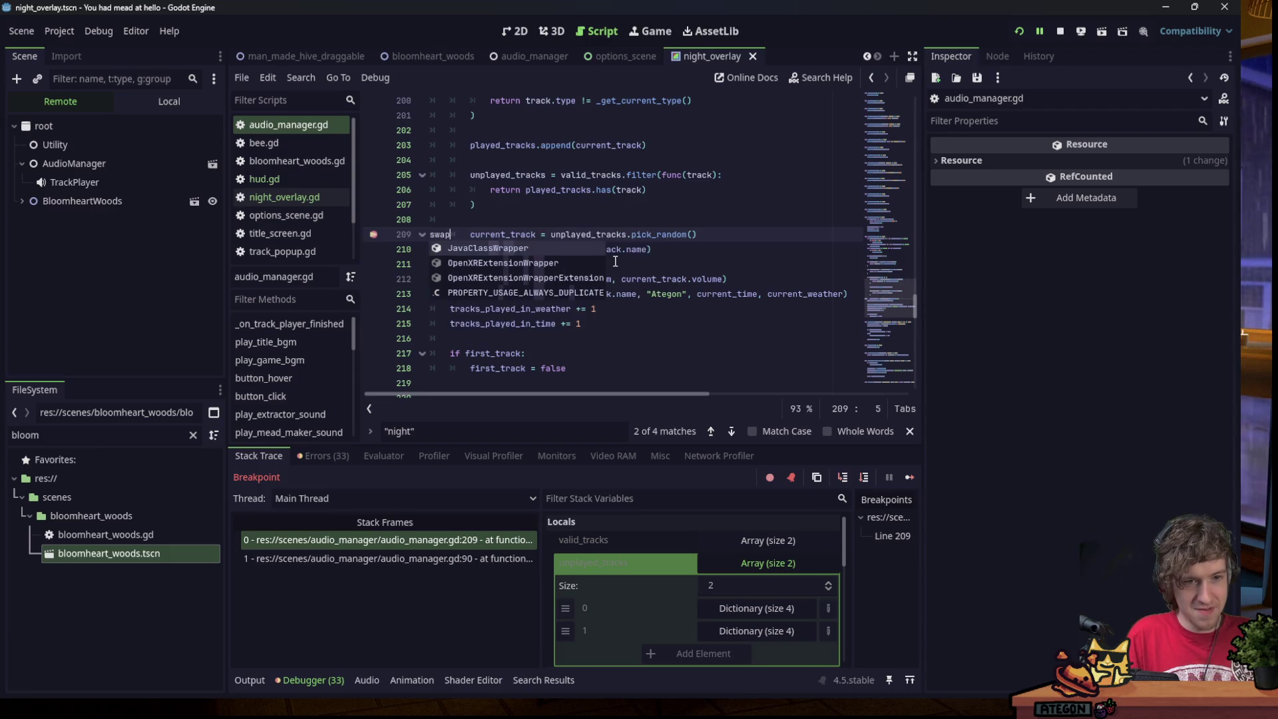
key("ctrl+f")
type("swap")
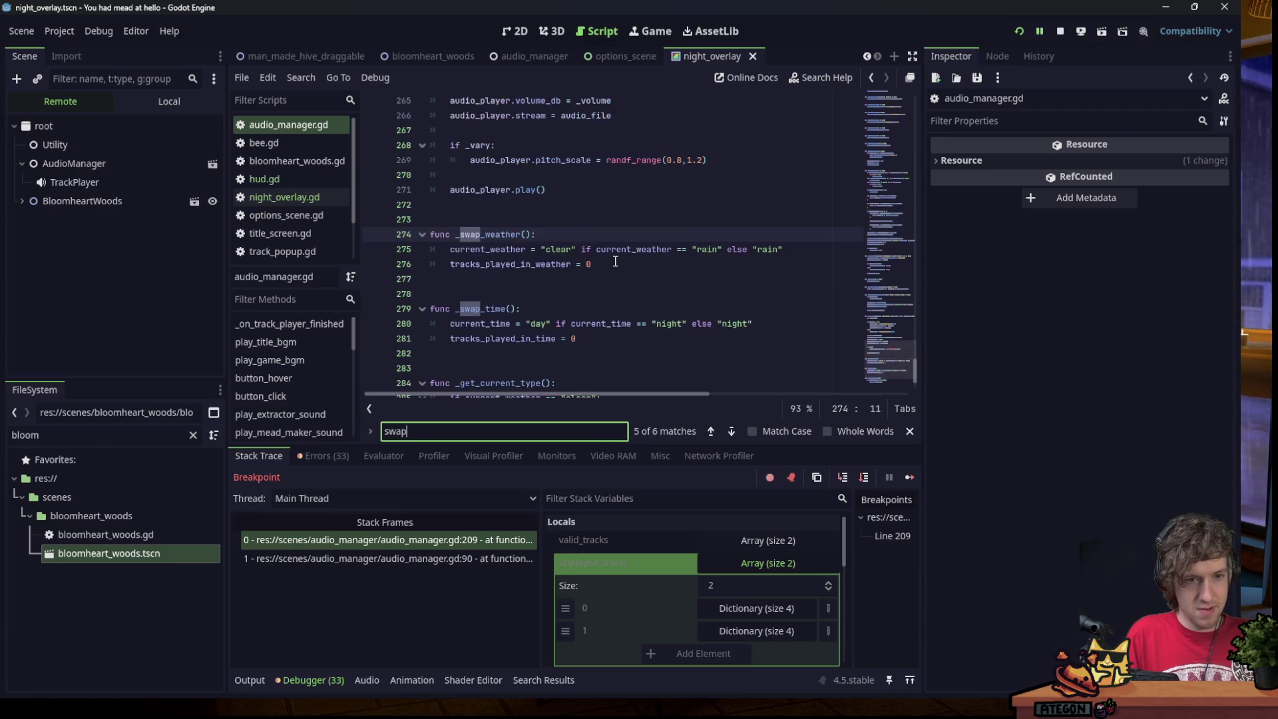
type("_wea")
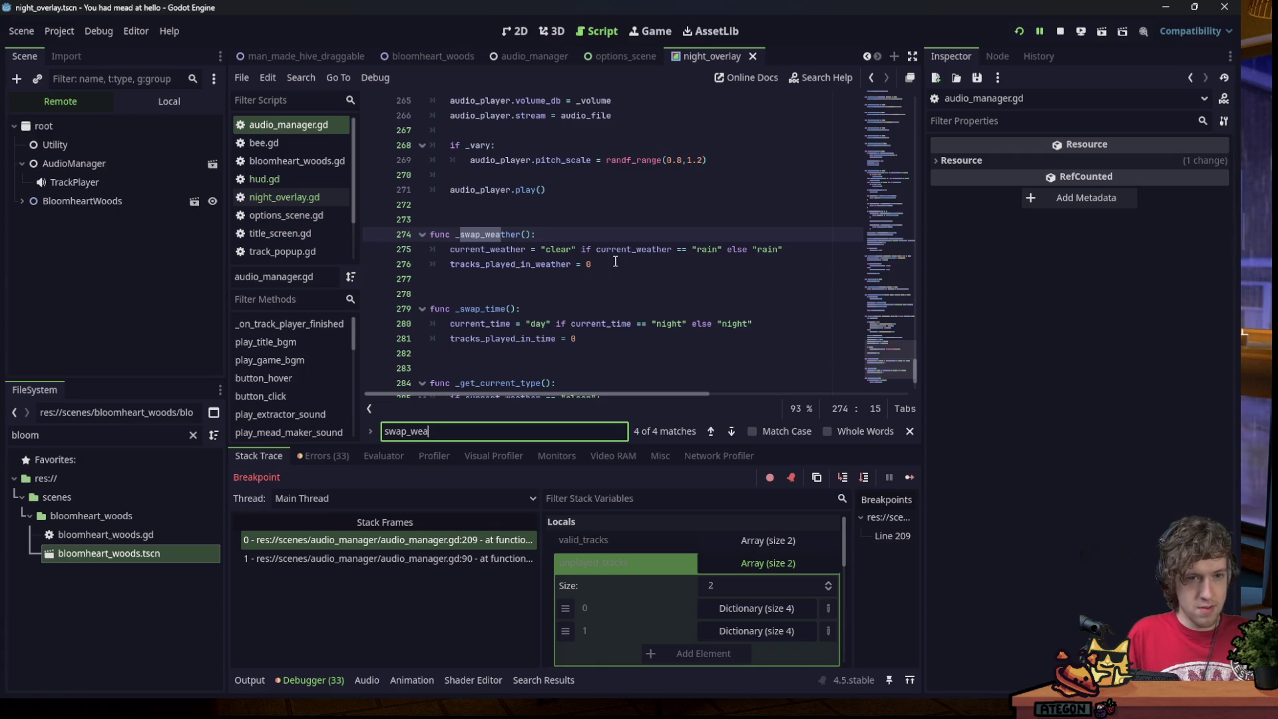
key("Return")
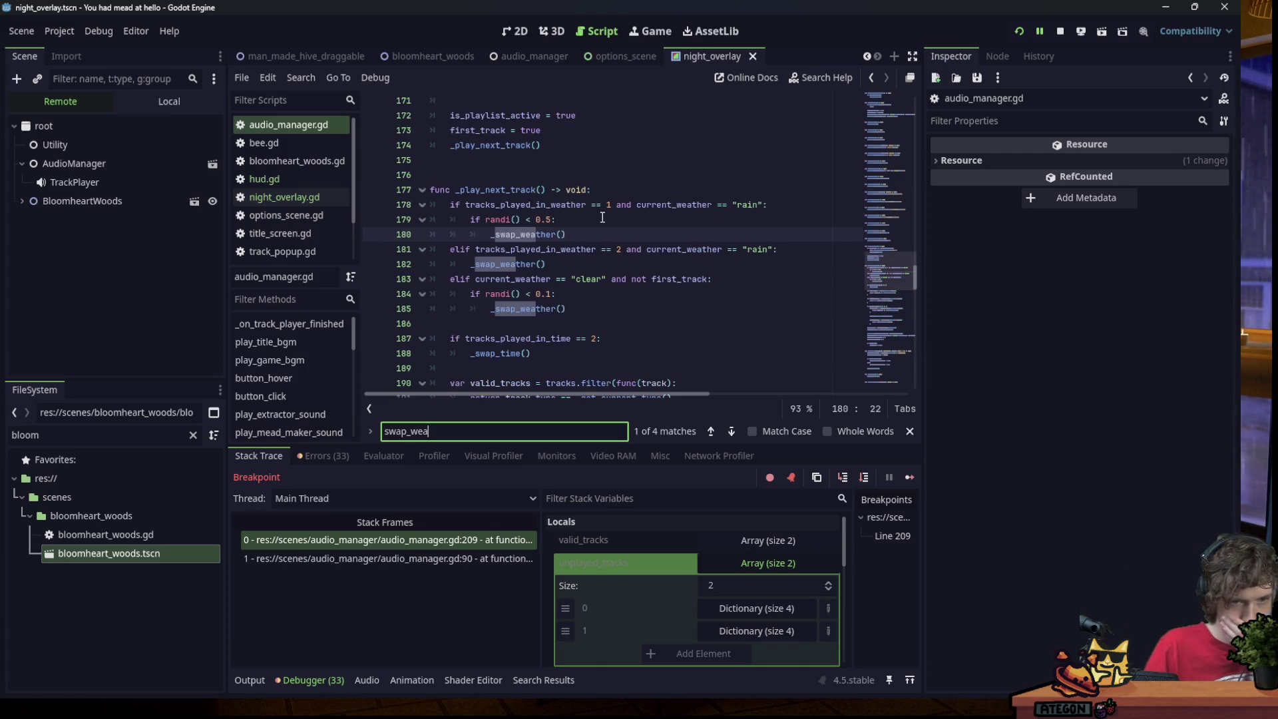
left_click(118, 164)
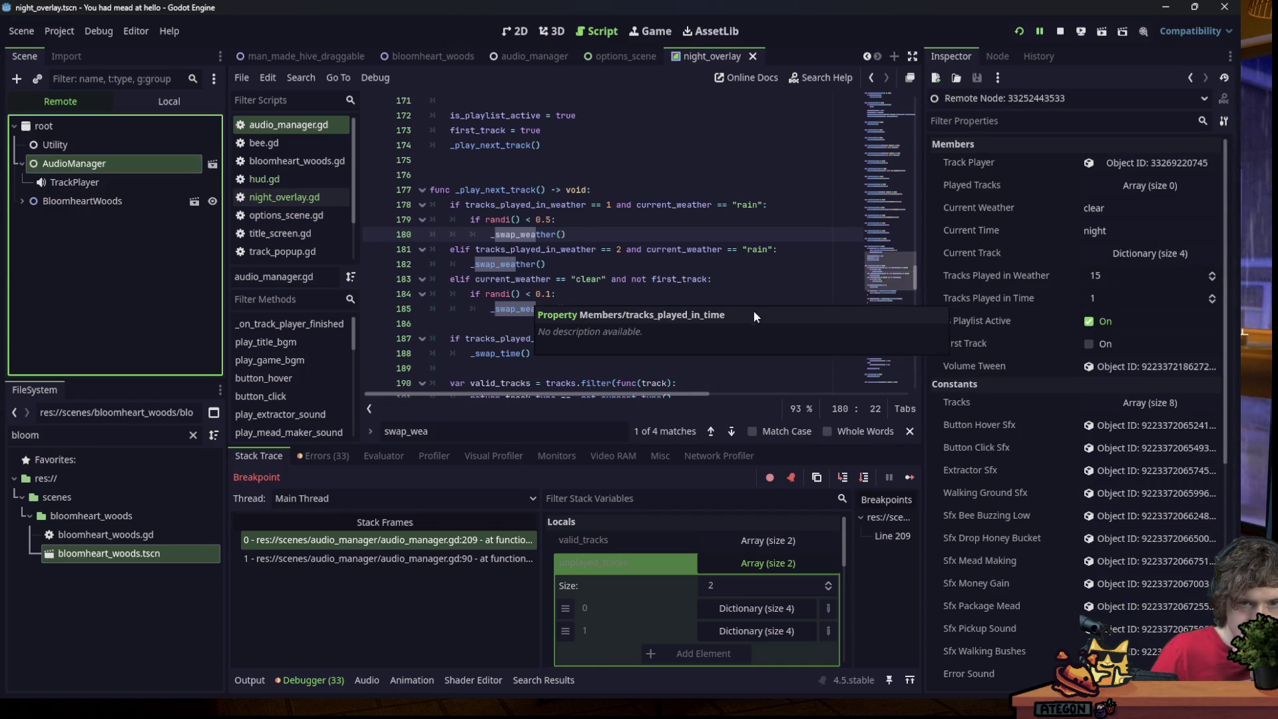
Merge the randi() < 0.1 check onto line 183 as 'and if randi() < 0.1:'.
left_click(725, 306)
left_click(711, 294)
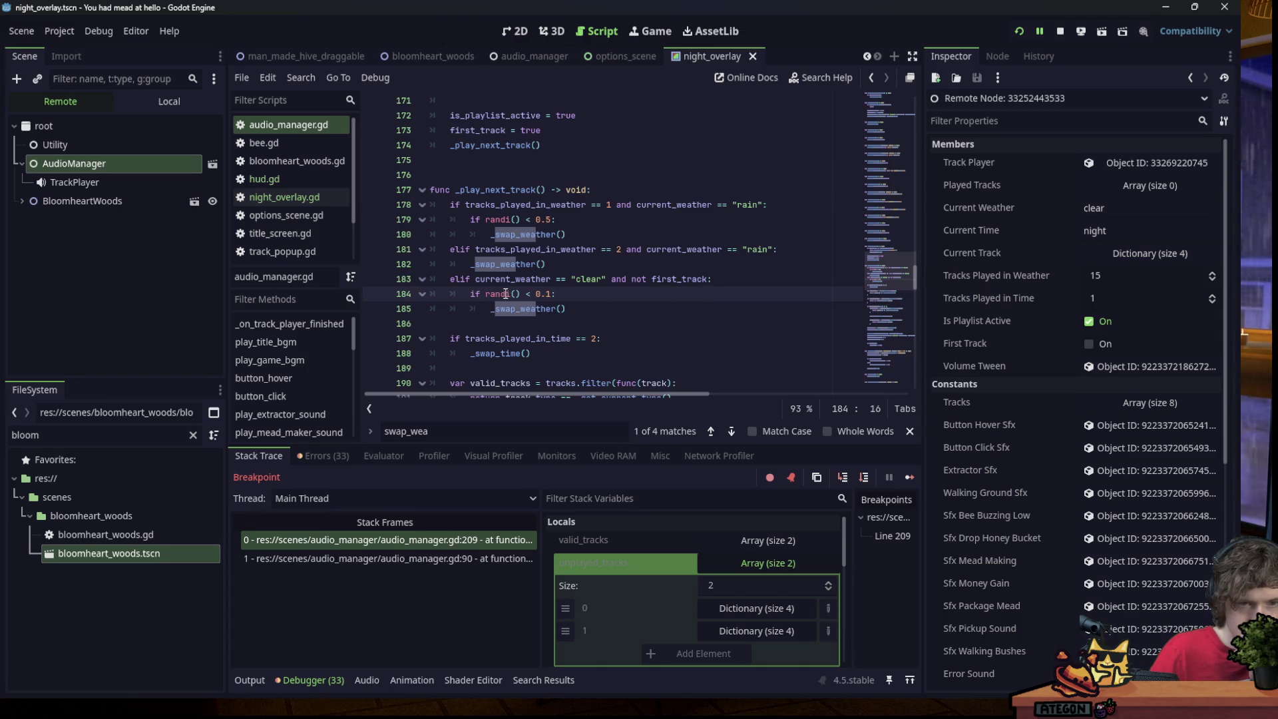
left_click(510, 295)
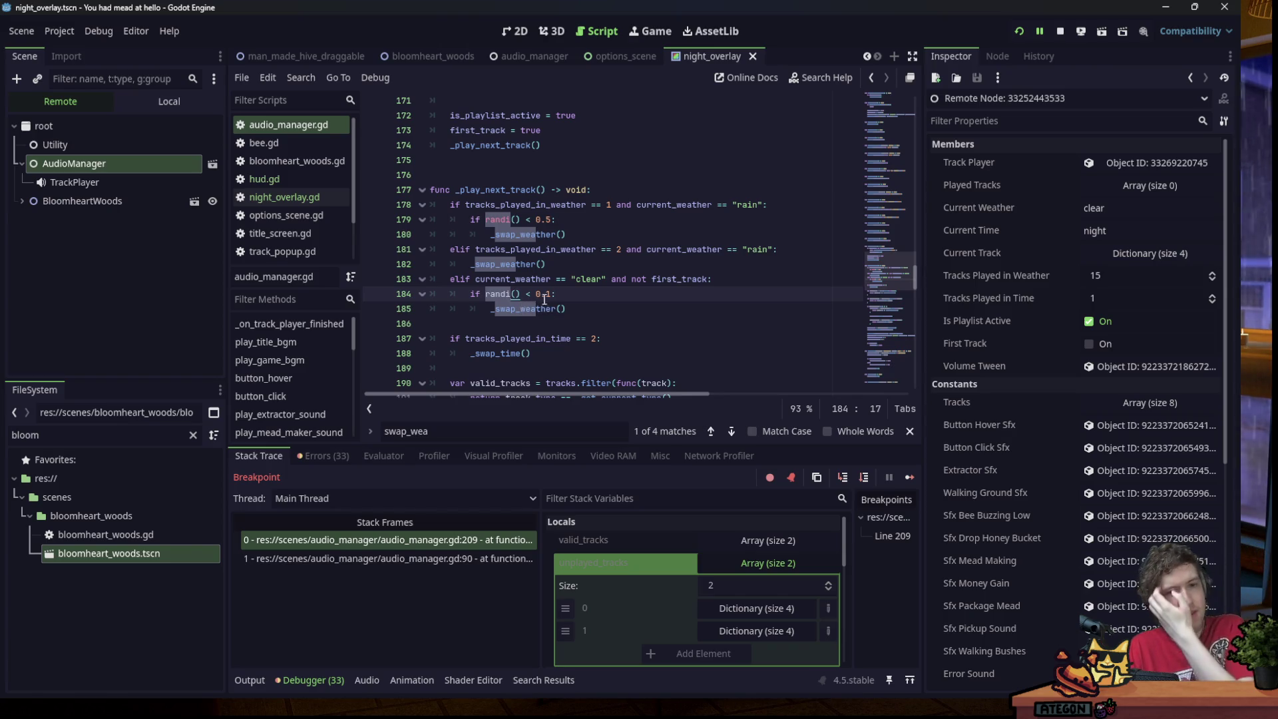
left_click(552, 294)
key("BackSpace")
key("BackSpace")
key("BackSpace")
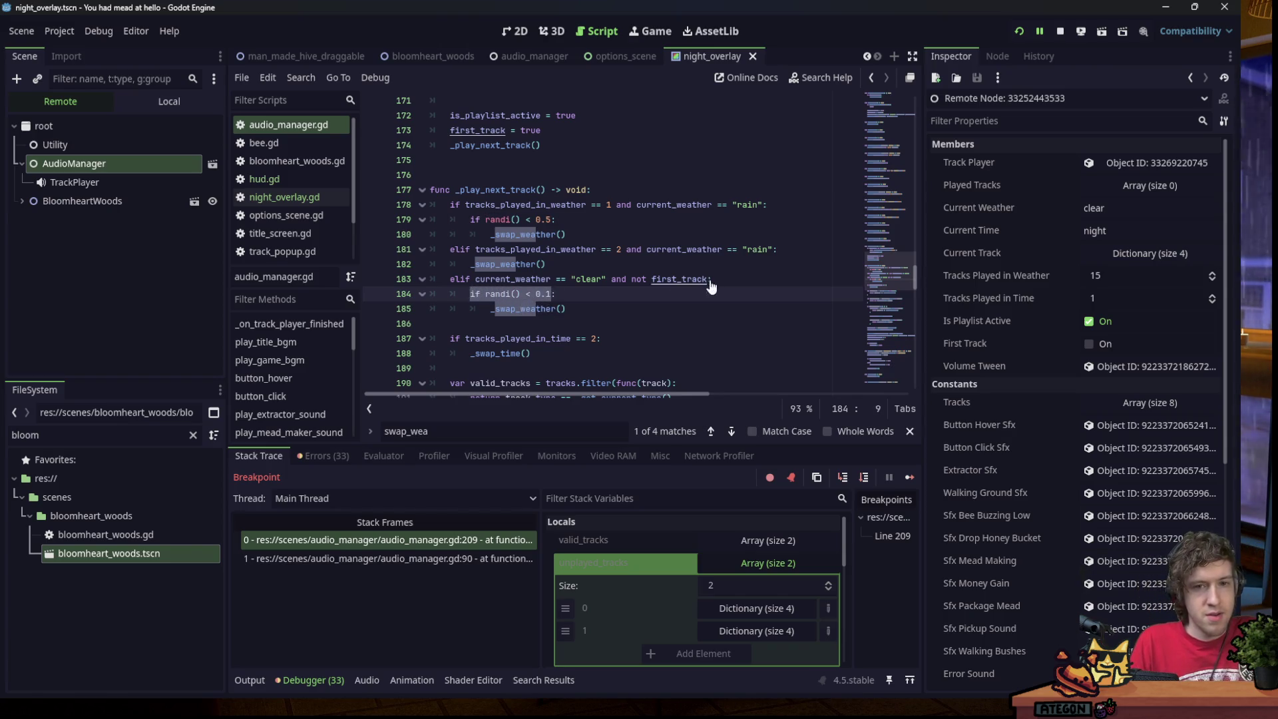
left_click(709, 279)
type("and if randi() < 0.1:")
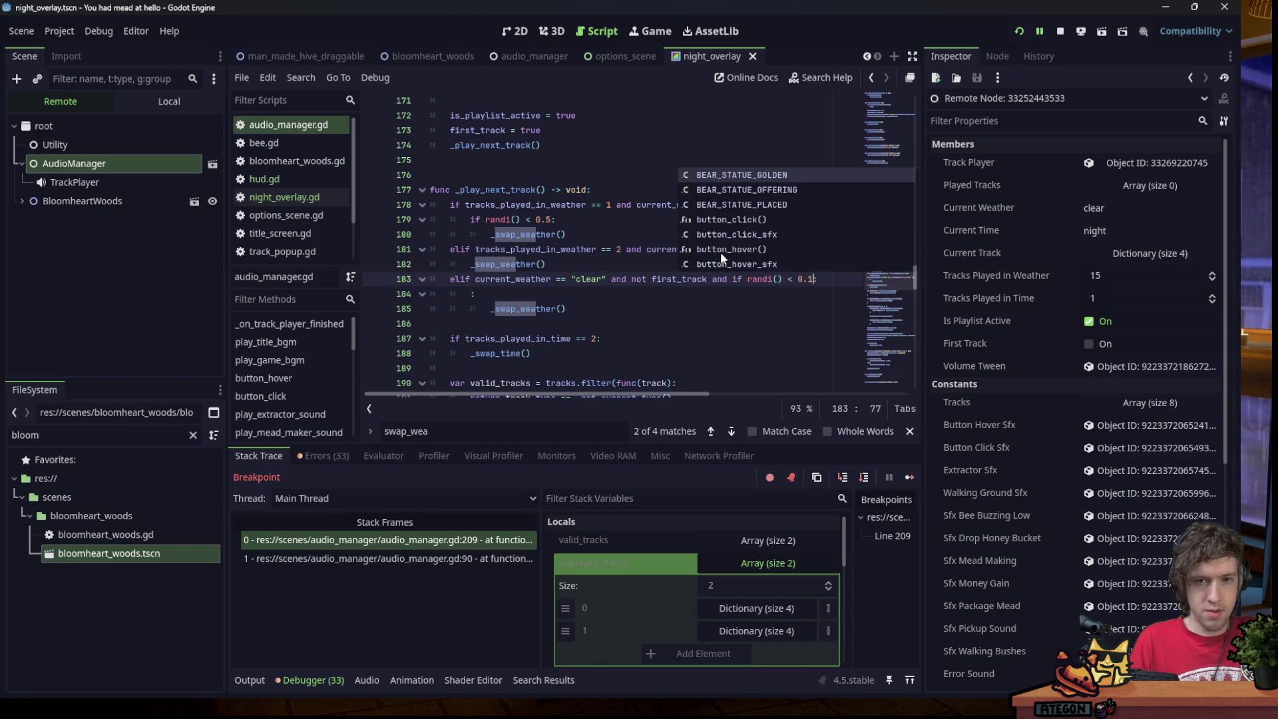
left_click(498, 293)
key("BackSpace")
key("BackSpace")
key("BackSpace")
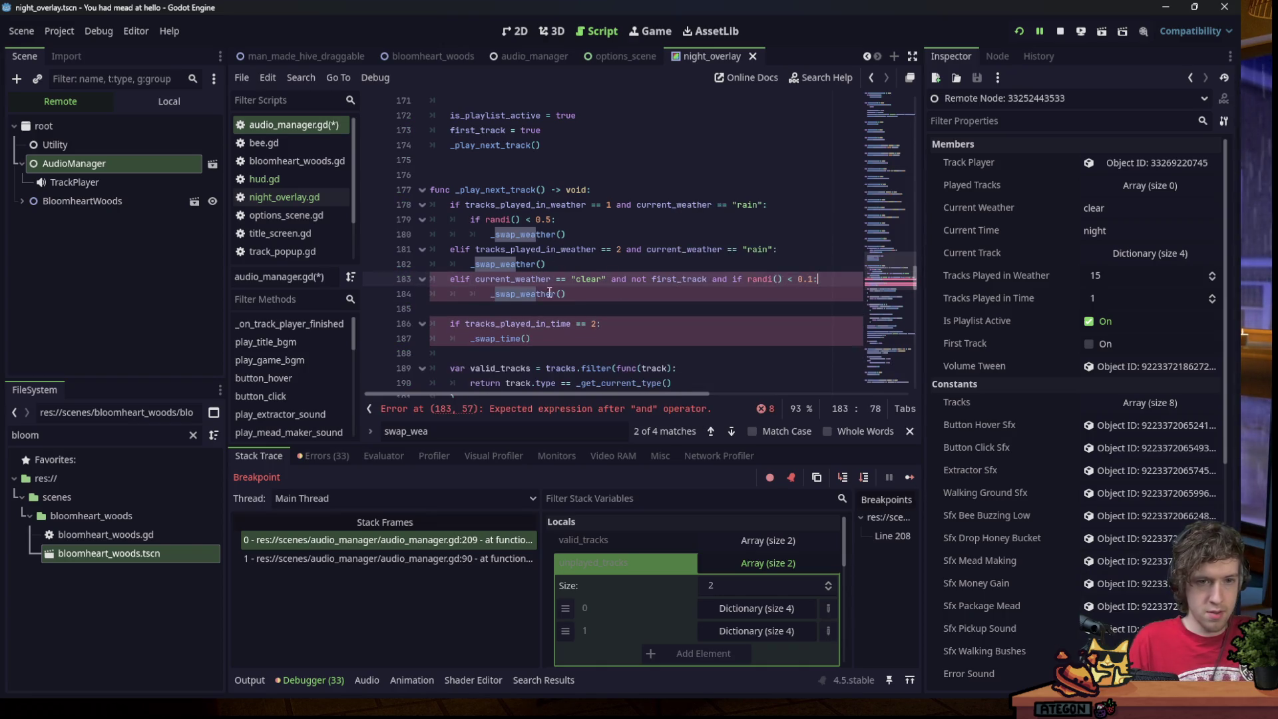
left_click(498, 293)
key("BackSpace")
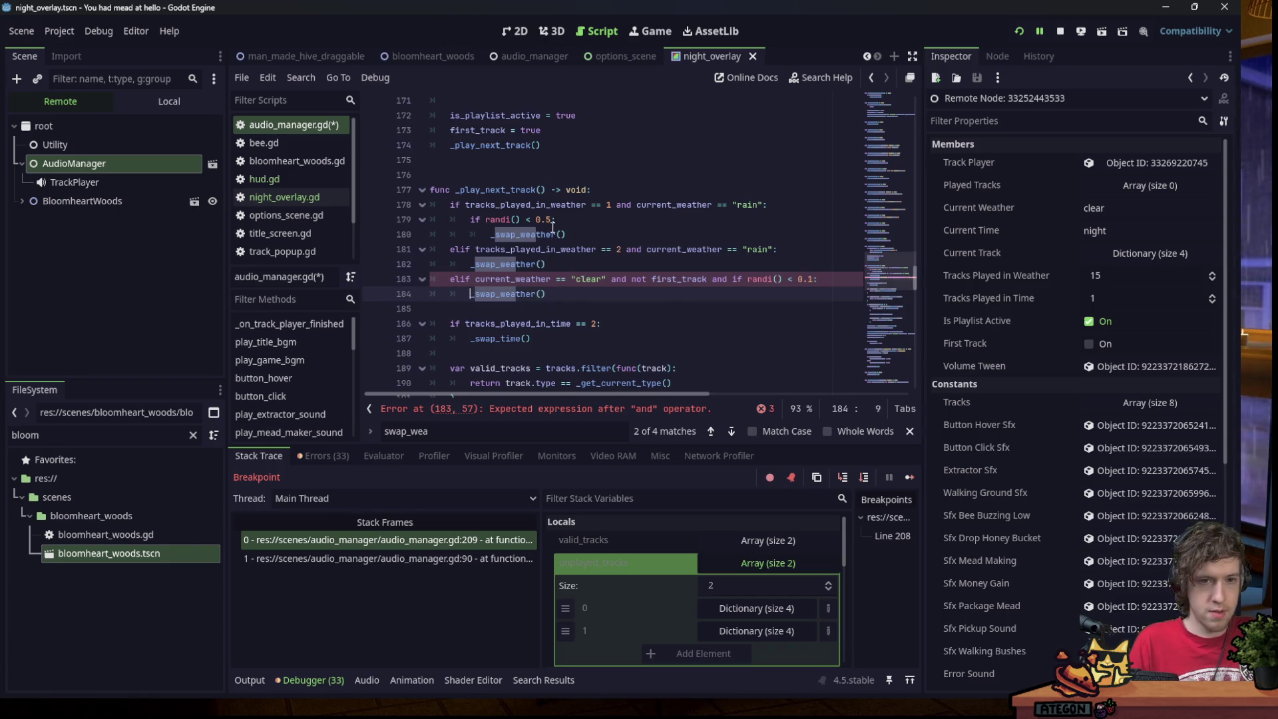
Try moving the randi() < 0.5 check onto line 178, then restore it on line 179.
left_click_drag(554, 221, 485, 222)
key("ctrl+c")
key("BackSpace")
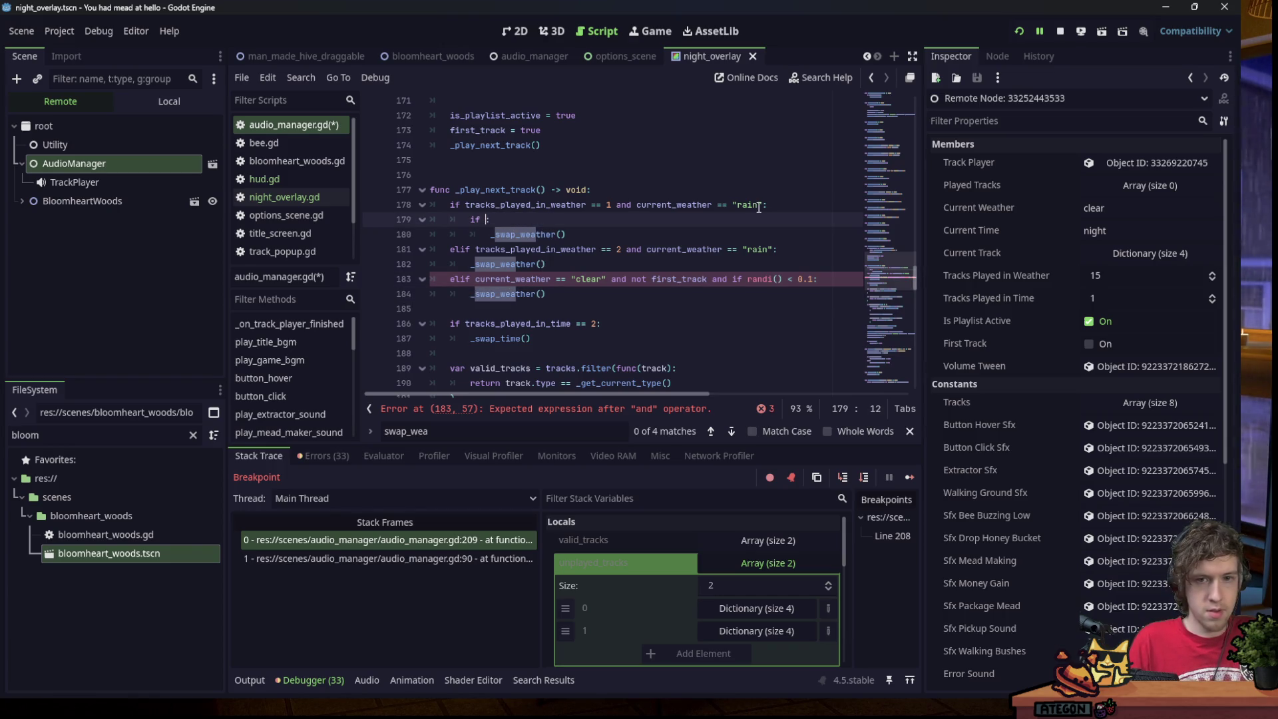
left_click(767, 204)
type("and")
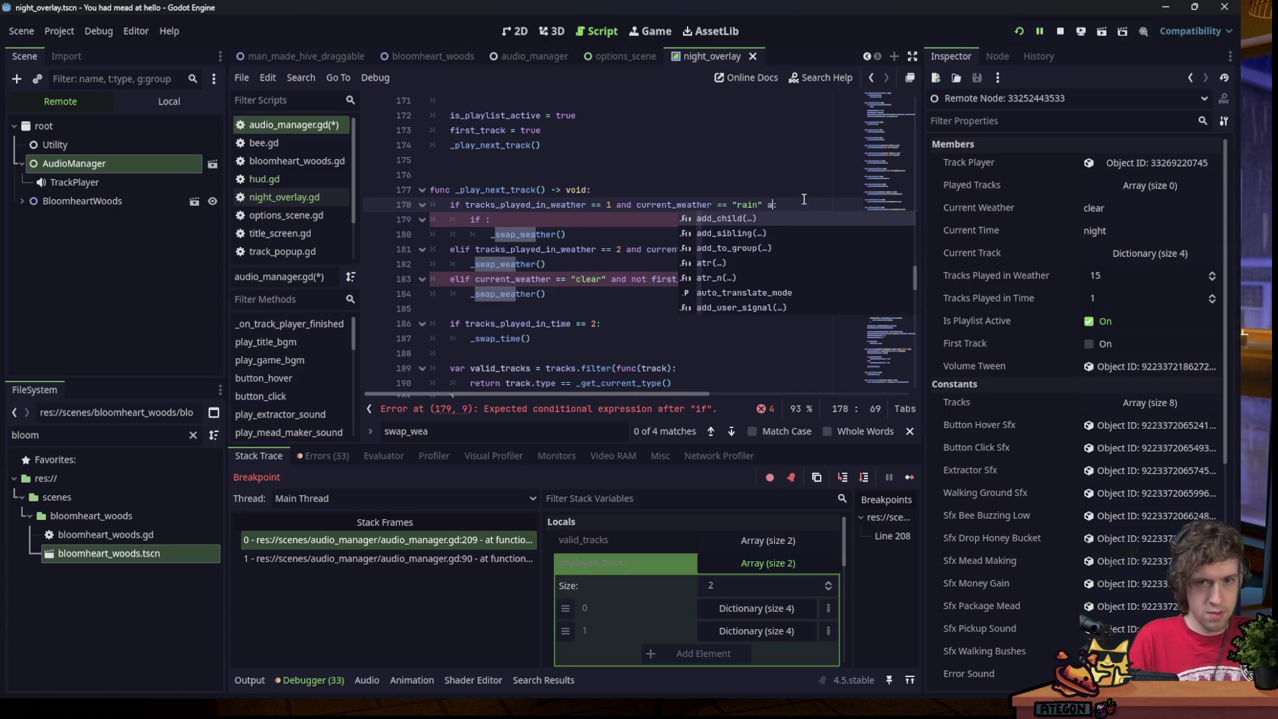
key("ctrl+v")
left_click_drag(847, 204, 770, 206)
key("BackSpace")
key("BackSpace")
key("BackSpace")
key("BackSpace")
key("Down")
key("Left")
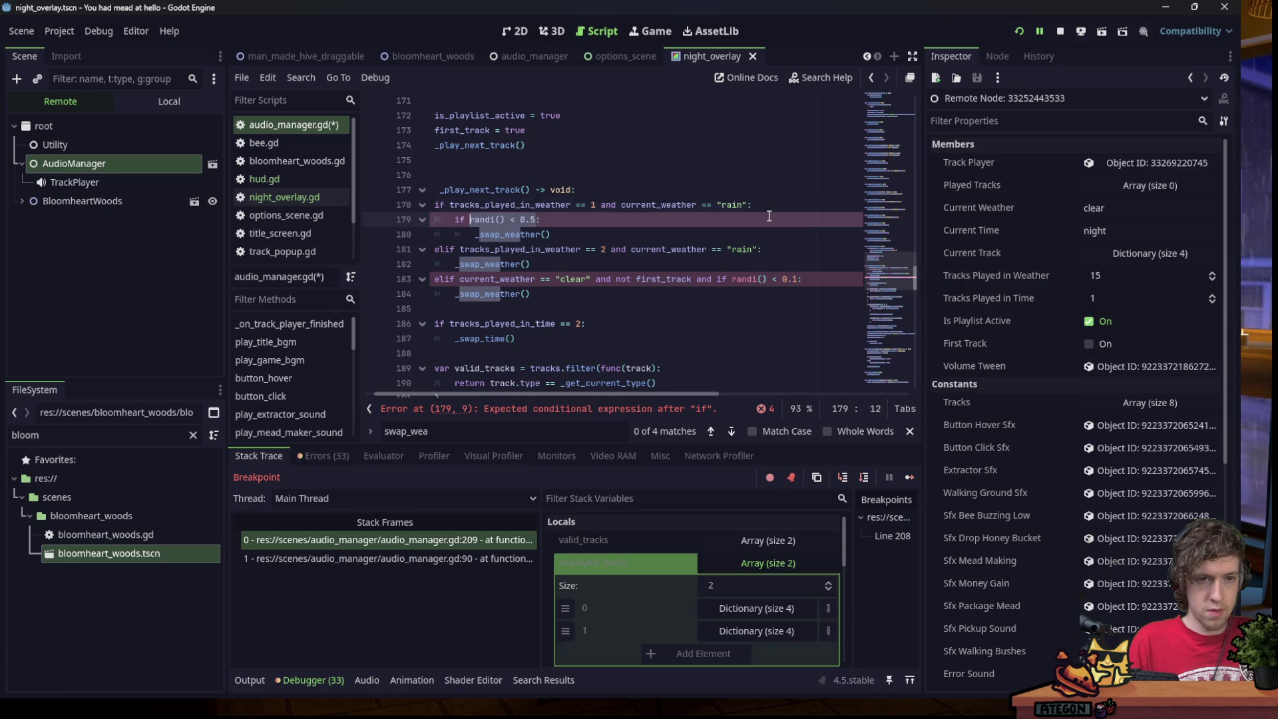
key("ctrl+v")
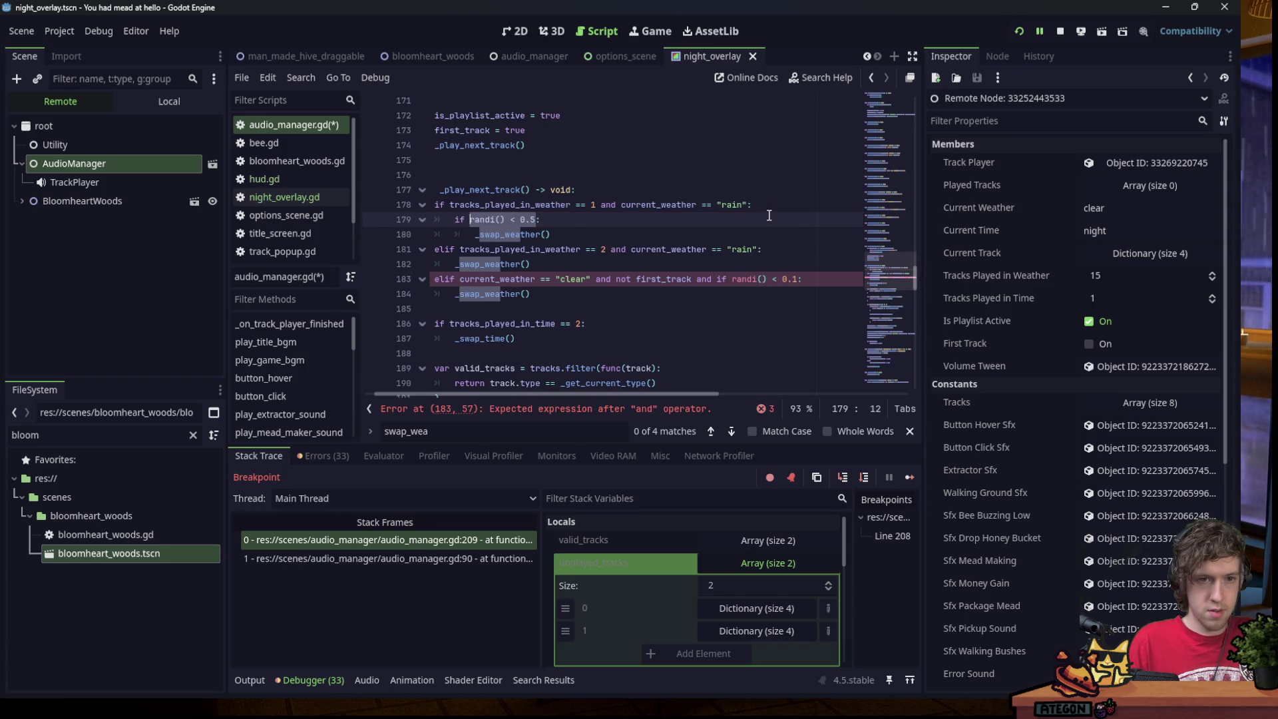
Re-split the 0.1 chance into its own nested if under the elif, then resume the game.
left_click(695, 279)
key("Return")
key("Delete")
key("Delete")
key("Delete")
key("Up")
key("End")
type(":")
key("Down")
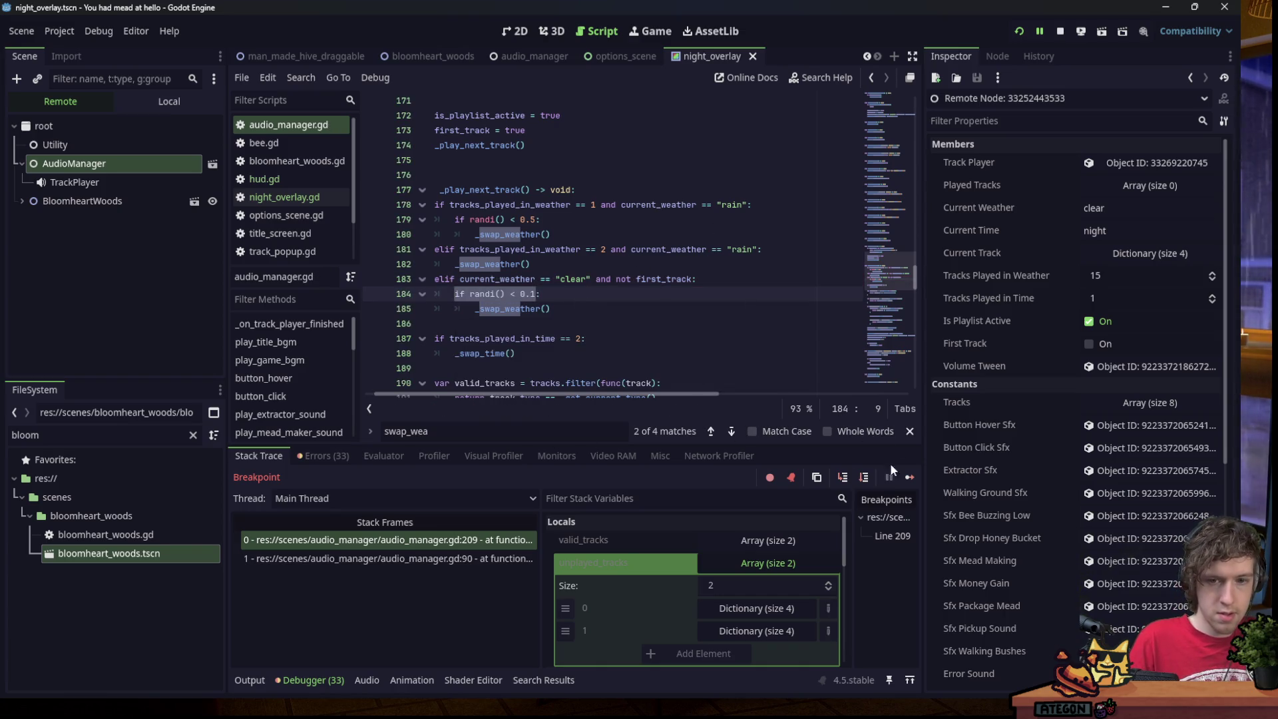
left_click(909, 477)
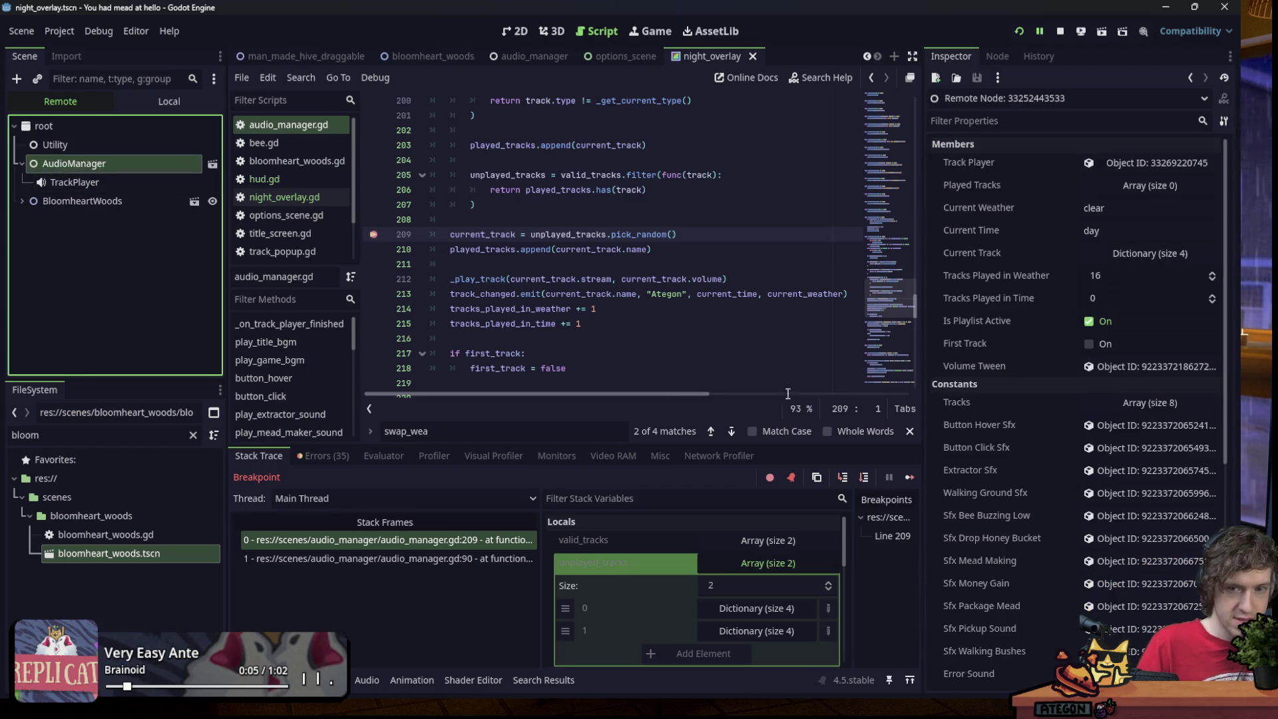
Resume past the line 209 breakpoint three times, checking AudioManager until it reads 19 tracks in weather.
left_click(910, 478)
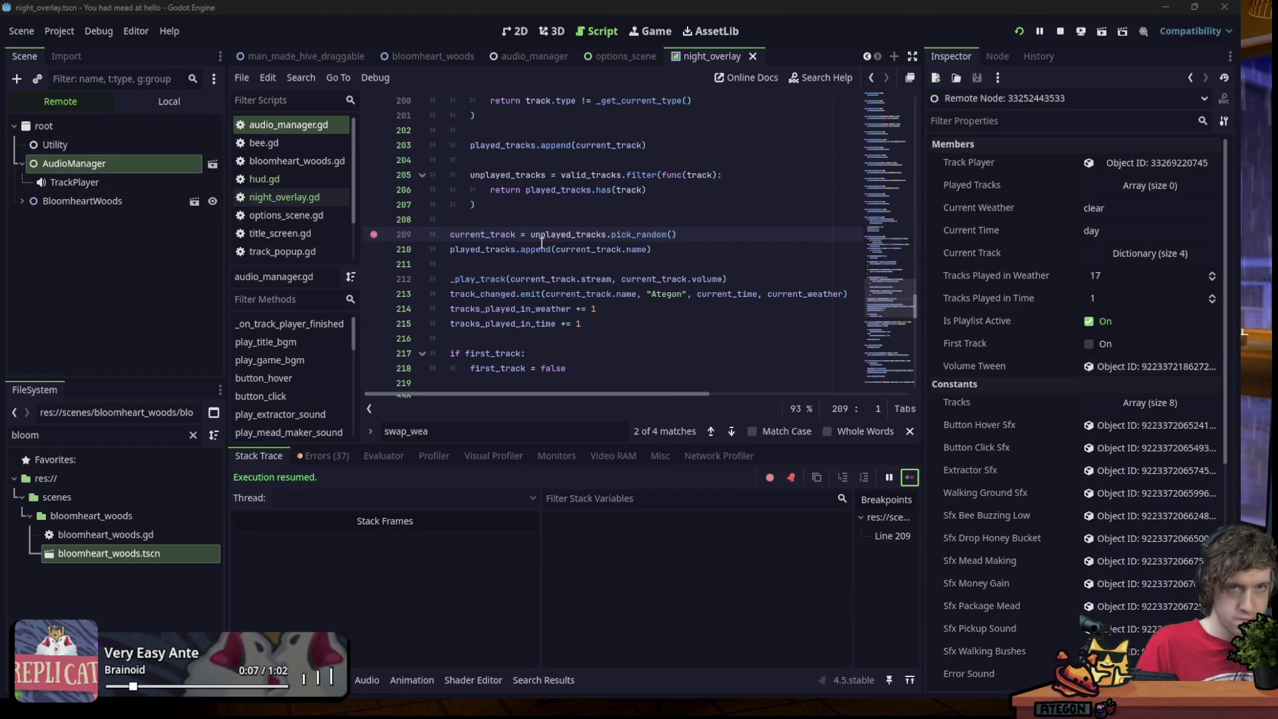
left_click(167, 165)
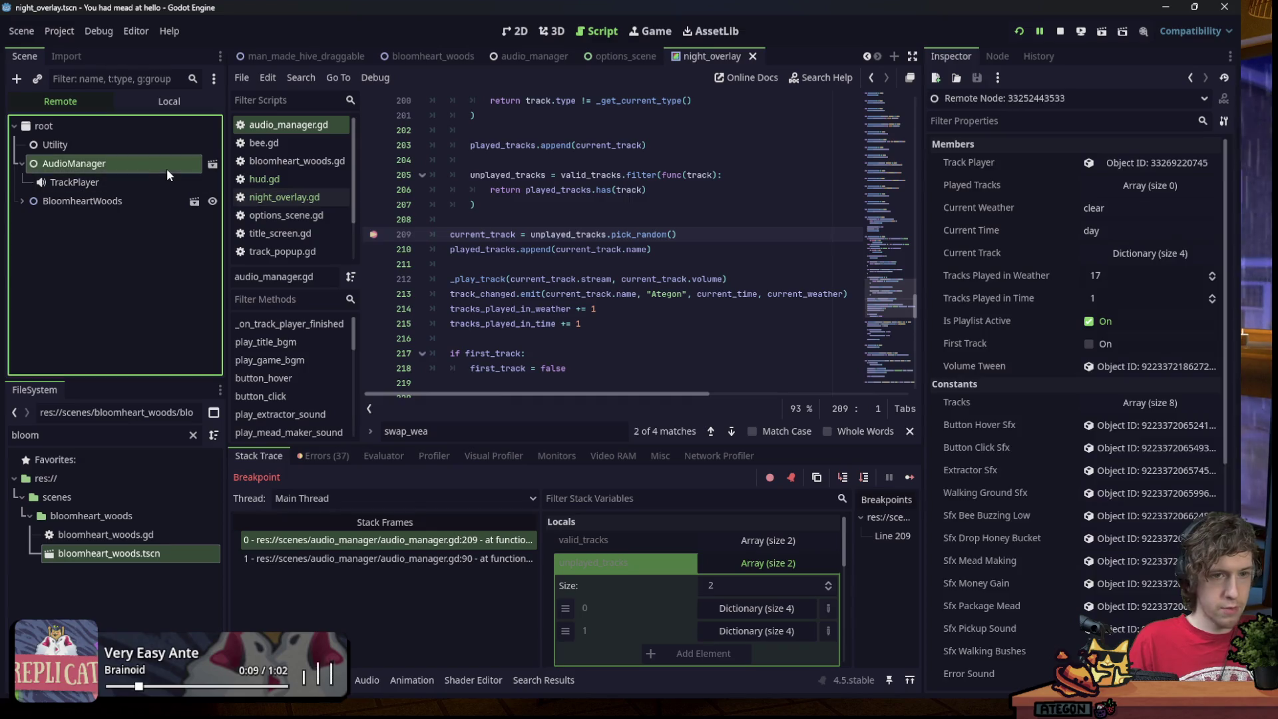
scroll(568, 256, "up", 3)
scroll(568, 256, "down", 3)
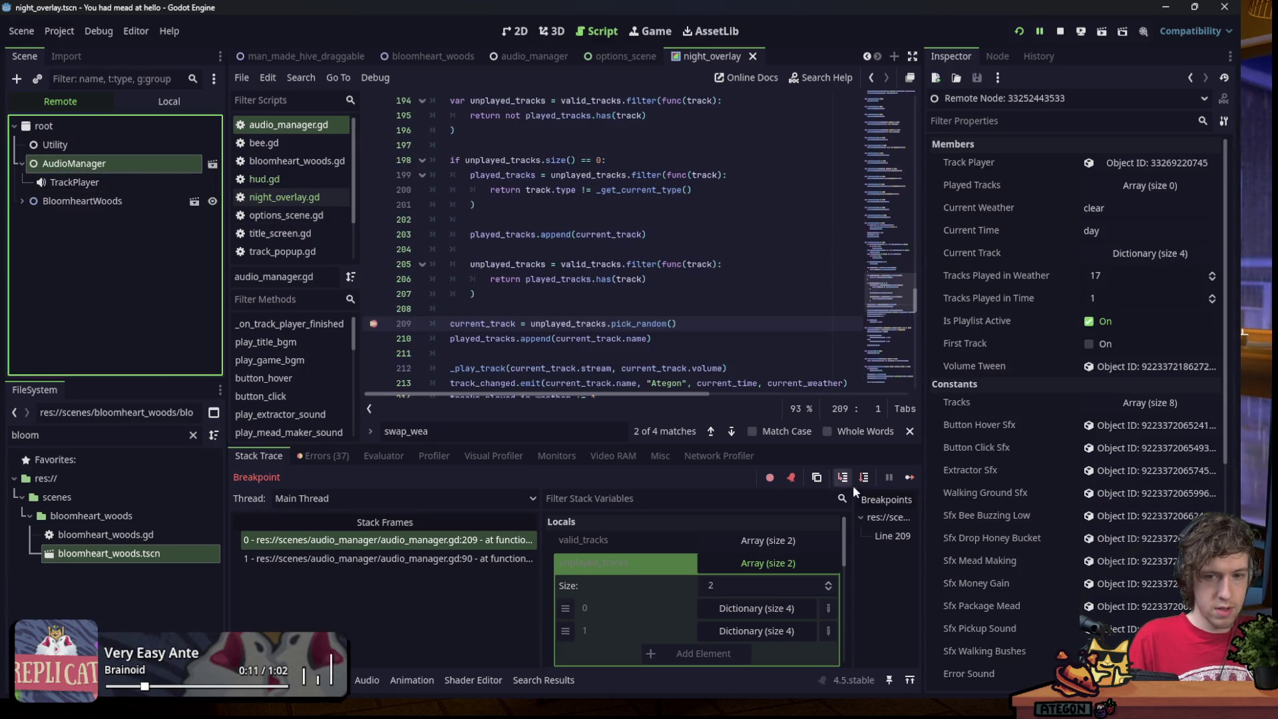
left_click(910, 477)
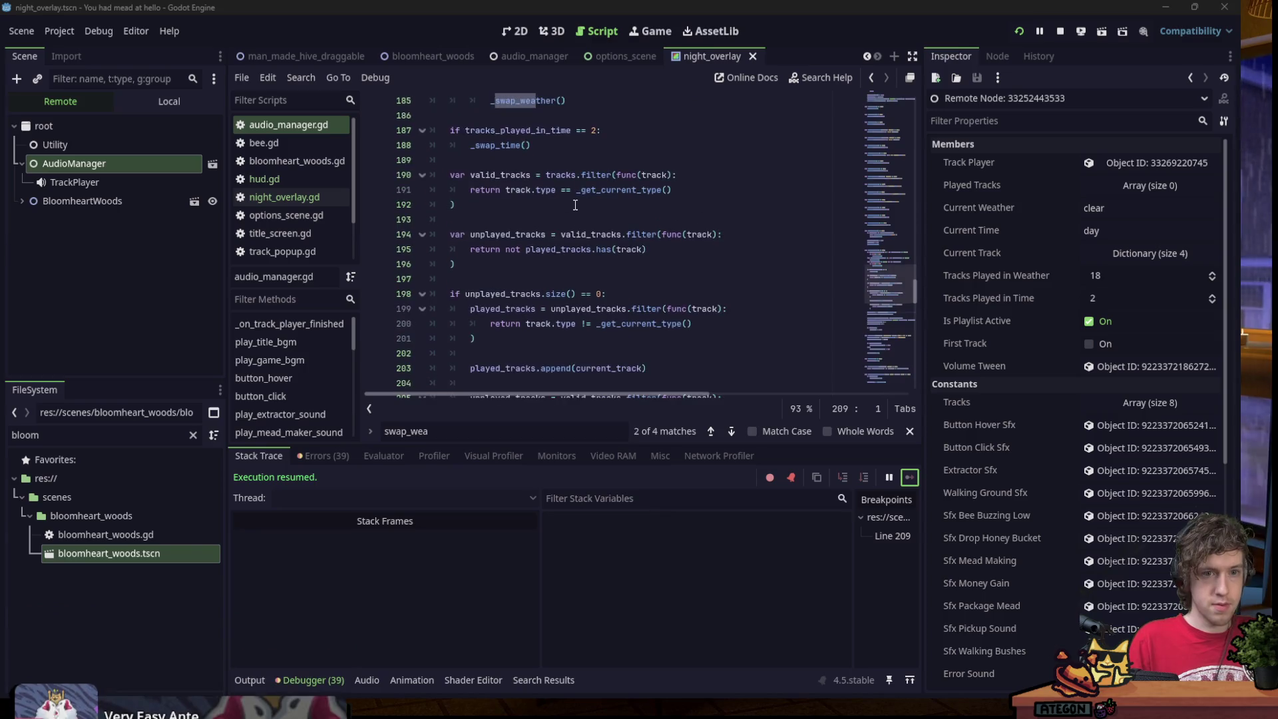
left_click(139, 170)
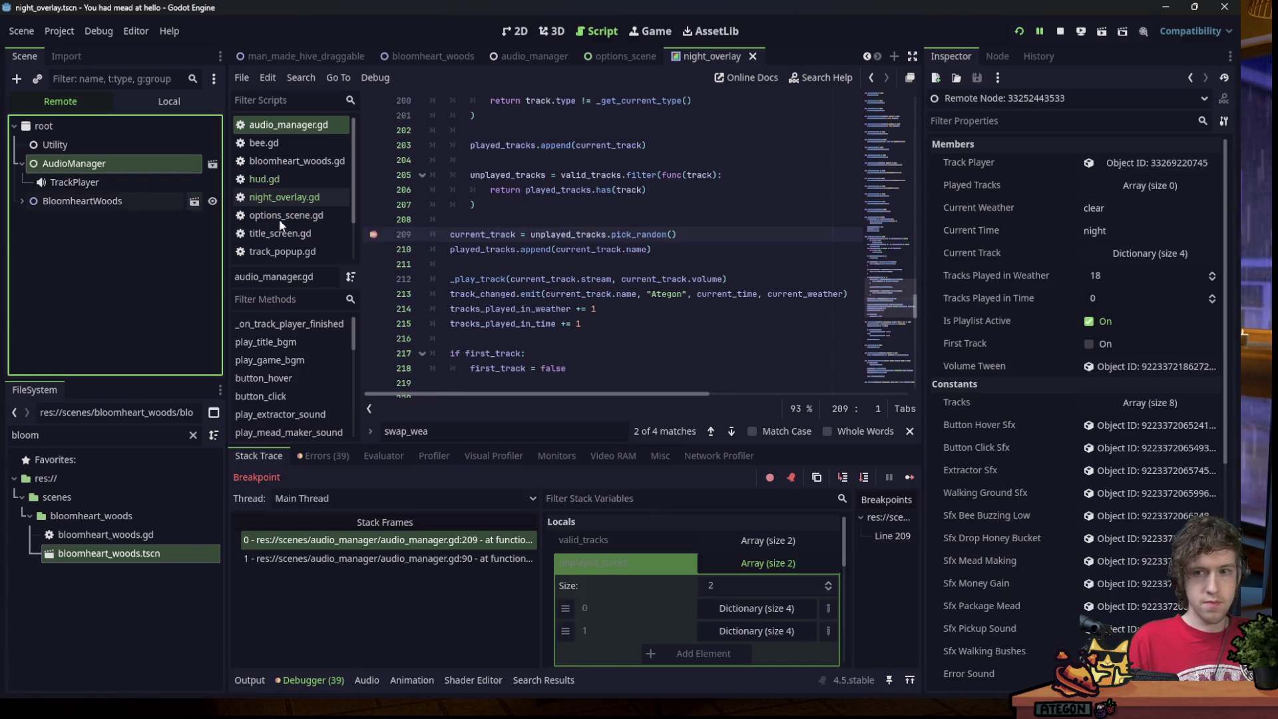
left_click(910, 478)
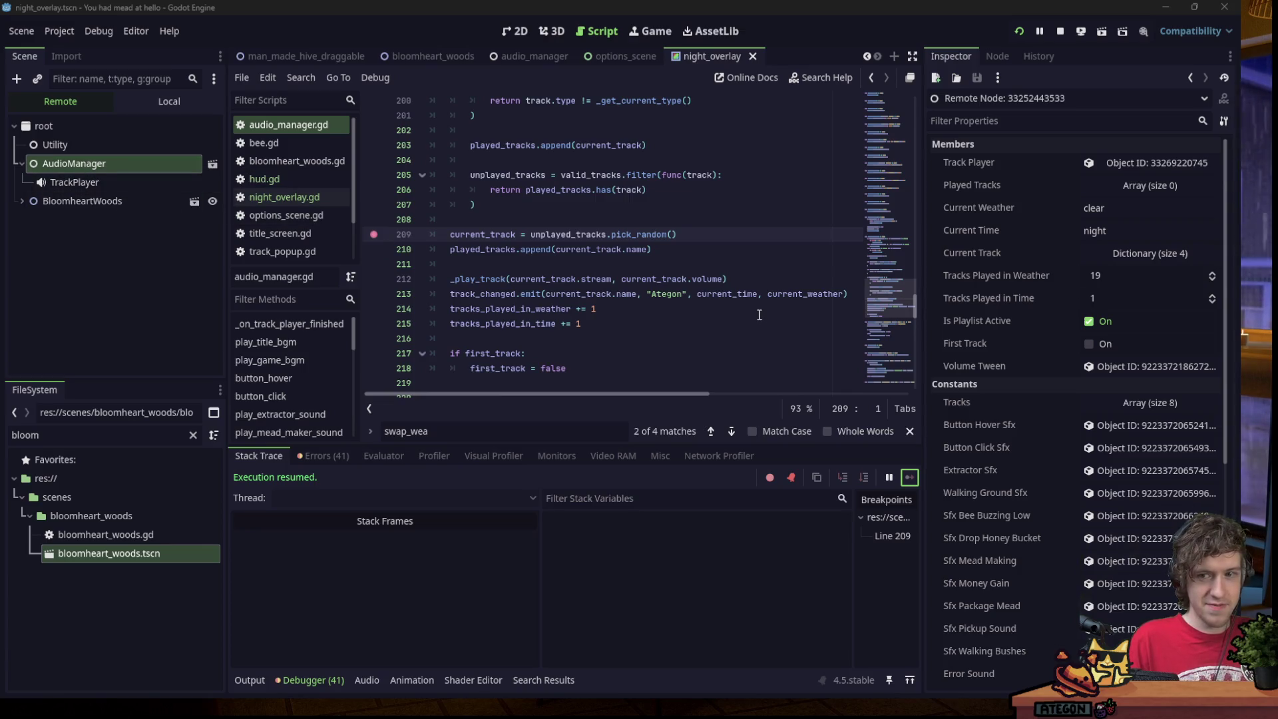
left_click(459, 219)
left_click(138, 163)
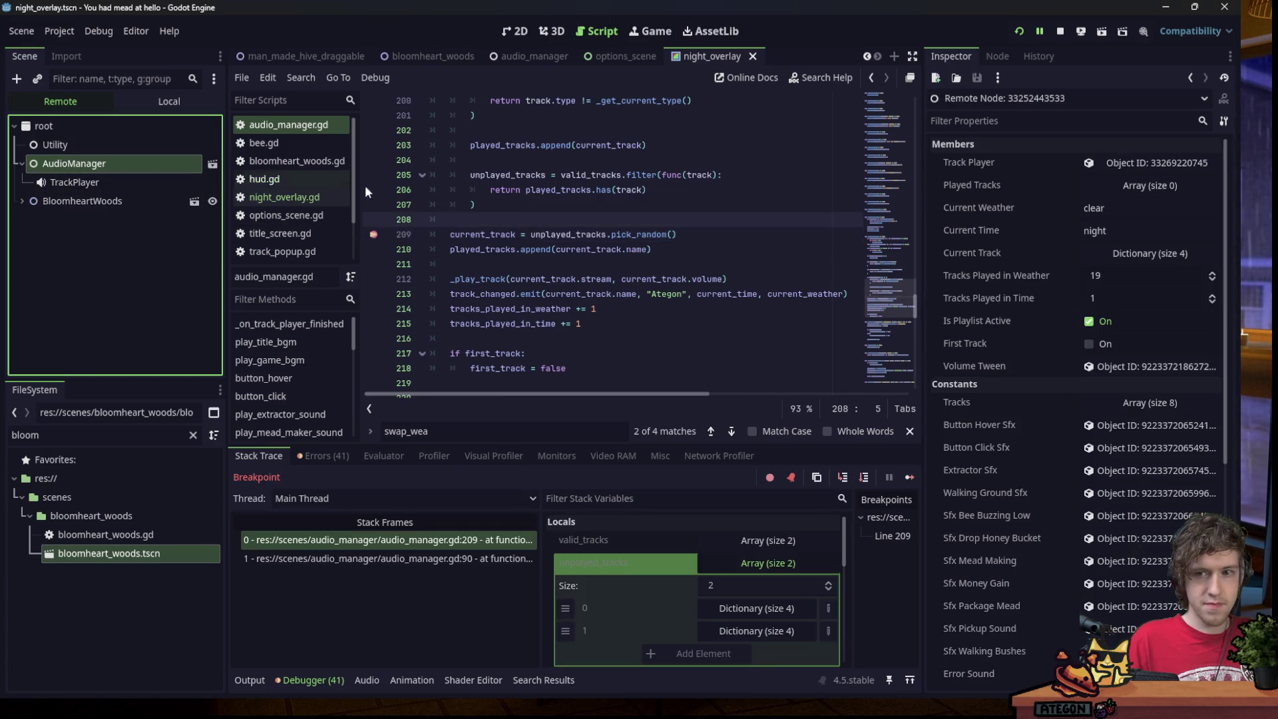
scroll(540, 232, "up", 9)
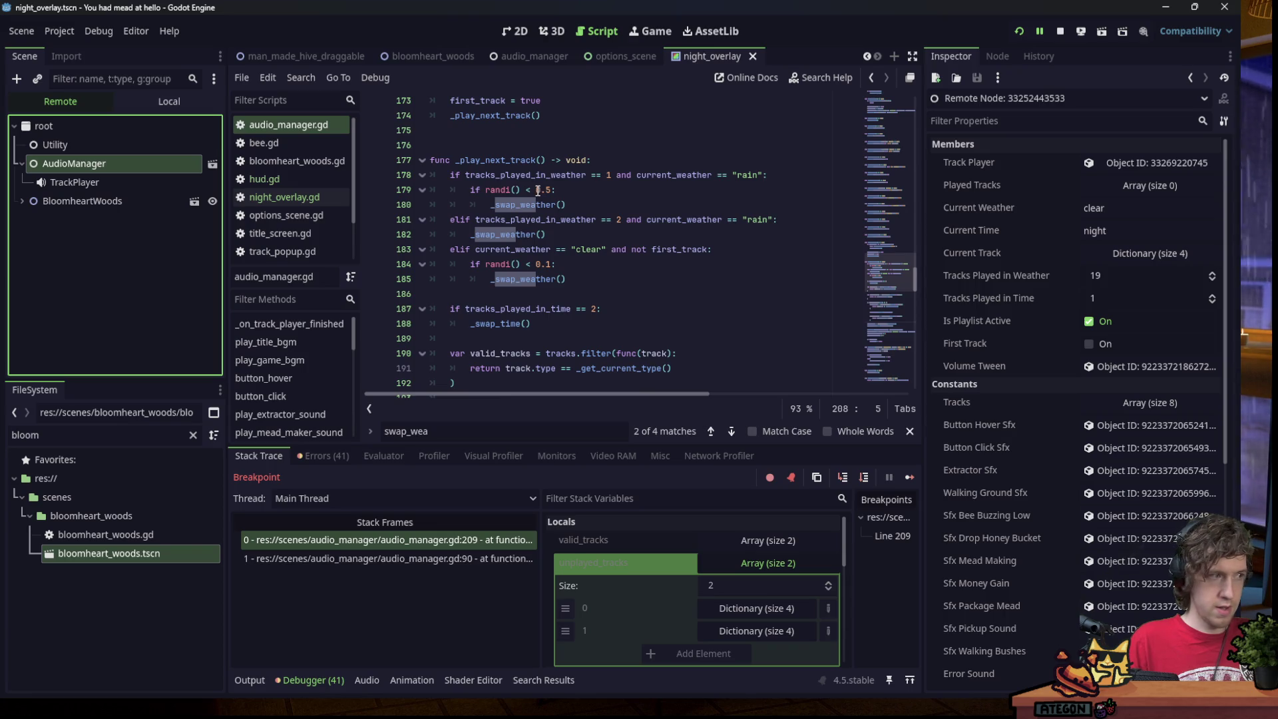
Change the clear-weather chance on line 184 from 0.1 to 0.9.
left_click(550, 264)
key("BackSpace")
type("9")
key("End")
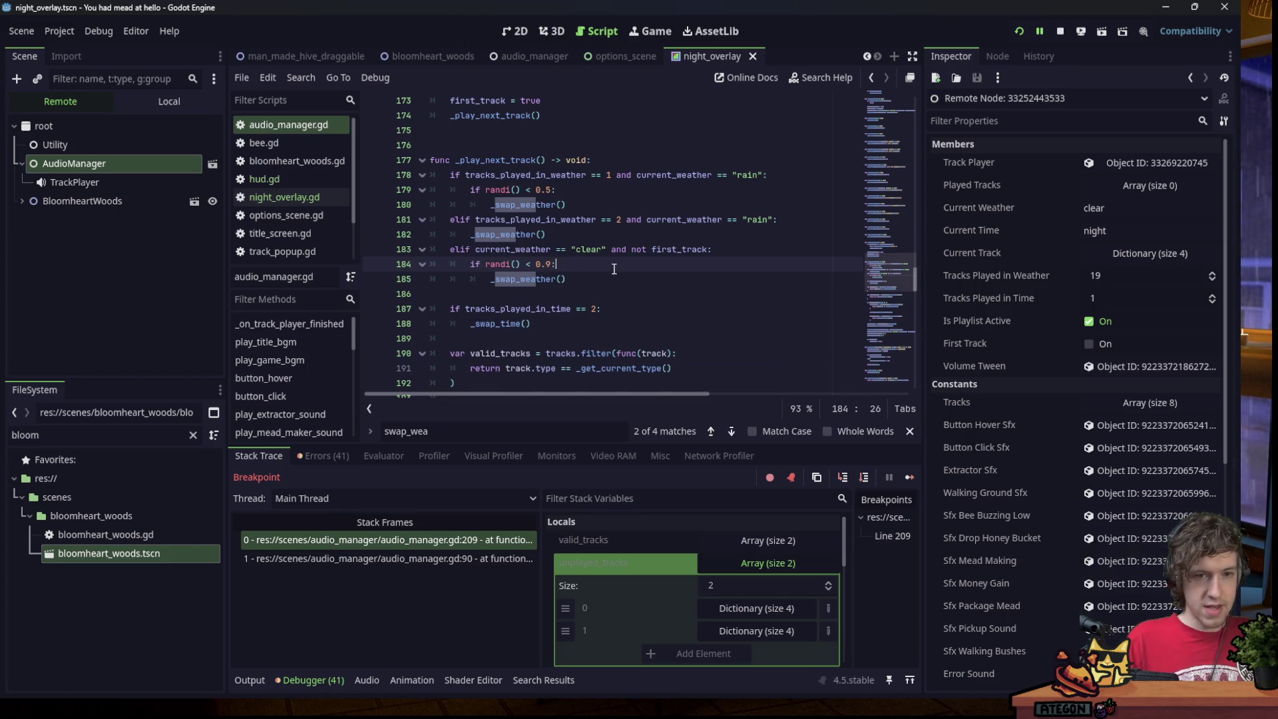
Resume the game twice to test the new chance, inspecting AudioManager's live values.
left_click(911, 477)
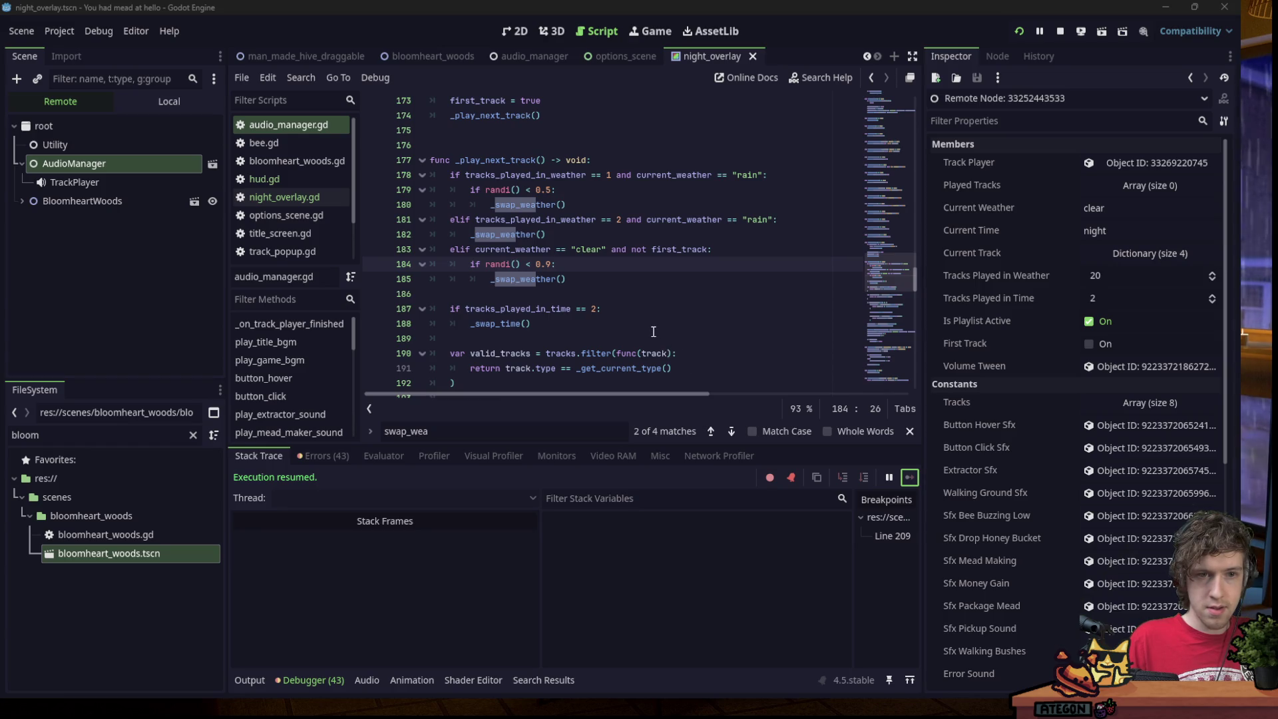
left_click(145, 166)
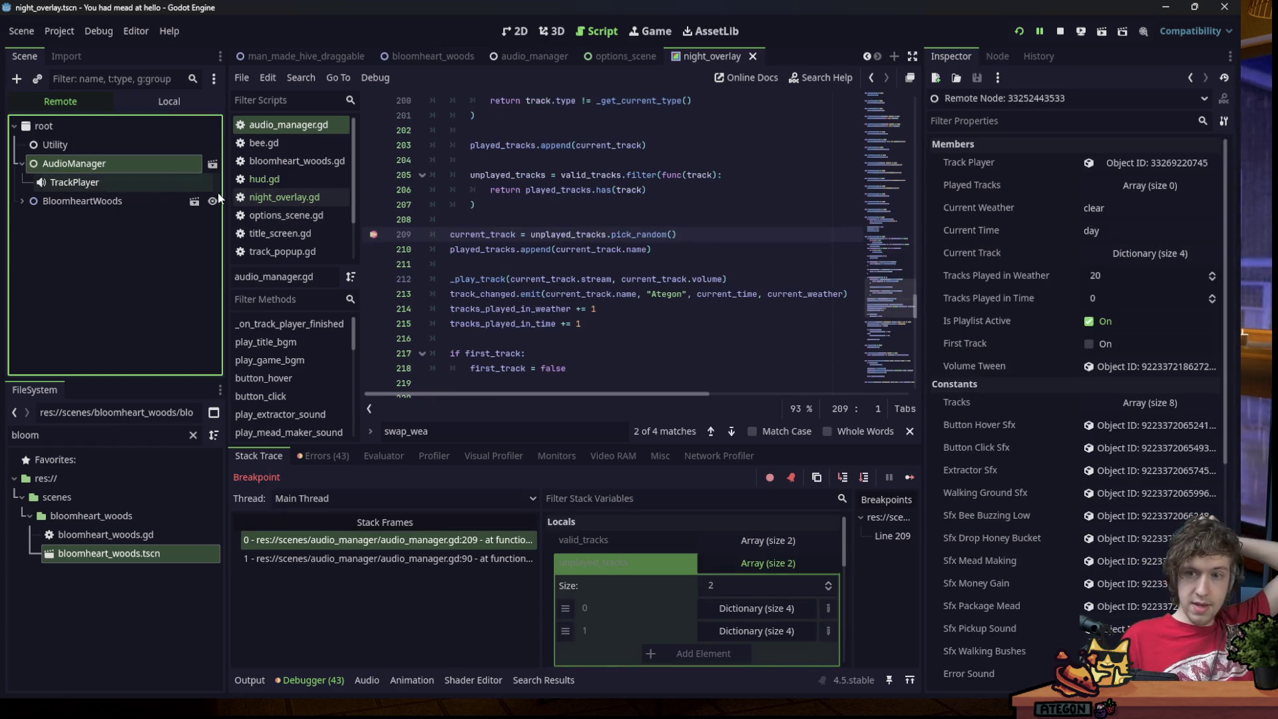
left_click(910, 477)
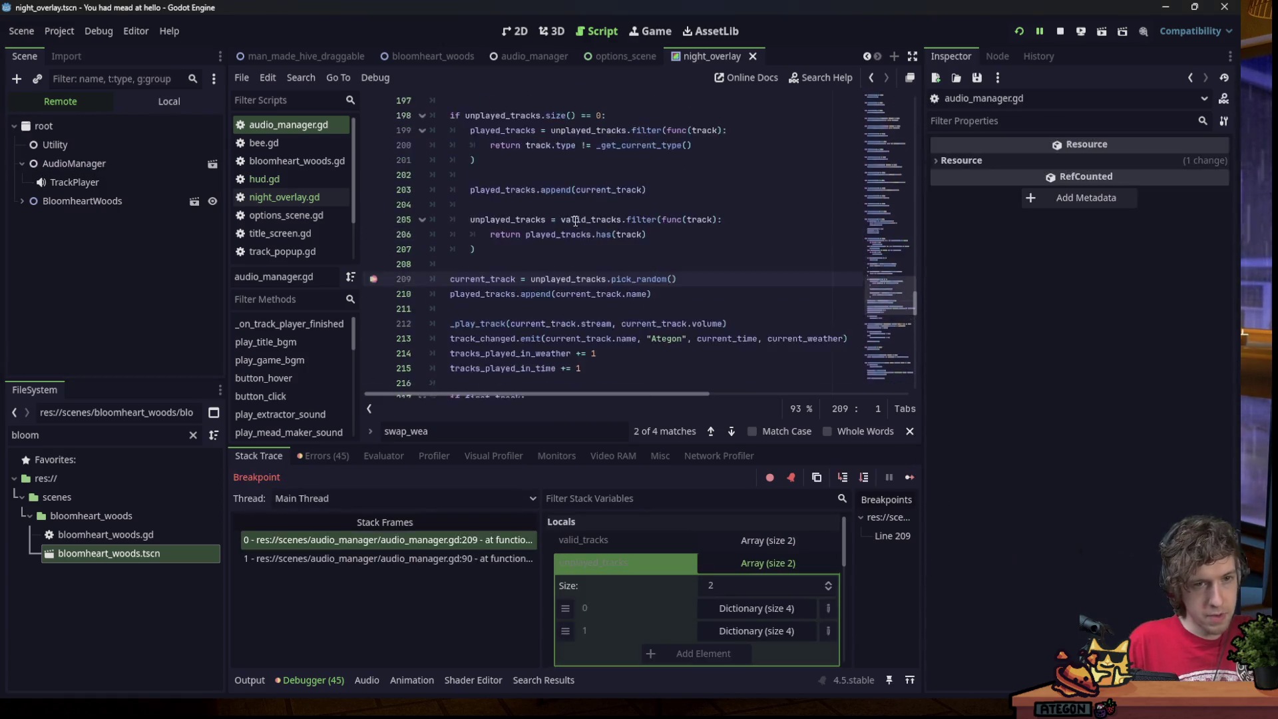
scroll(579, 227, "up", 6)
scroll(578, 227, "up", 2)
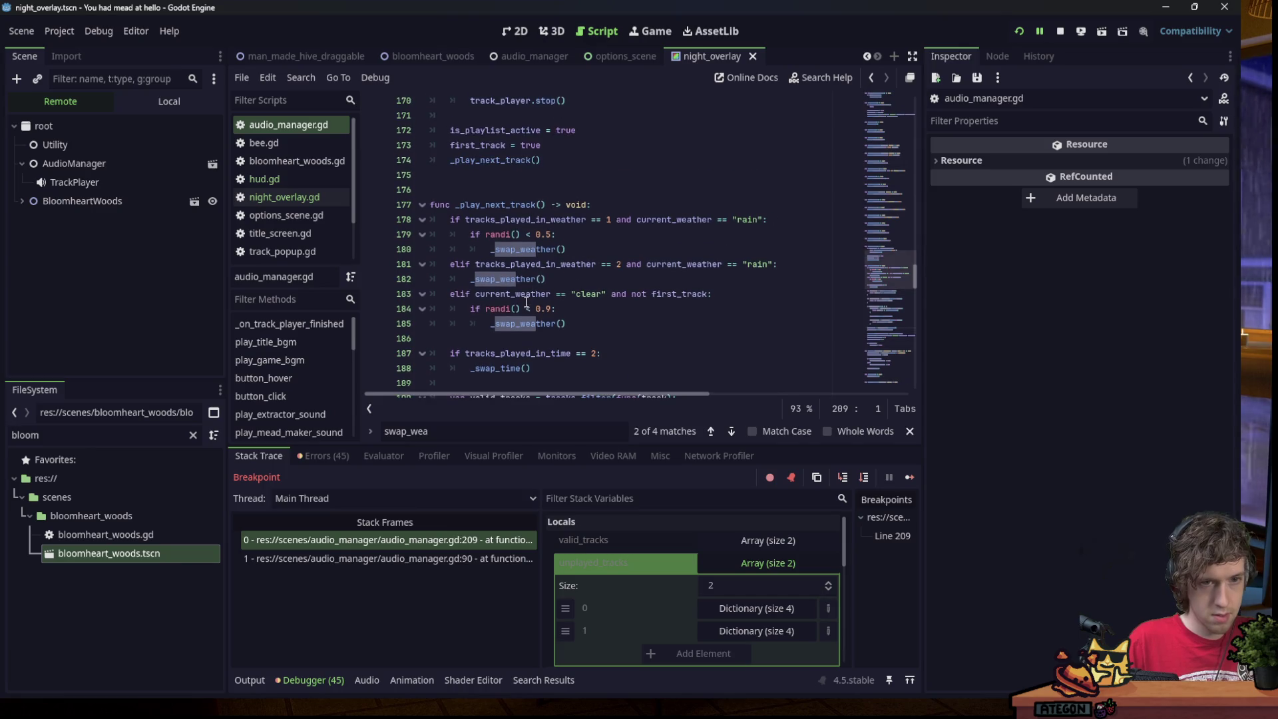
Trace _swap_weather and current_weather usages, jumping to the definition and searching with Ctrl+F.
double_click(516, 279)
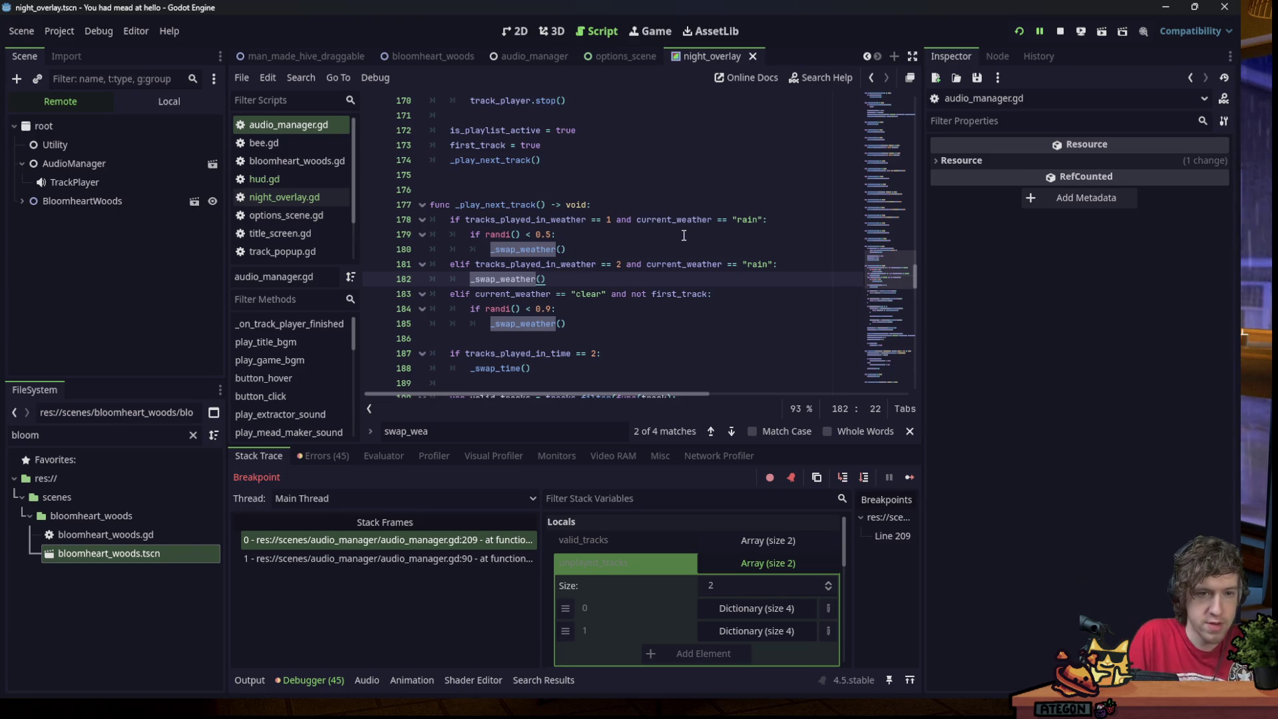
double_click(525, 294)
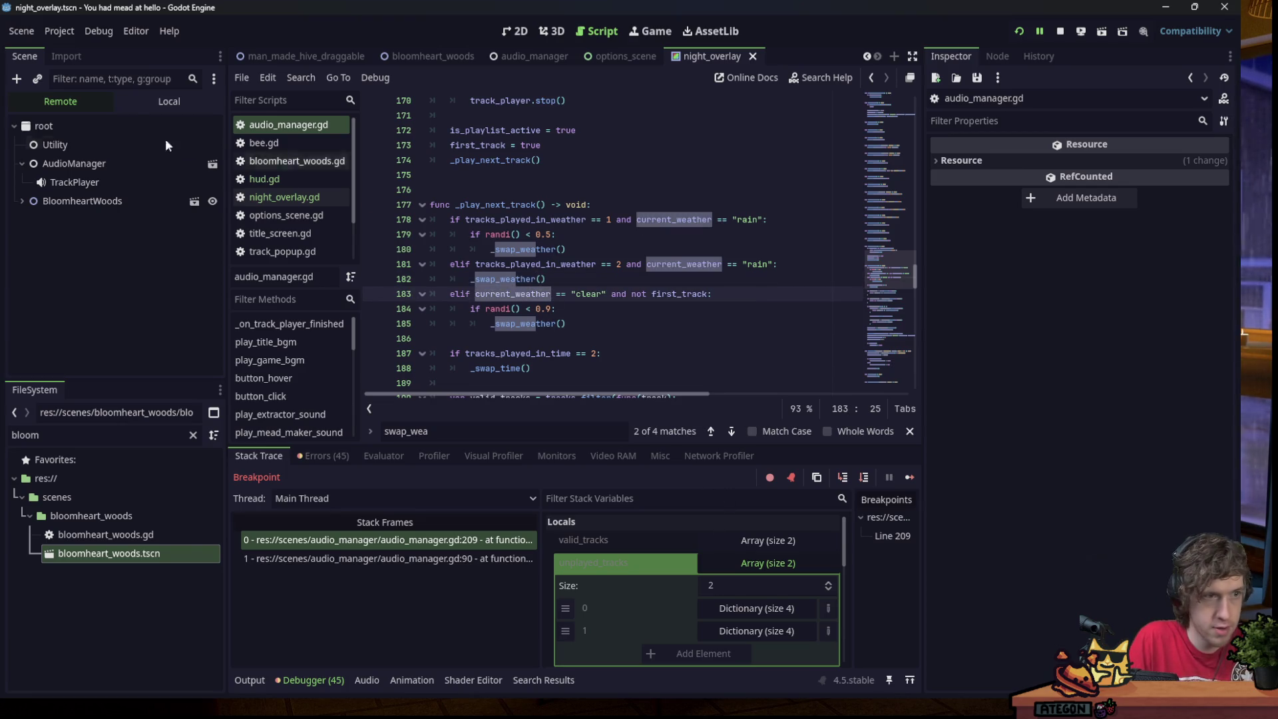
left_click(127, 160)
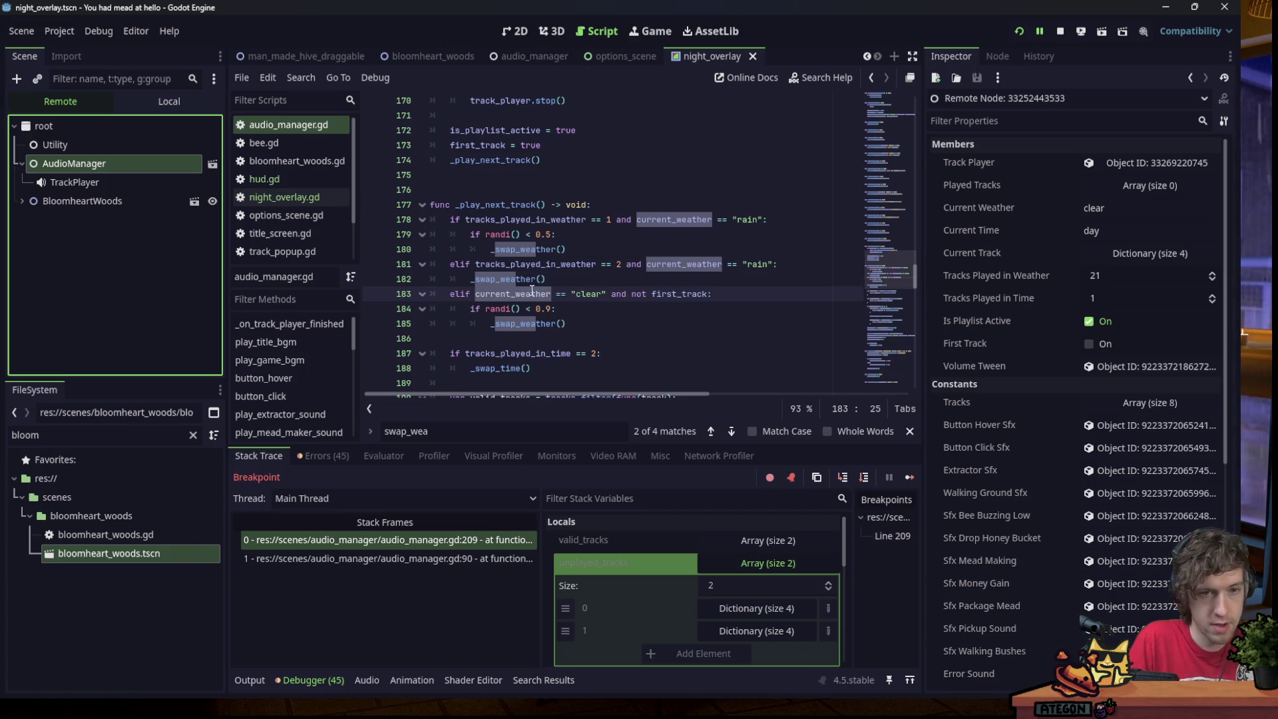
triple_click(532, 323)
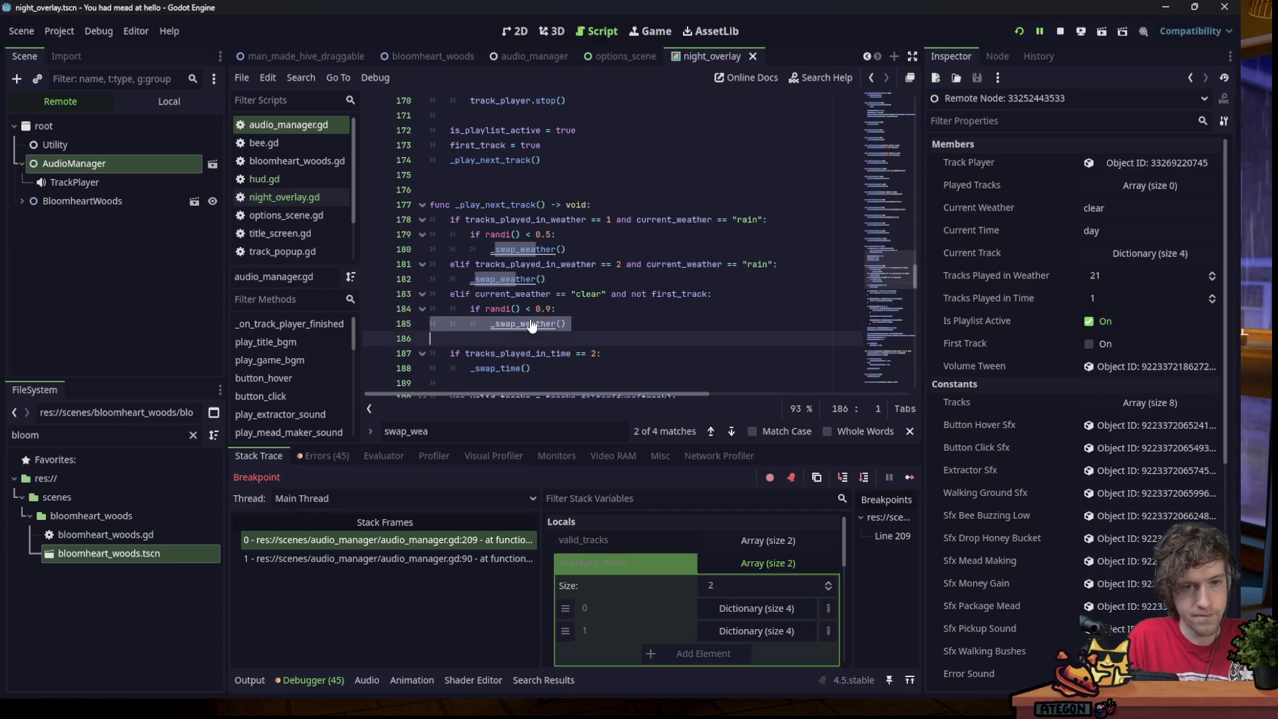
left_click(532, 324, "ctrl")
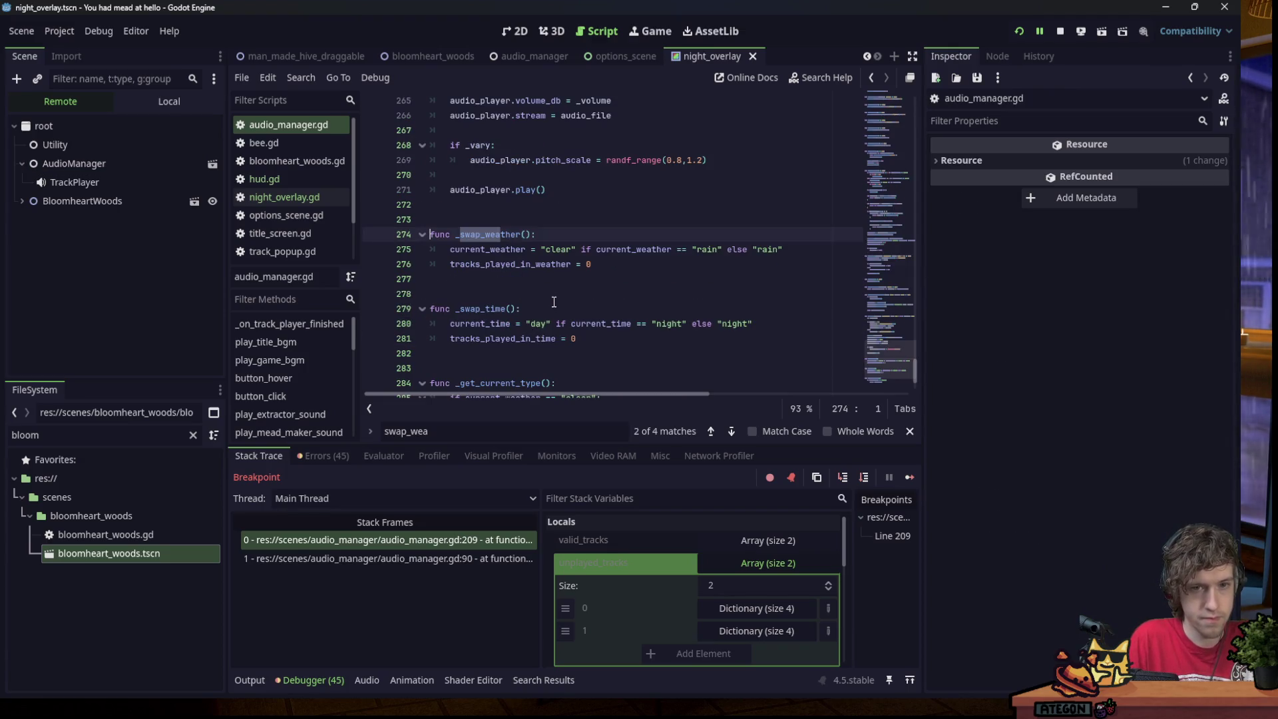
left_click(74, 163)
left_click(507, 235)
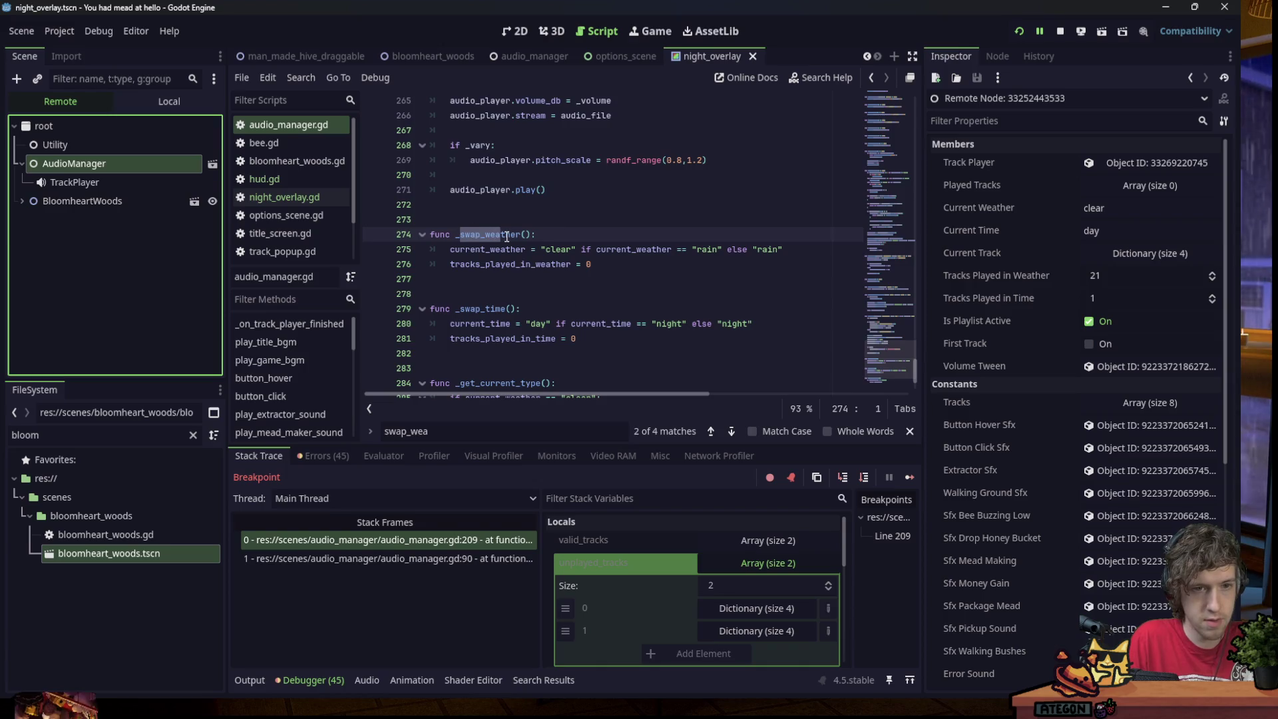
double_click(506, 234)
key("ctrl+f")
key("Return")
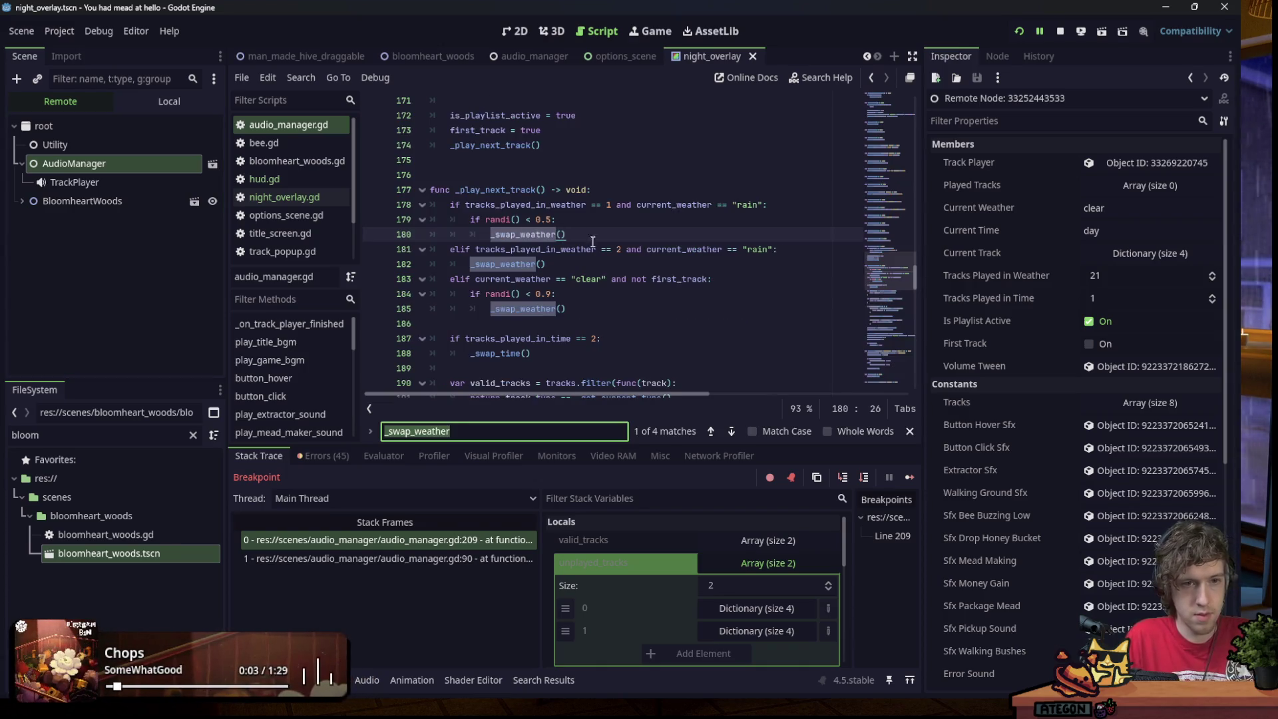
Add print("A"), print("B") and print("C") under the three weather-swap checks.
left_click(598, 239)
left_click(771, 204)
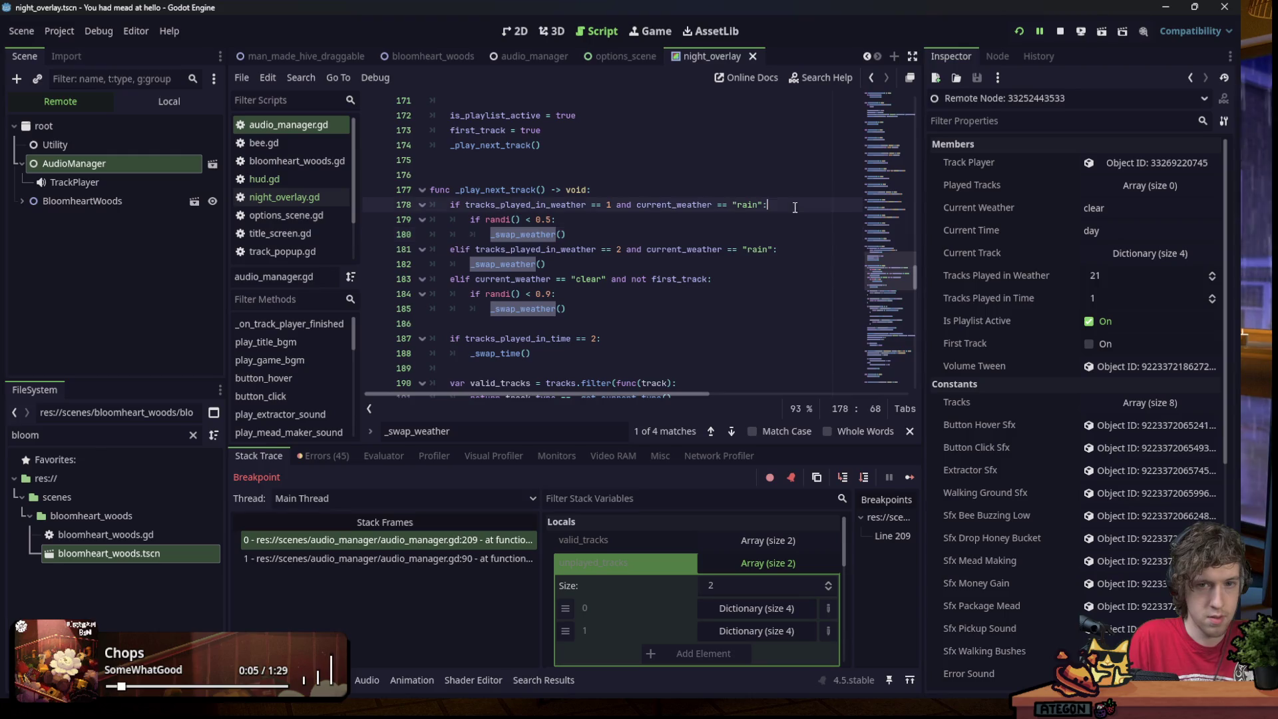
key("Return")
type("print(\"A\")")
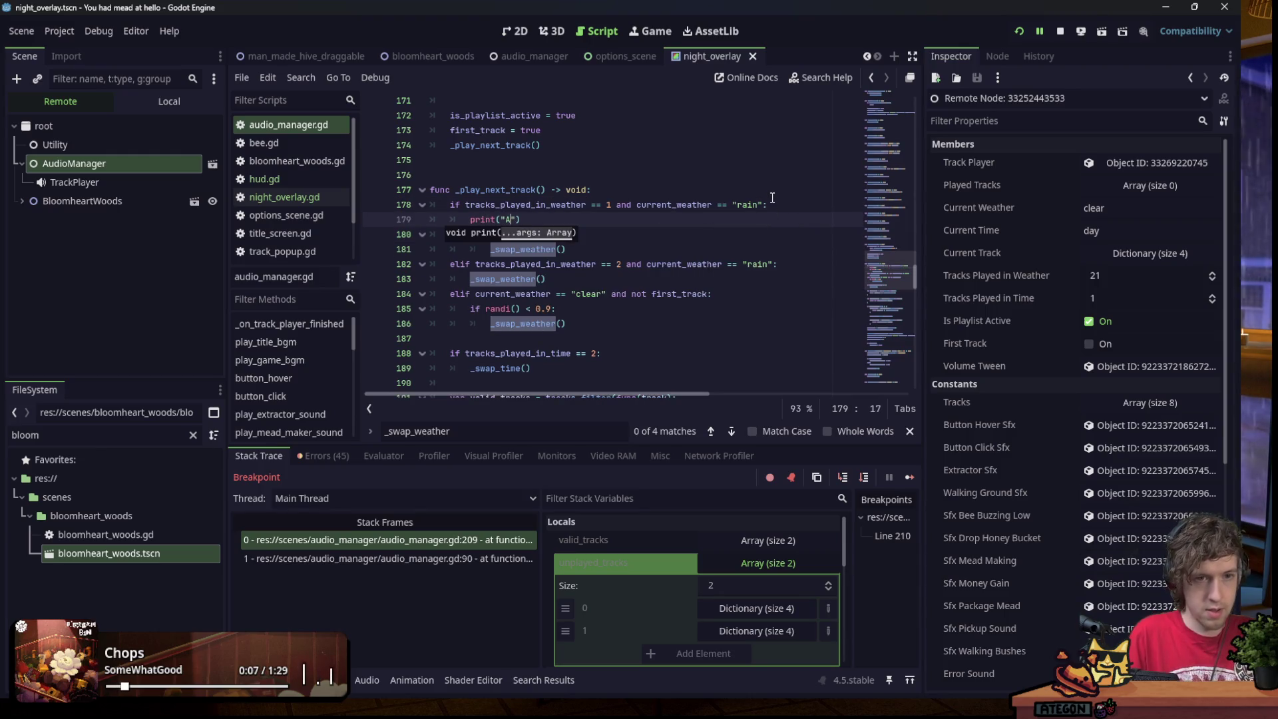
left_click(586, 285)
left_click(814, 263)
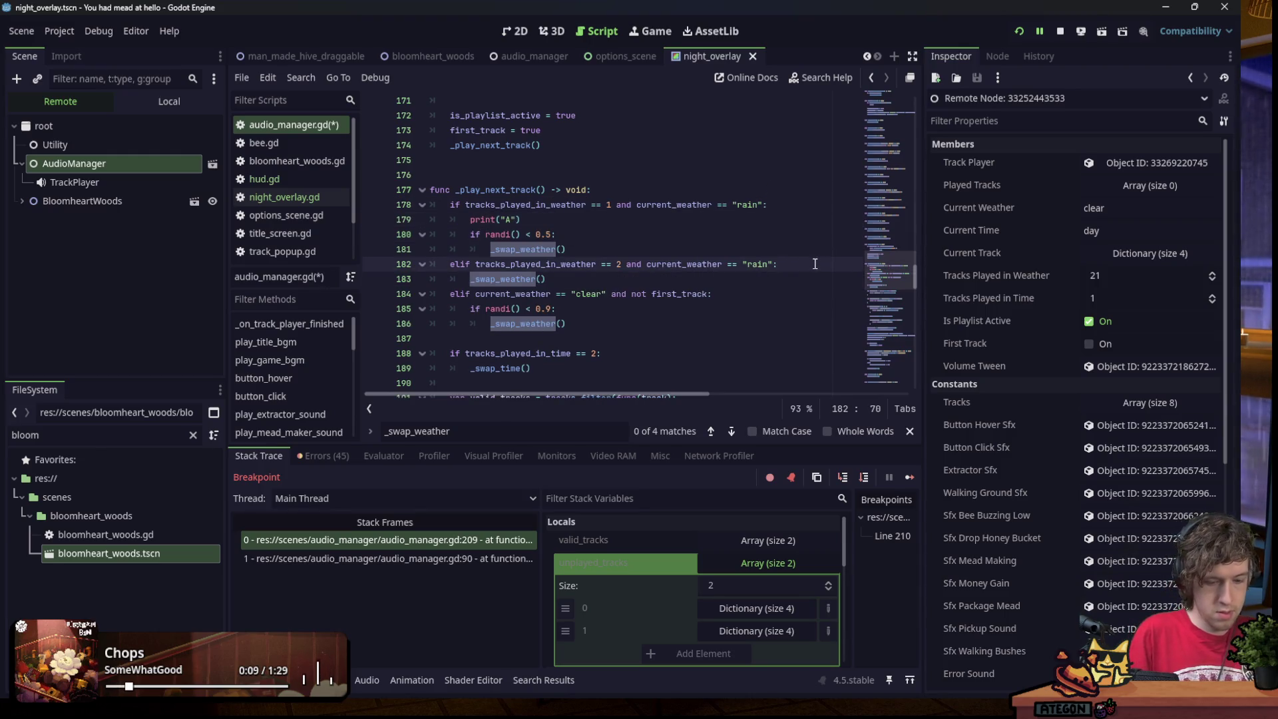
key("Return")
type("pr")
type("int(\"B\")")
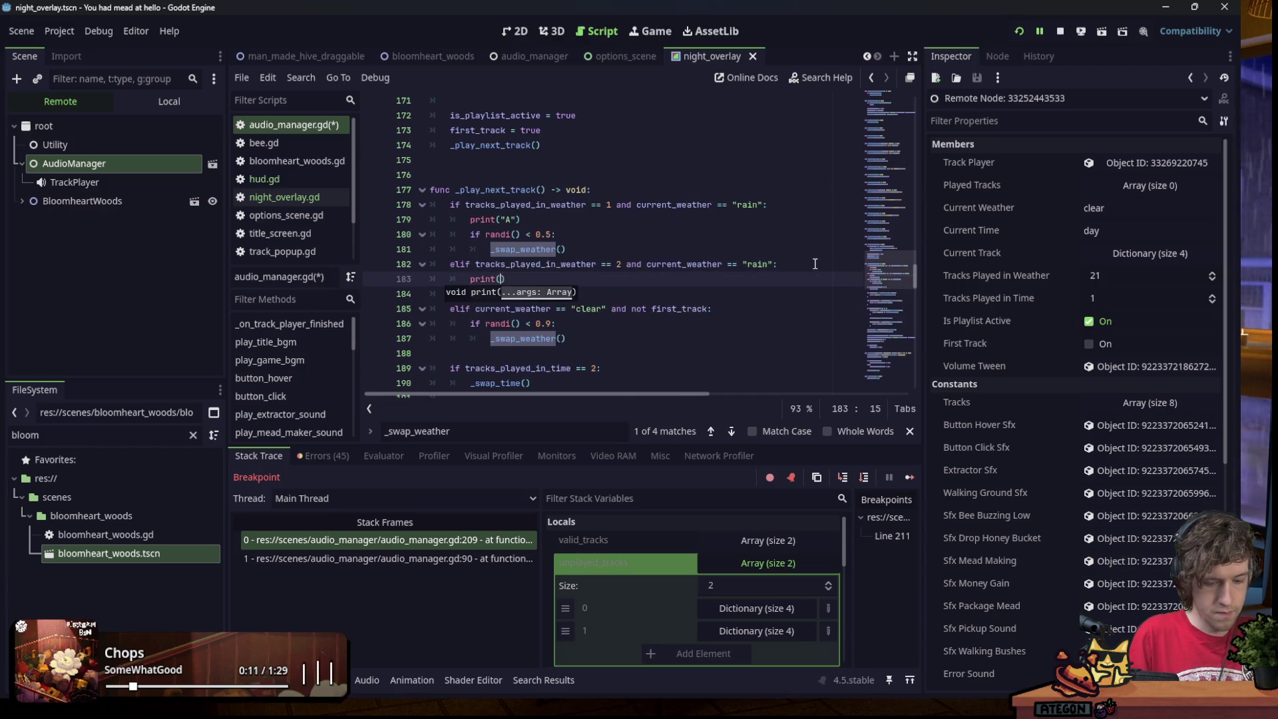
left_click(749, 309)
key("Return")
type("print(\"C")
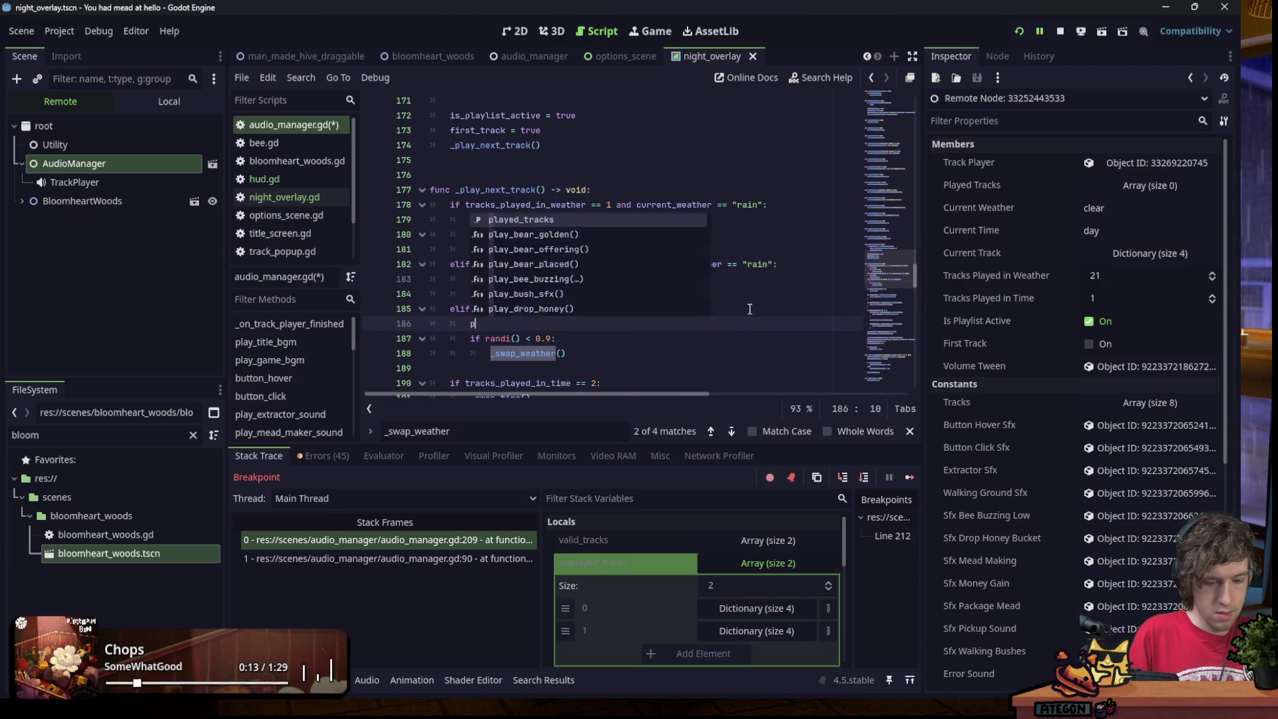
Save the script, resume to the next breakpoint, and check the output log for the prints.
key("ctrl+s")
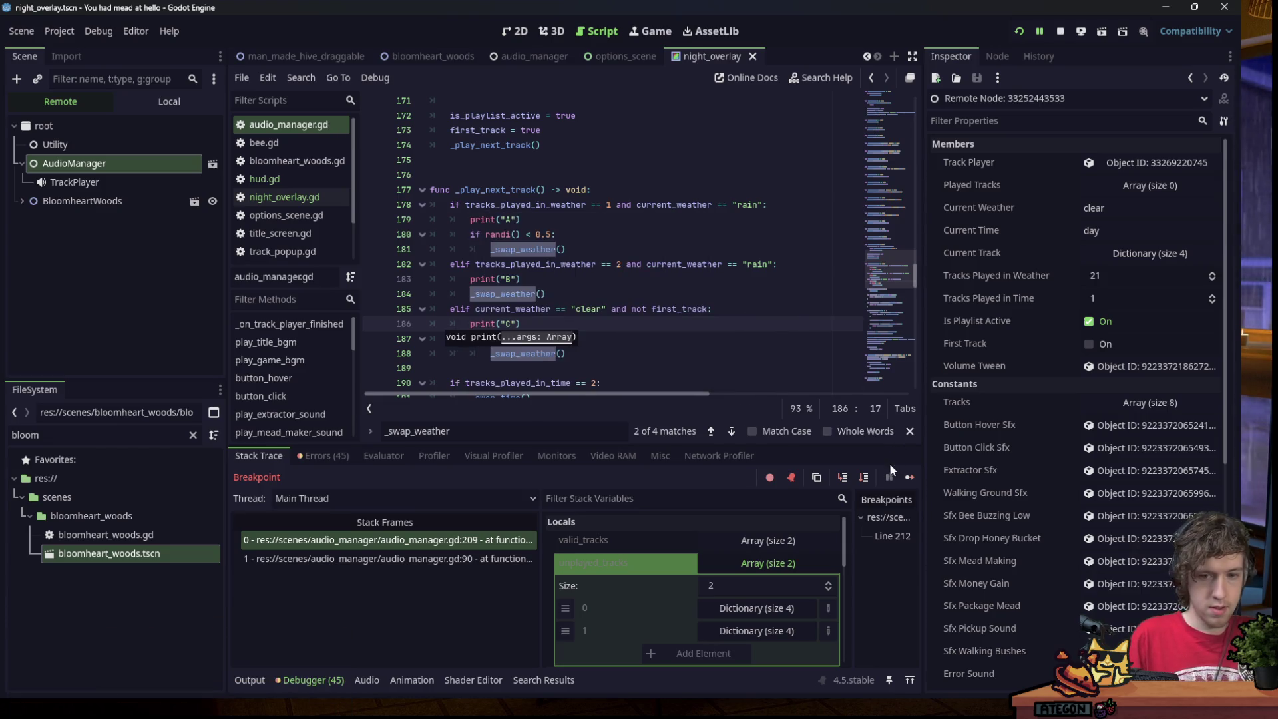
left_click(909, 477)
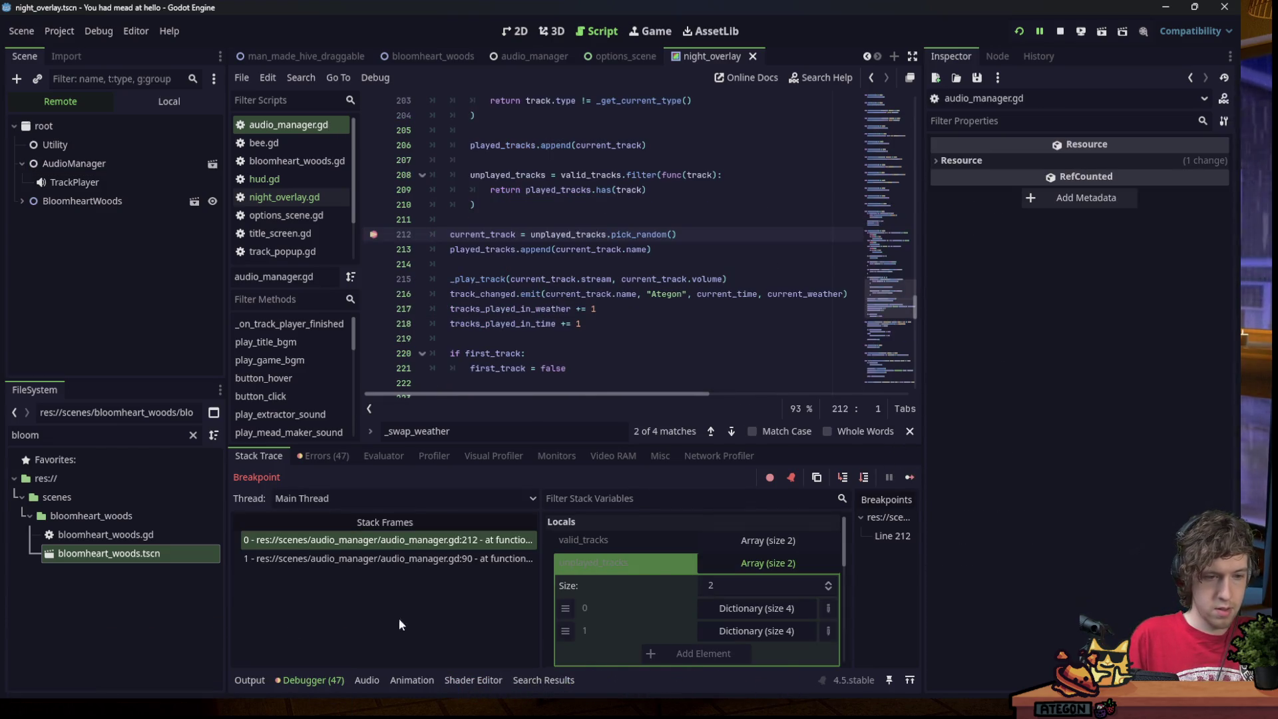
left_click(253, 680)
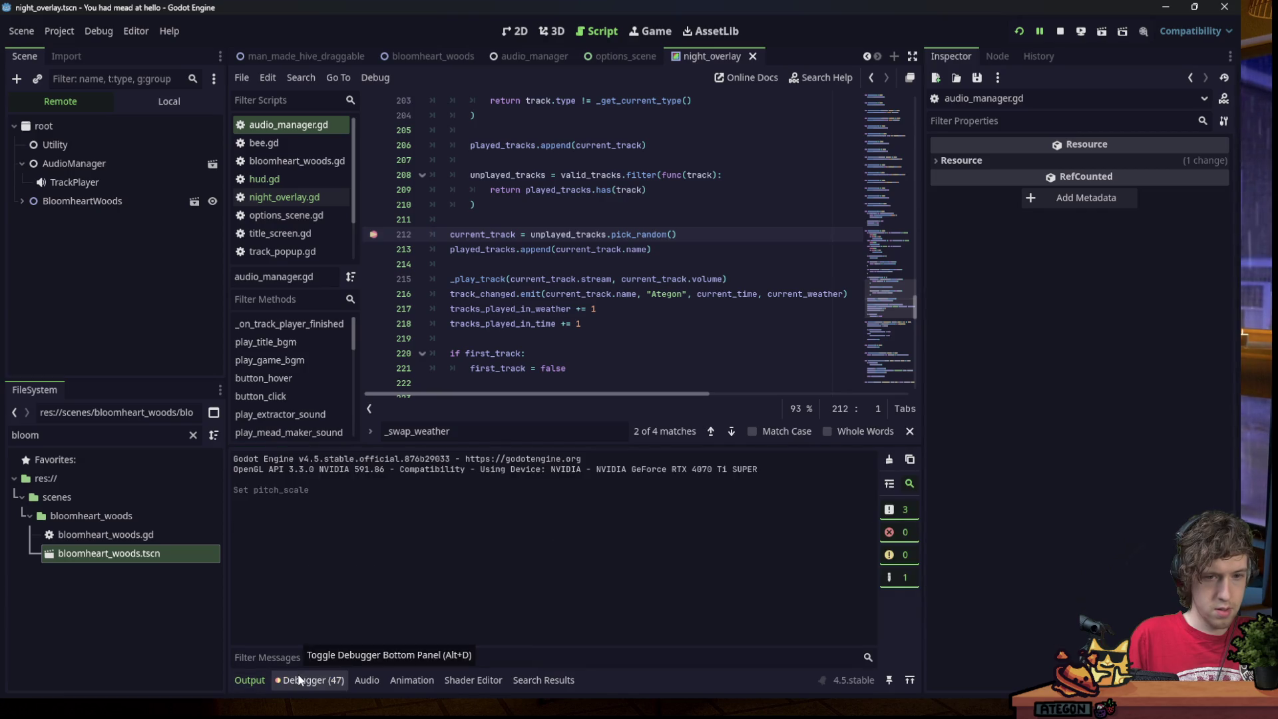
left_click(297, 679)
left_click(642, 235)
scroll(652, 239, "up", 5)
scroll(649, 239, "up", 3)
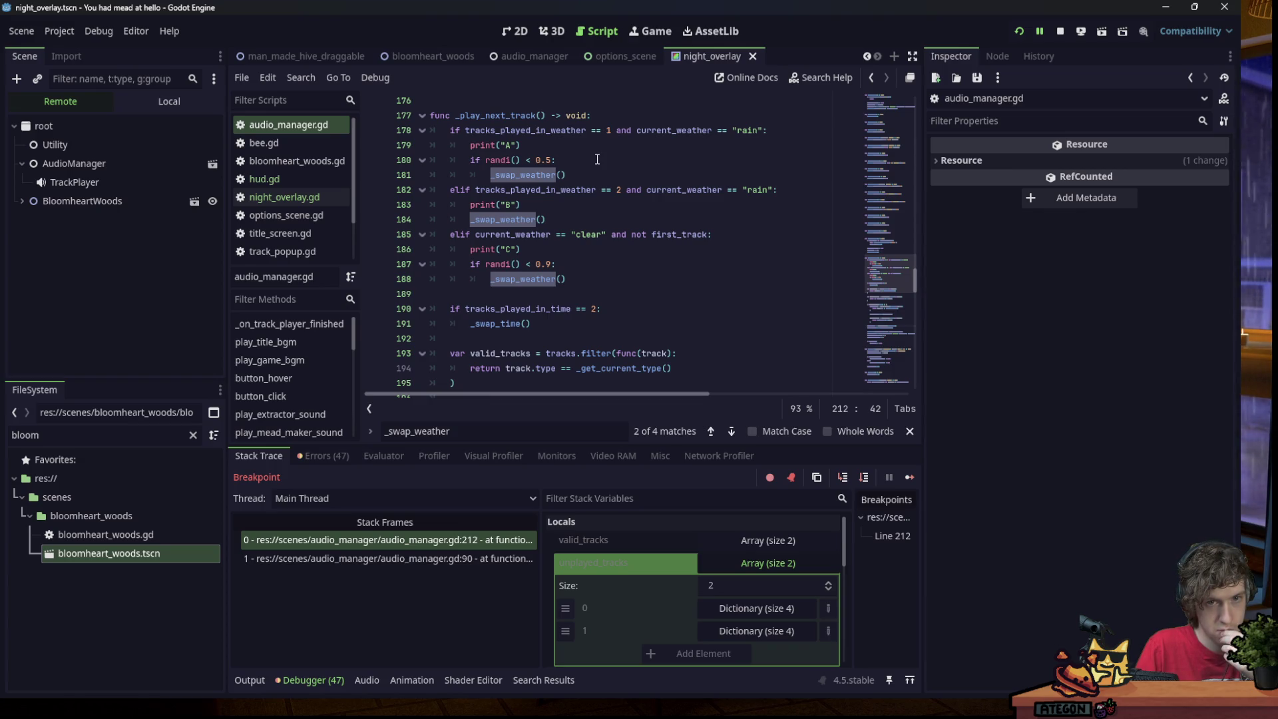
Add print(current_weather == "clear" and not first_track) after the weather branches and save.
left_click(594, 277)
key("Return")
key("BackSpace")
key("BackSpace")
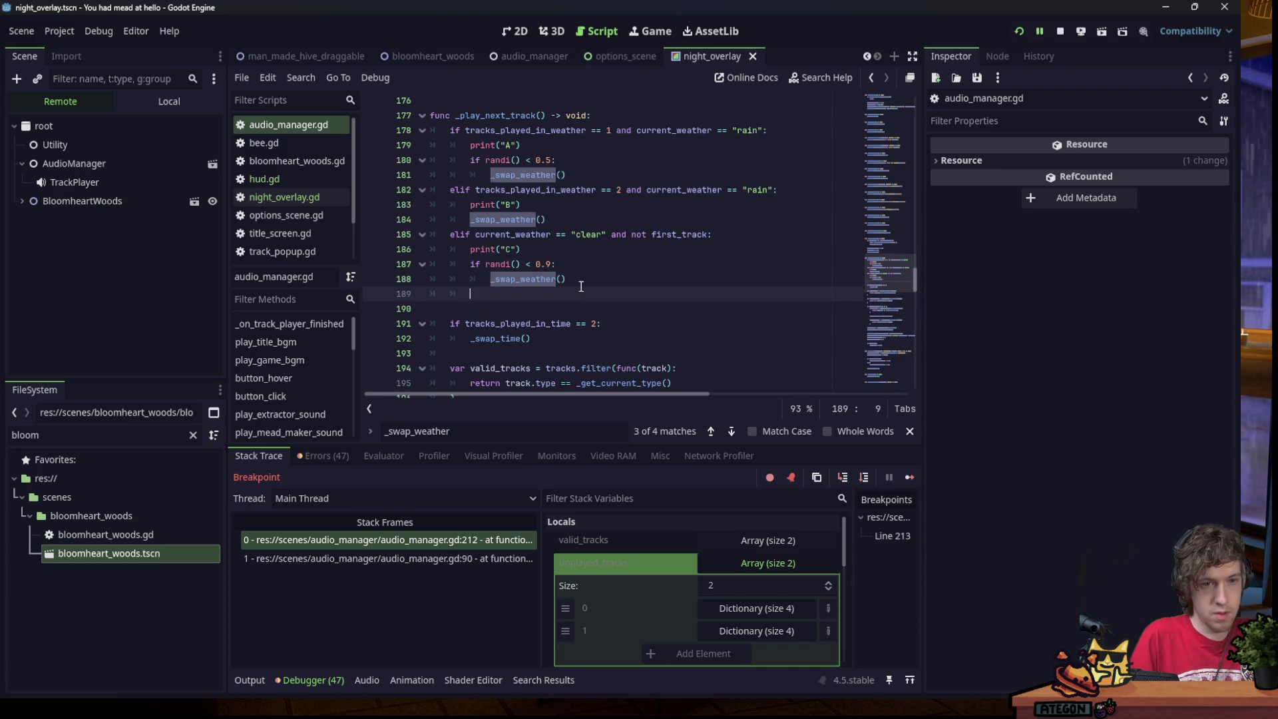
type("print(")
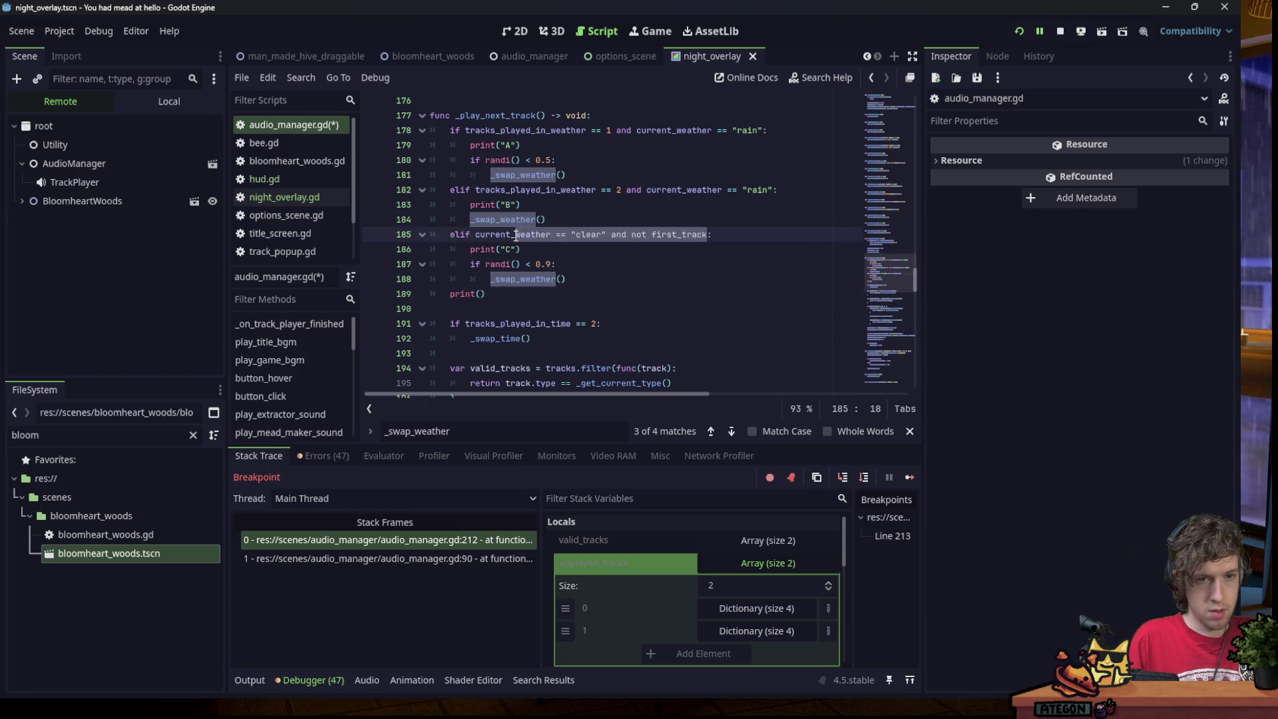
left_click(481, 293)
type("current_weather == \"clear\" and not first_track")
key("ctrl+s")
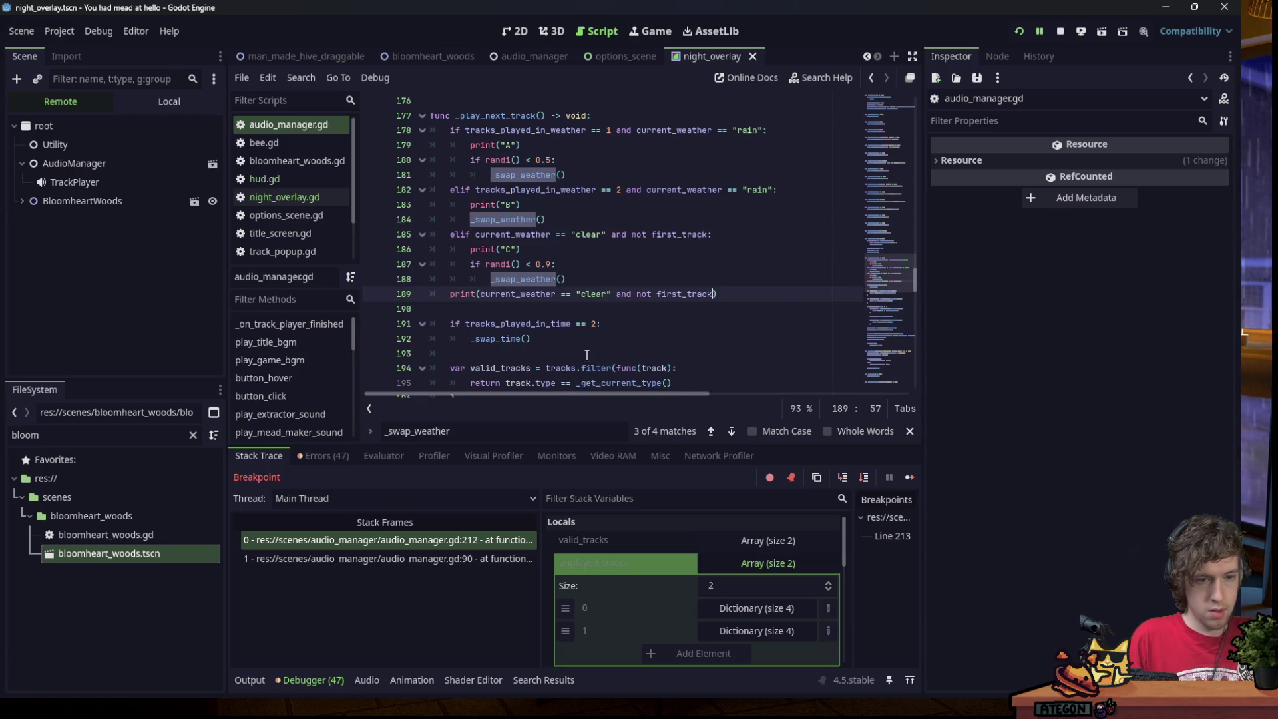
Resume to the line 213 breakpoint, look for the game window, and restore the editor to full screen.
left_click(910, 477)
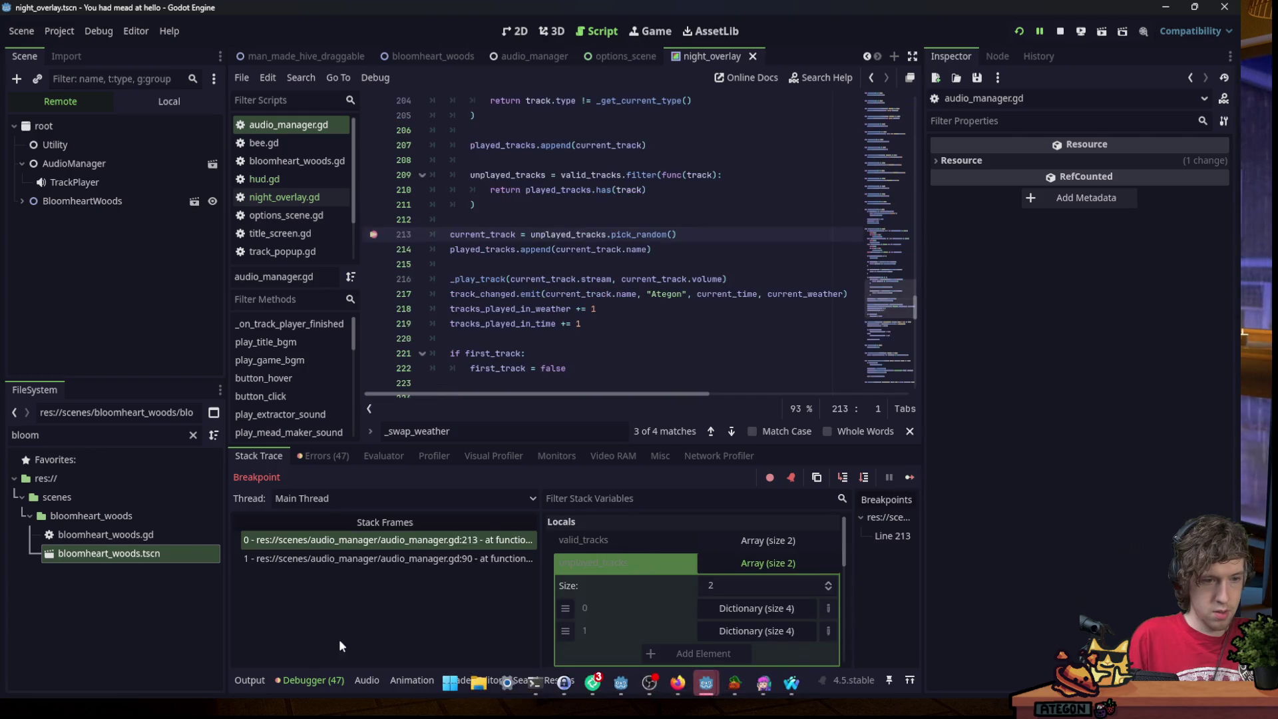
left_click(352, 607)
left_click(929, 489)
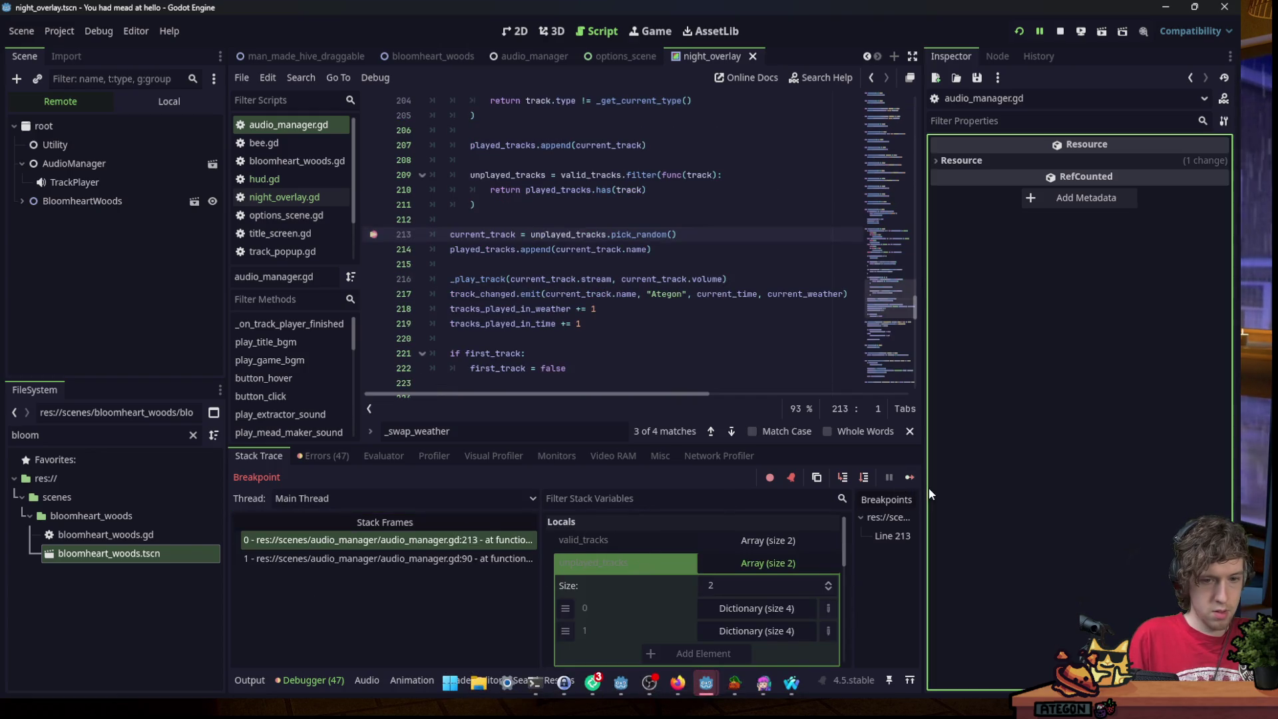
left_click(659, 279)
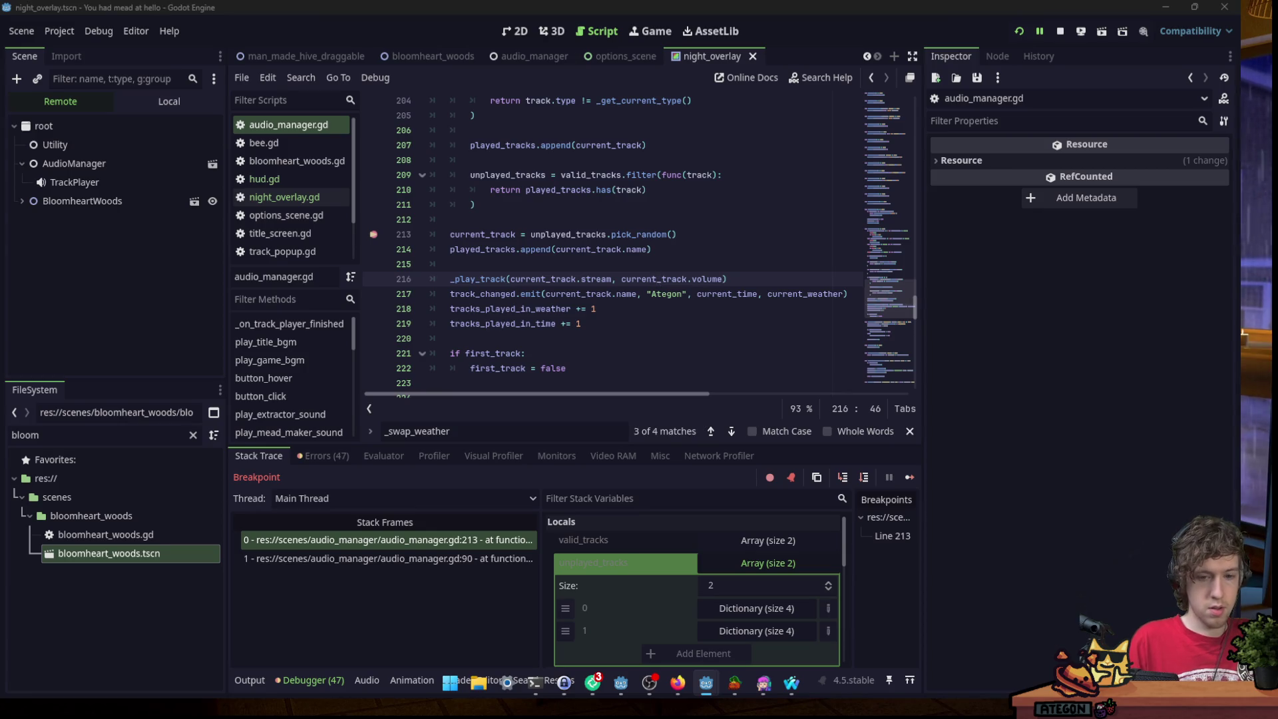
left_click(331, 599)
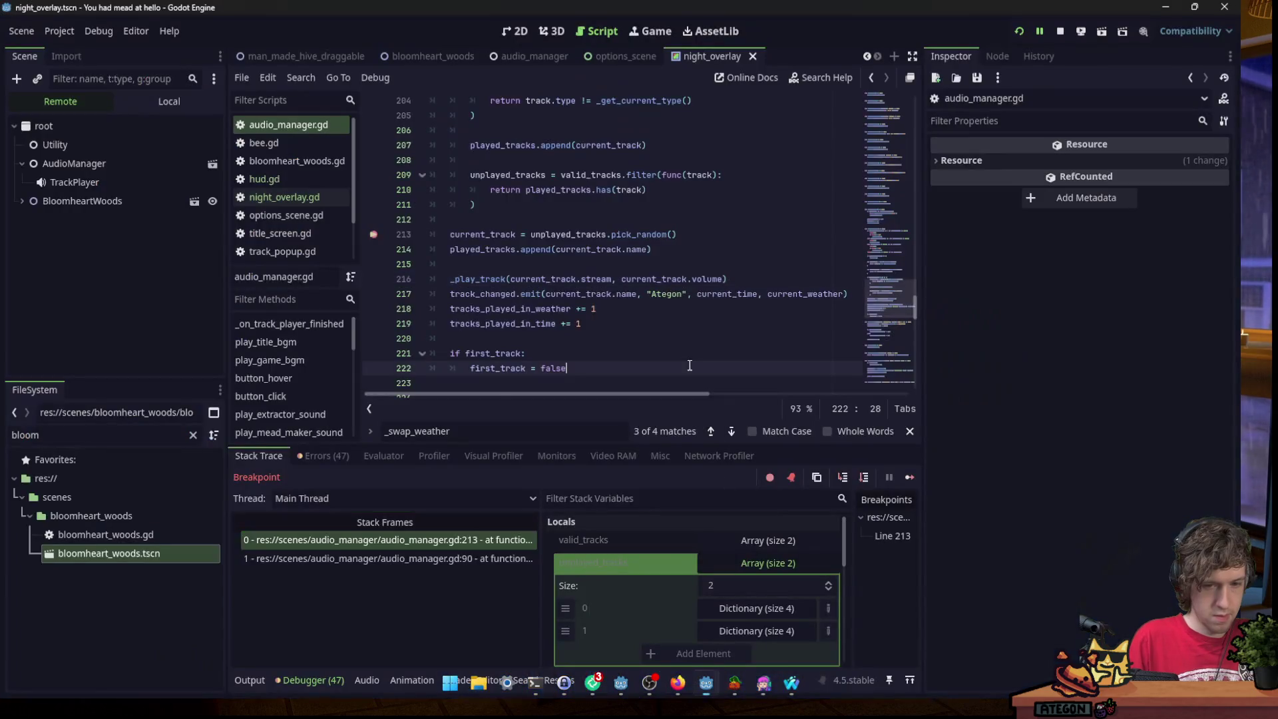
key("Up")
left_click(321, 638)
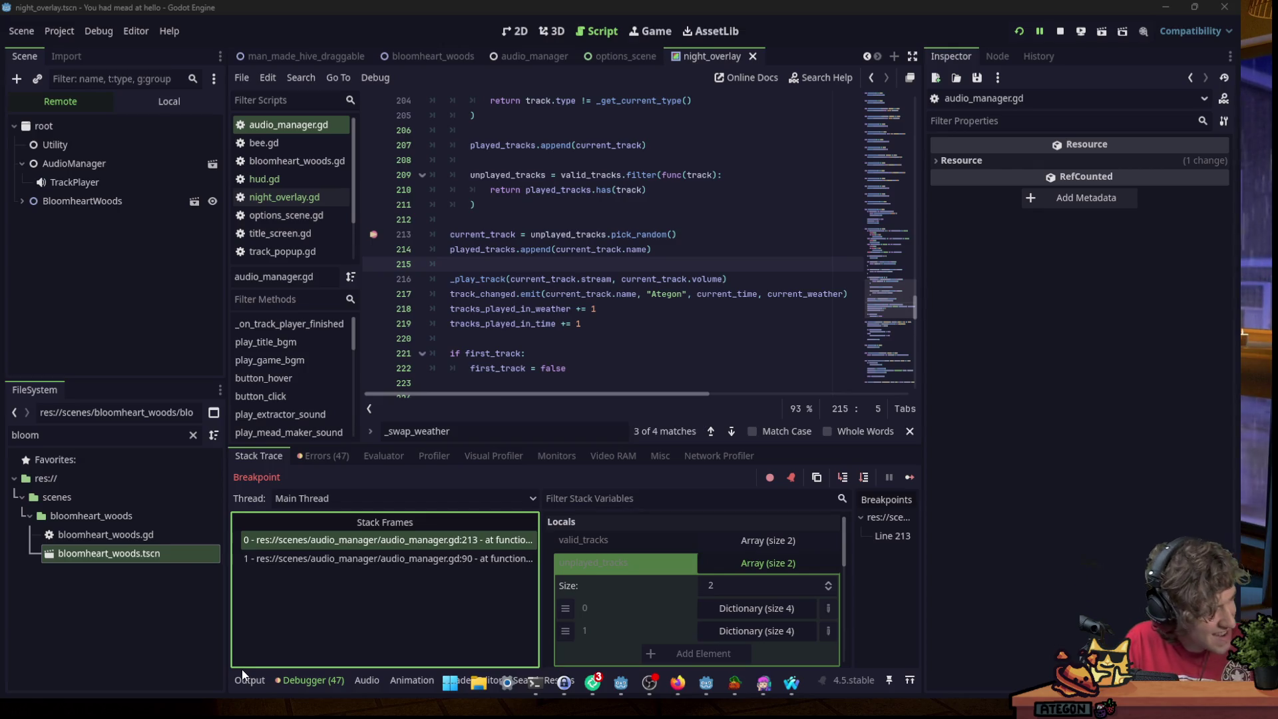
mouse_move(797, 7)
left_mouse_down()
mouse_move(592, 73)
mouse_move(541, 173)
mouse_move(505, 185)
left_mouse_up()
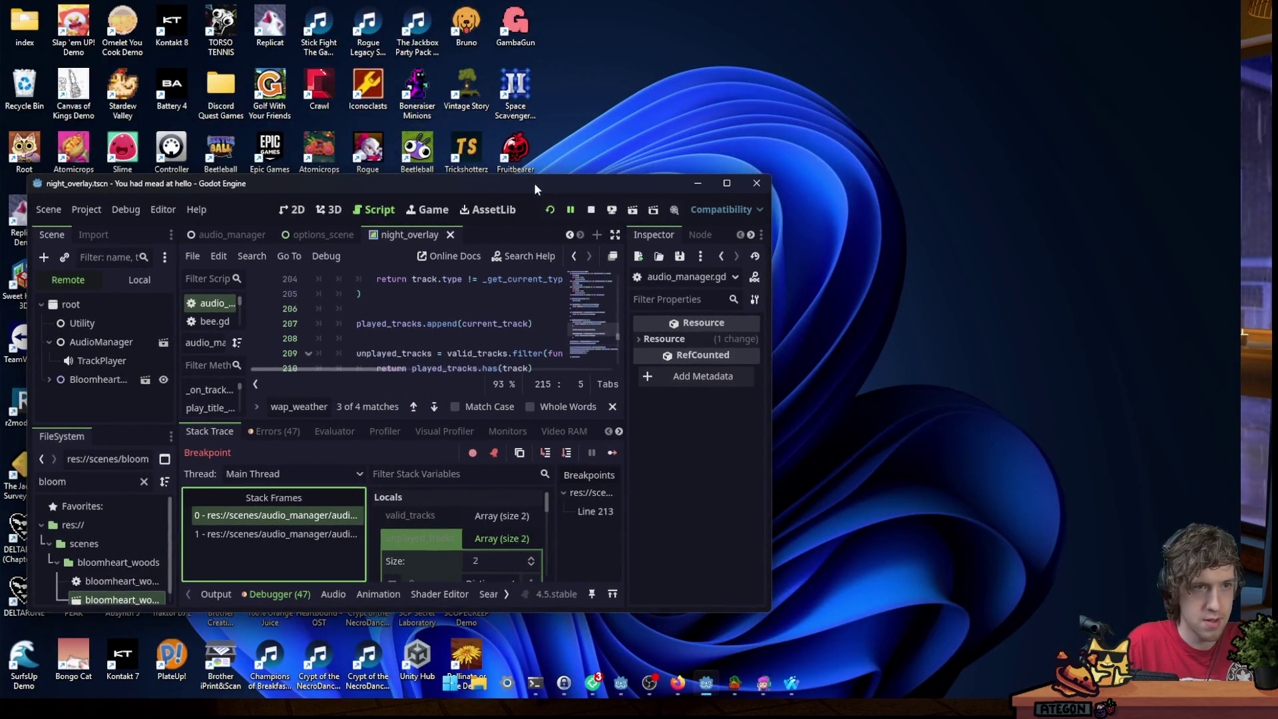
double_click(534, 182)
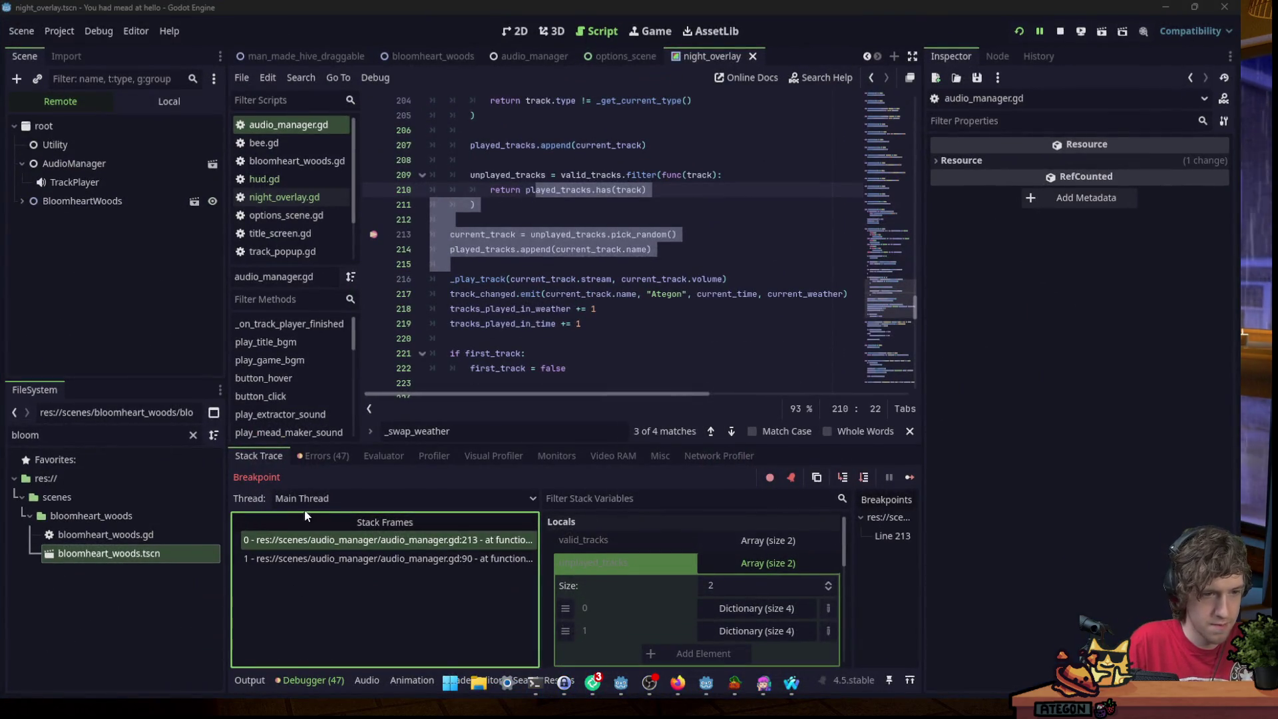
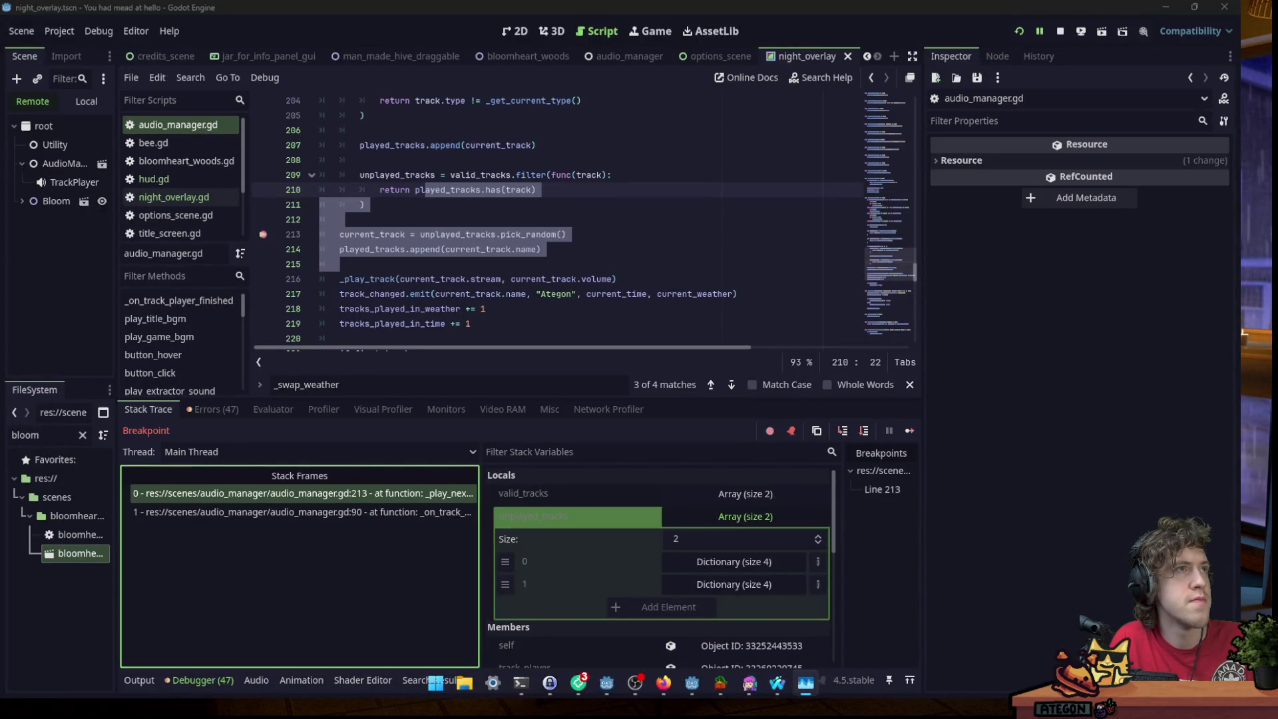
Clear the script selection, show the output log and widen the scene and file docks.
left_click(562, 207)
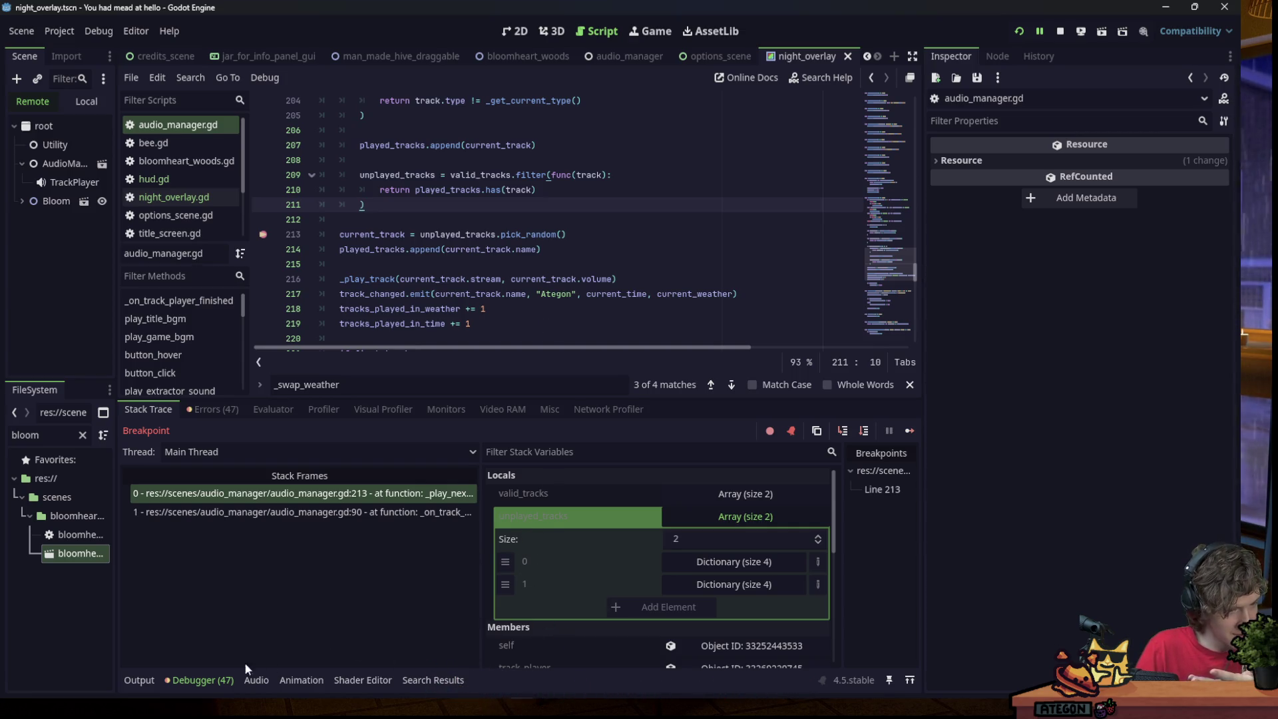
left_click(139, 680)
mouse_move(118, 380)
left_mouse_down()
mouse_move(266, 379)
mouse_move(248, 380)
left_mouse_up()
left_click(524, 216)
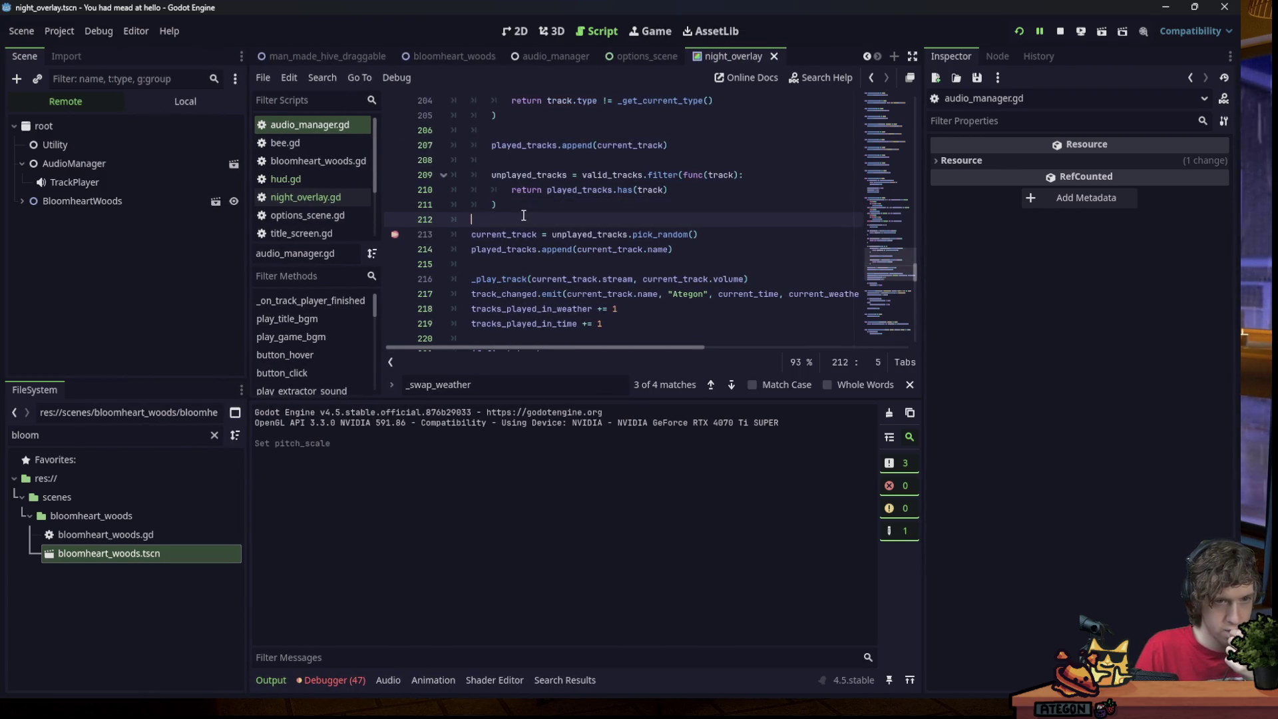
scroll(549, 233, "up", 8)
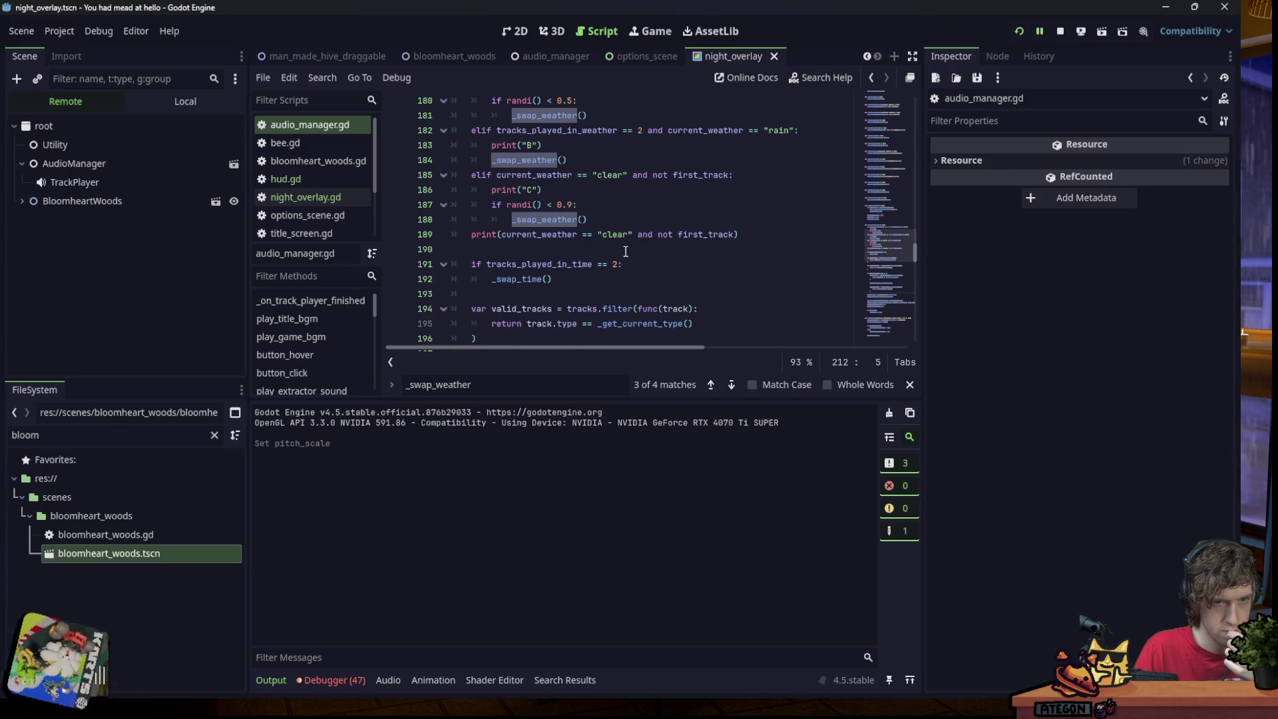
scroll(628, 252, "up", 3)
scroll(626, 251, "down", 3)
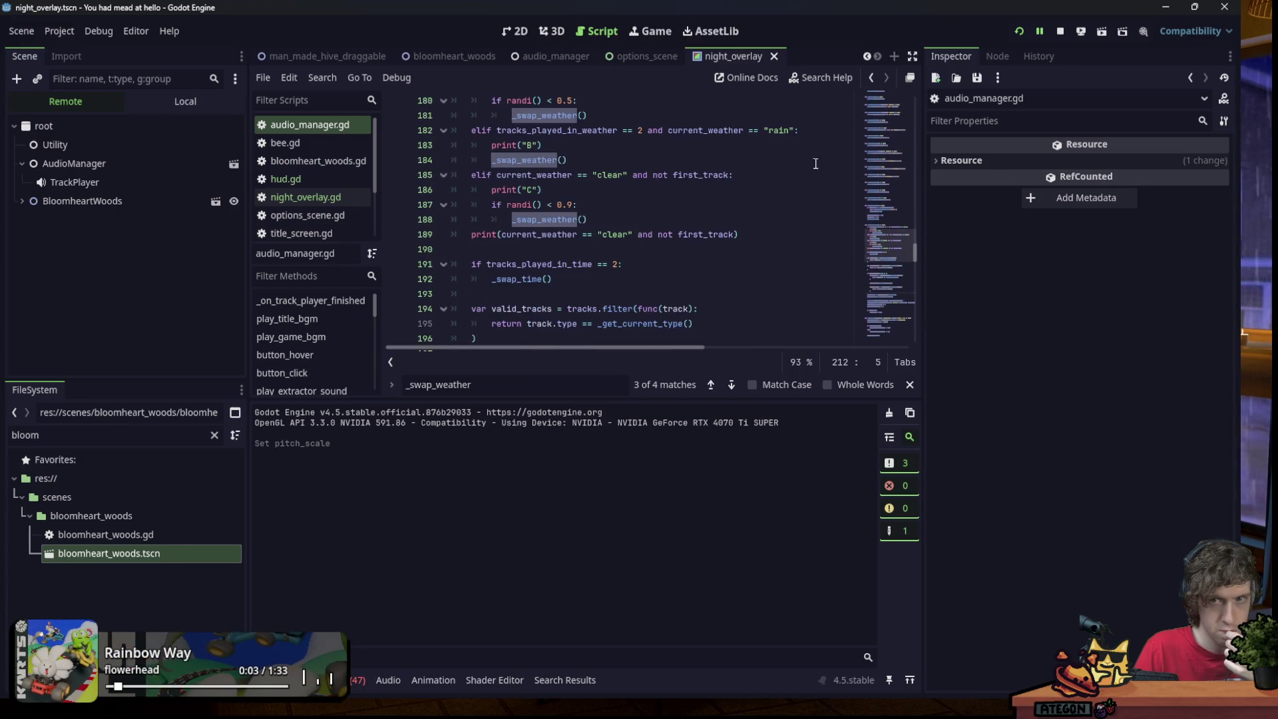
Restart the game, move its window aside, and select AudioManager in the Remote scene tree.
key("F8")
left_click(1016, 31)
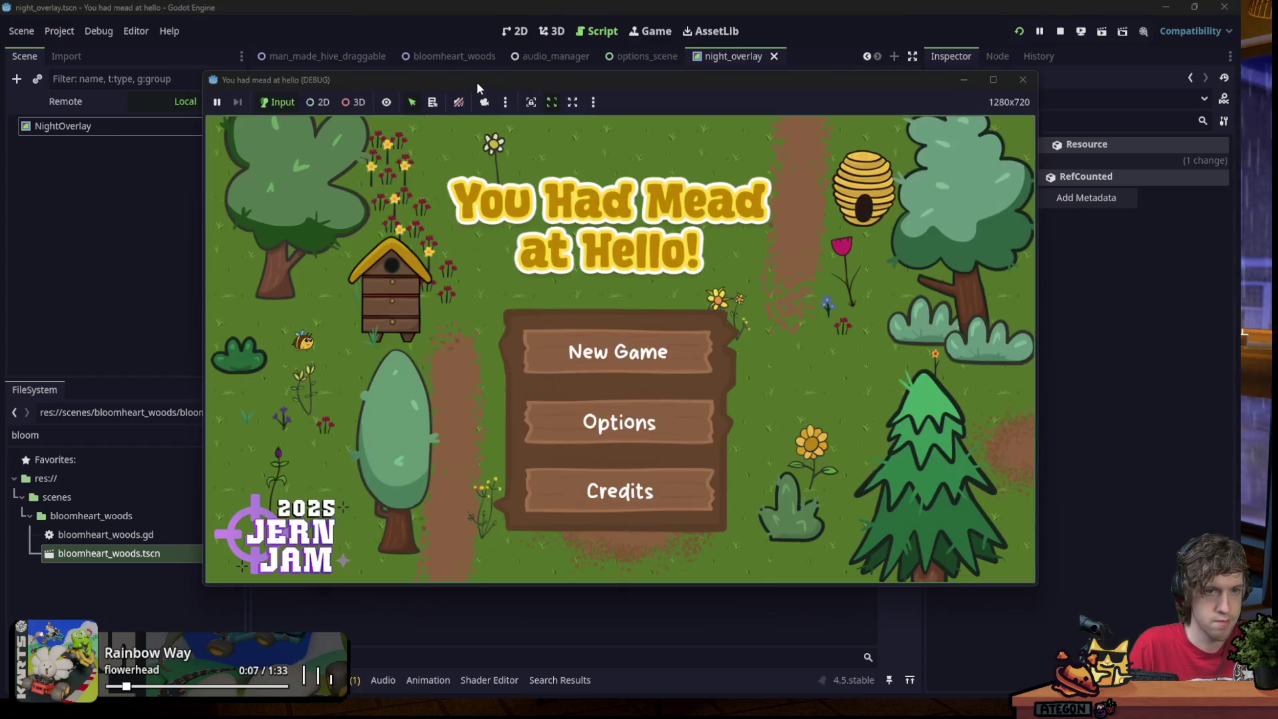
left_click_drag(477, 82, 477, 0)
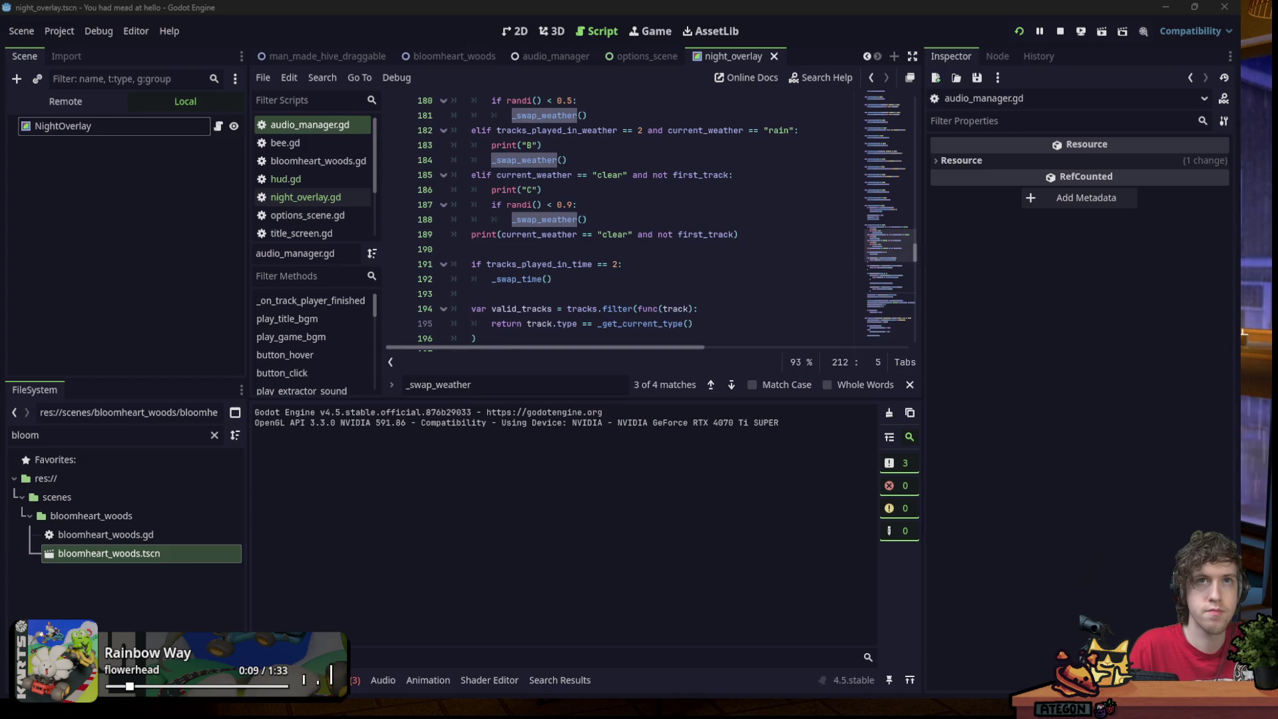
left_click(72, 106)
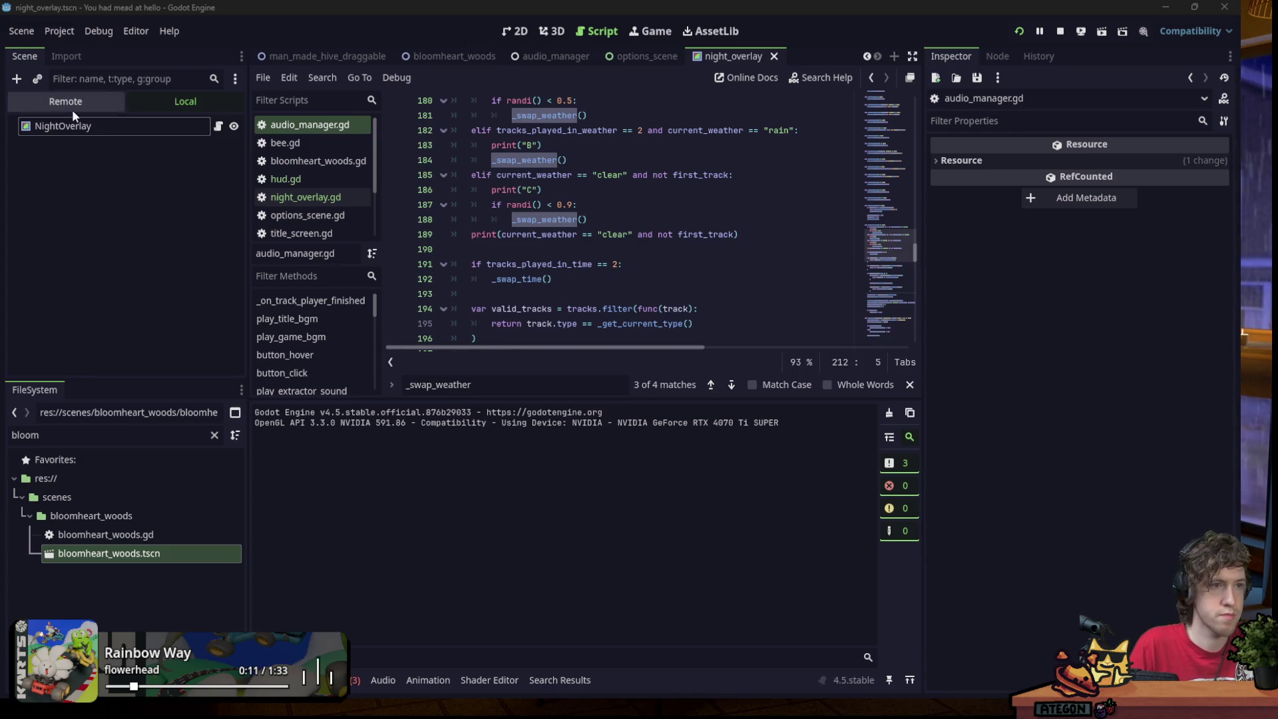
left_click(125, 177)
left_click(107, 163)
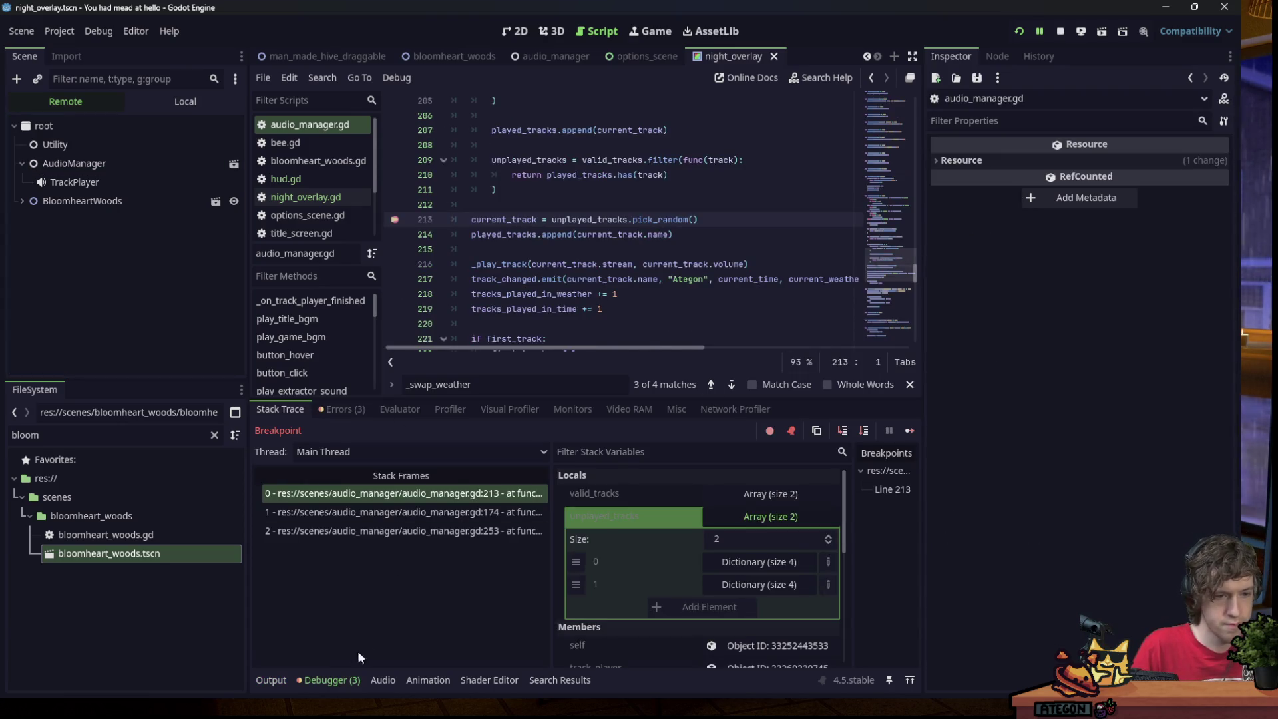
Check the output log and AudioManager's variables, then continue past the breakpoint.
left_click(271, 679)
scroll(509, 319, "up", 9)
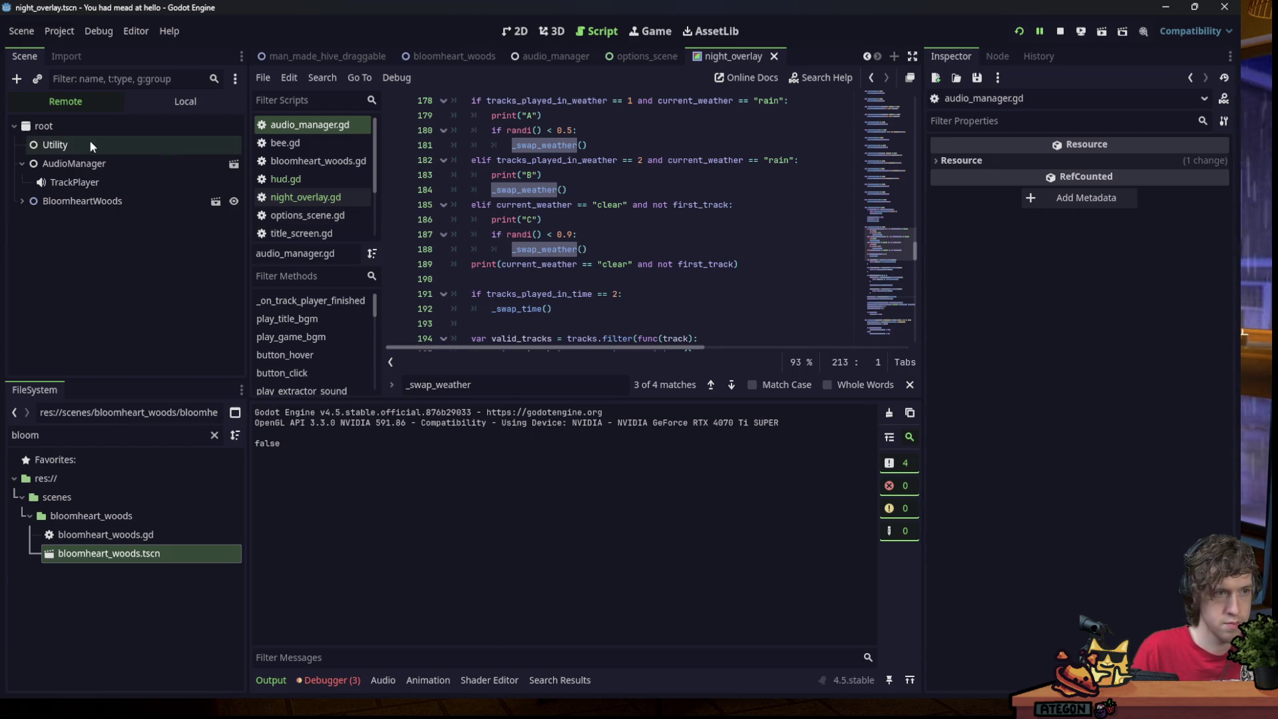
left_click(74, 163)
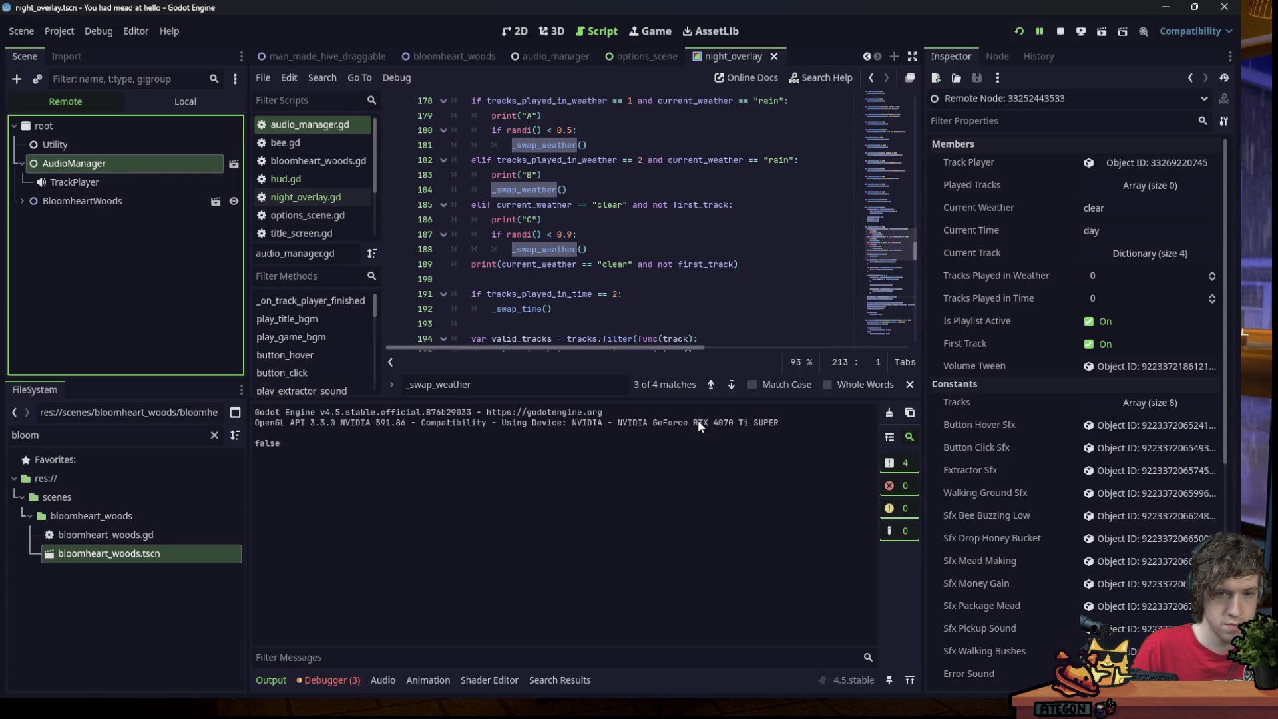
left_click(329, 680)
left_click(909, 431)
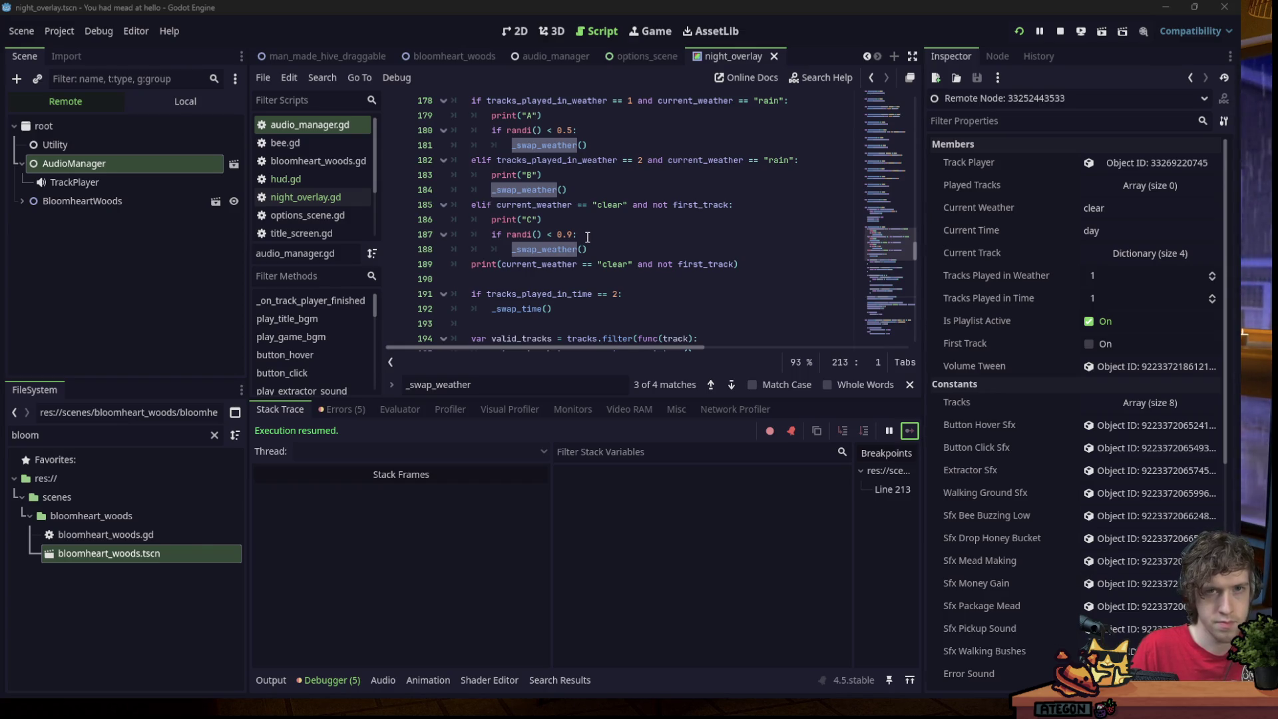
Set the live TrackPlayer's Pitch Scale to 50 and check the output log.
left_click(137, 181)
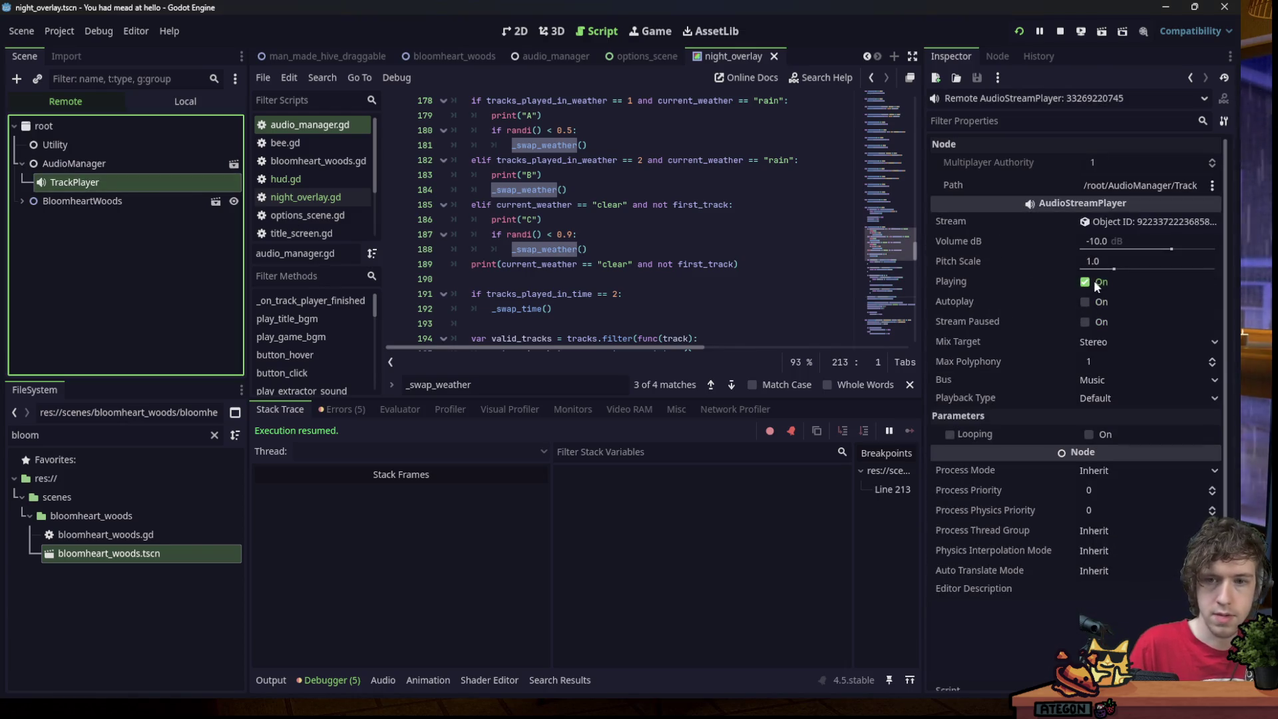
left_click(1117, 261)
type("50")
key("Return")
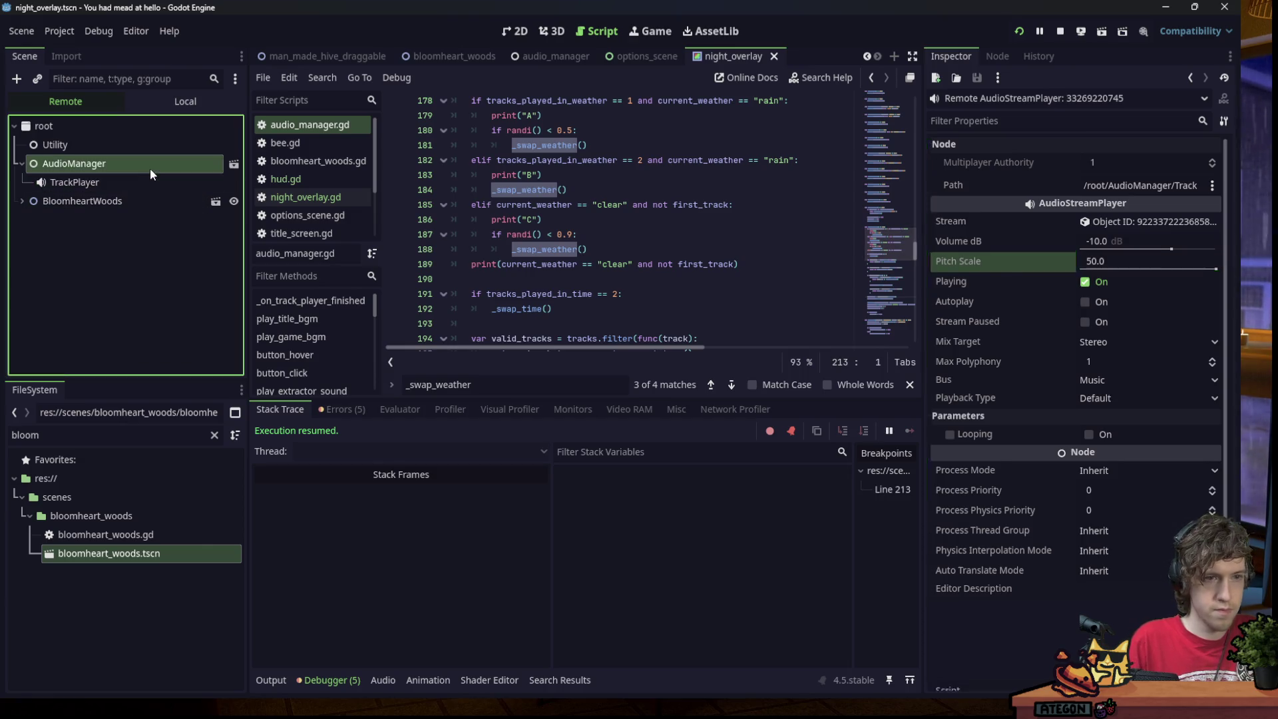
left_click(164, 162)
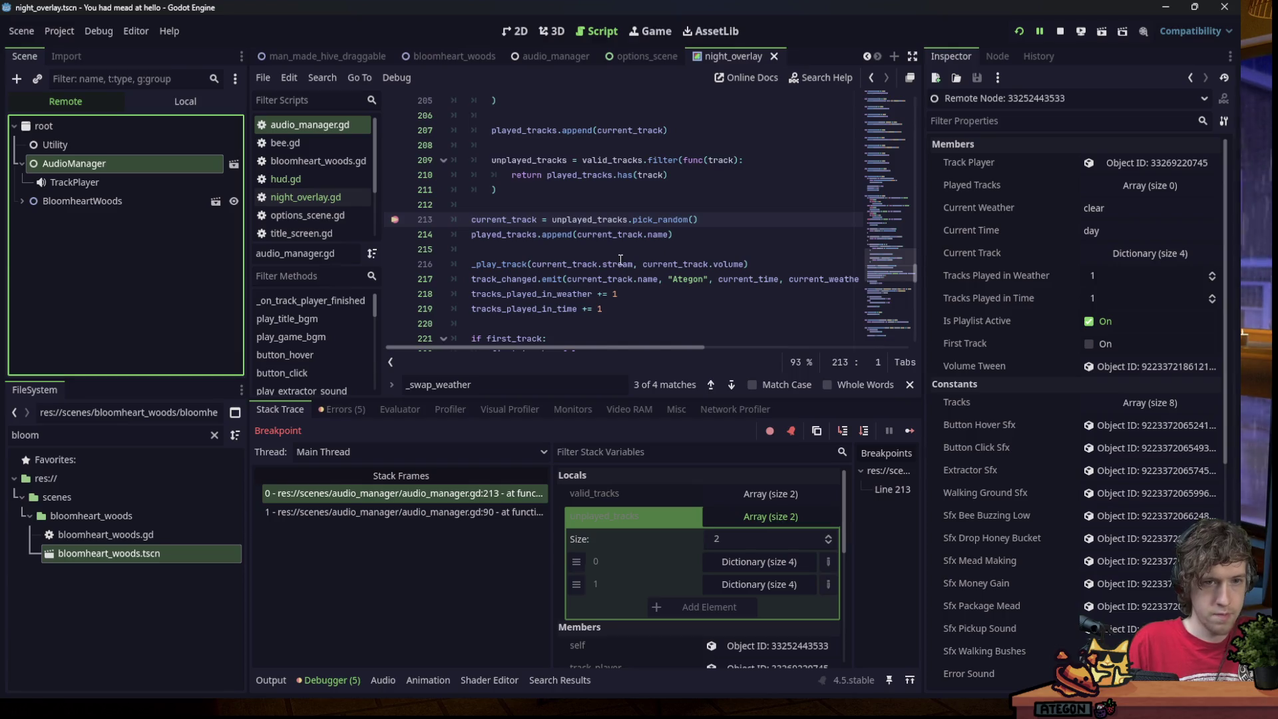
left_click(271, 680)
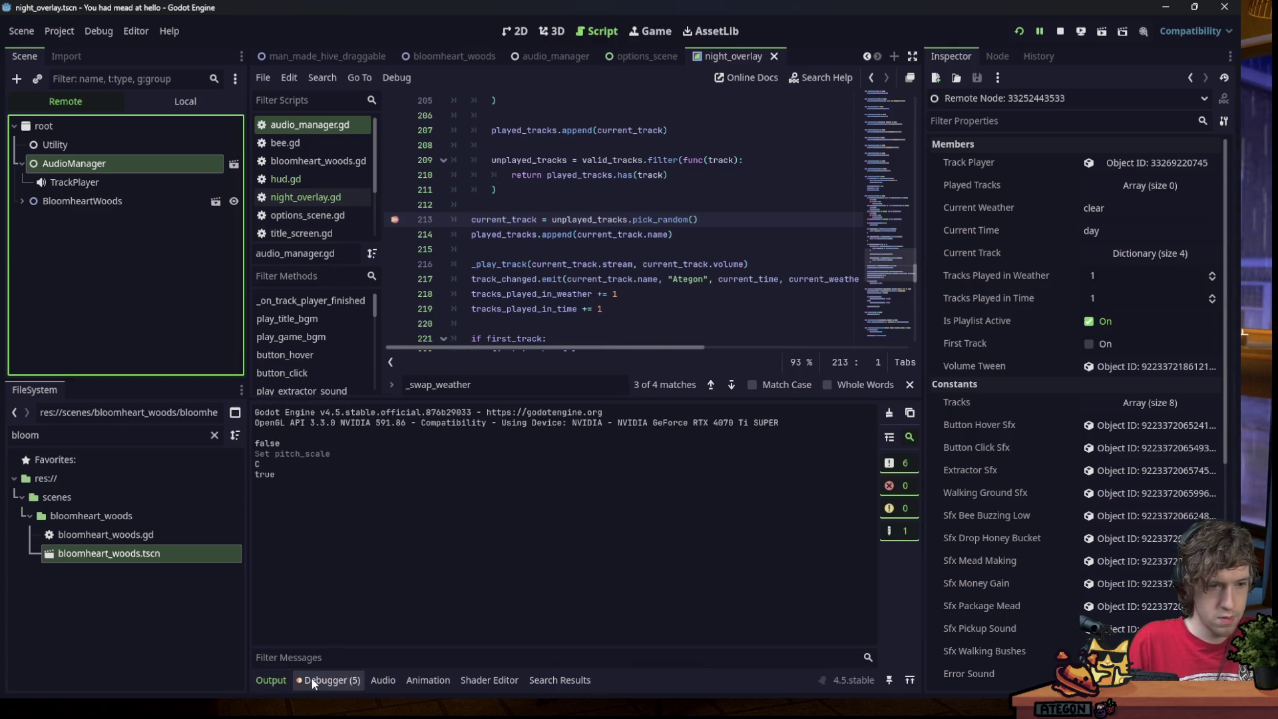
Replace randi with randf in the weather-swap chance check on line 180.
scroll(556, 287, "up", 6)
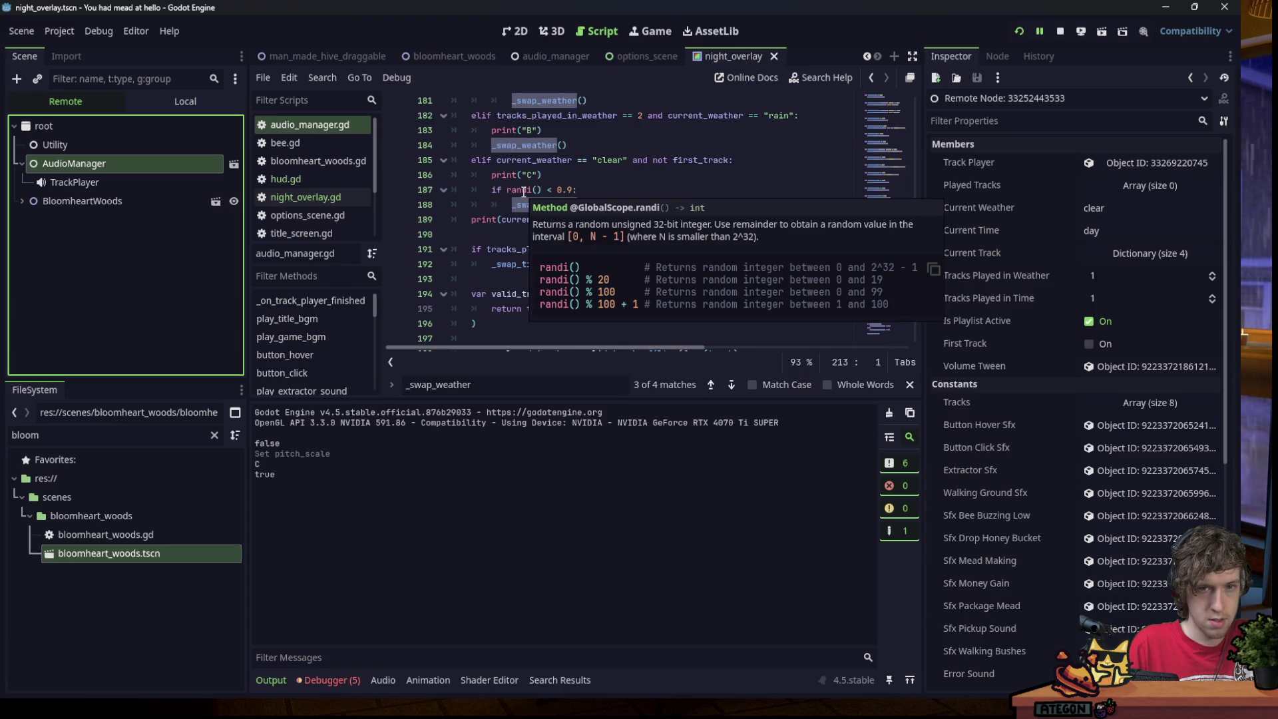
left_click(524, 192)
scroll(563, 223, "up", 3)
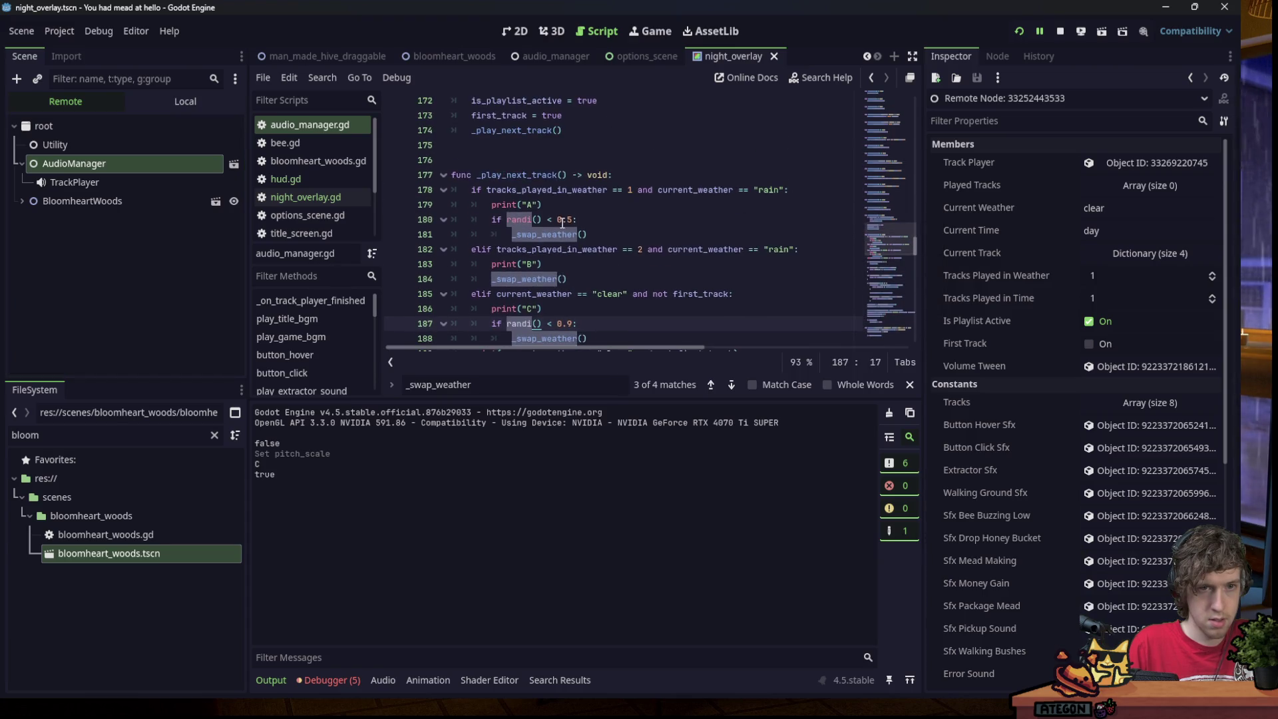
double_click(519, 220)
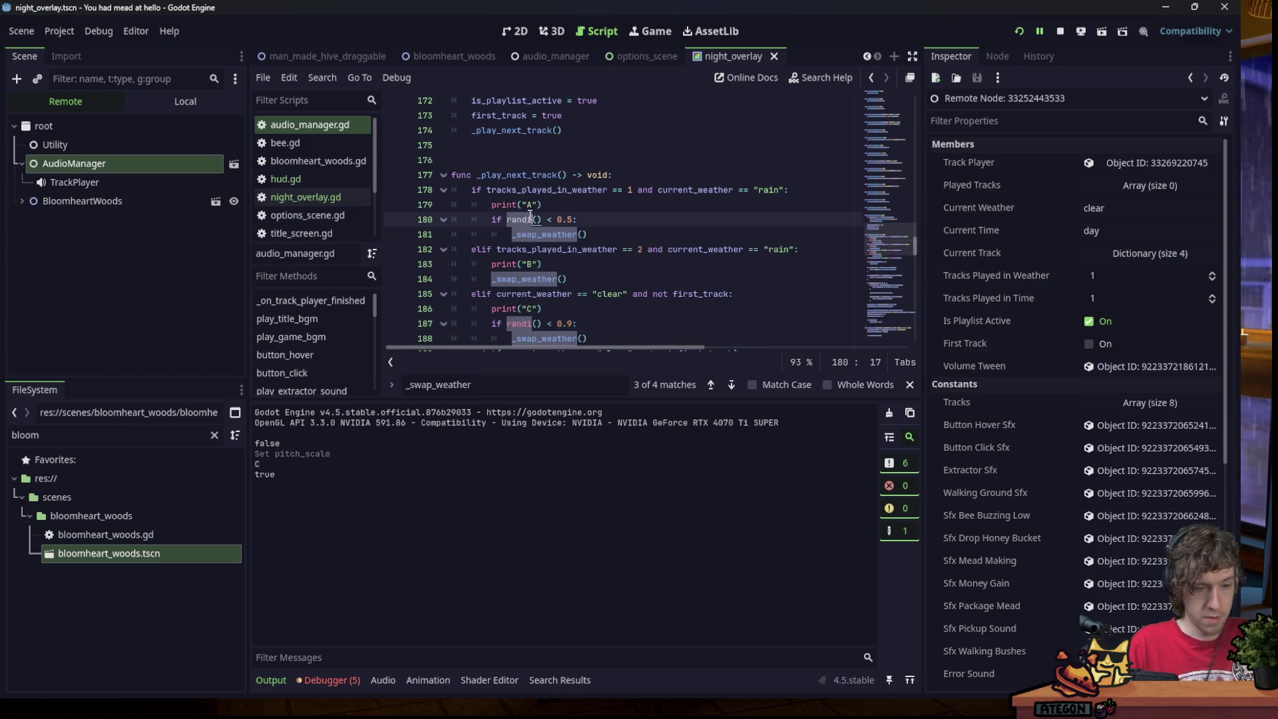
type("ran")
key("Return")
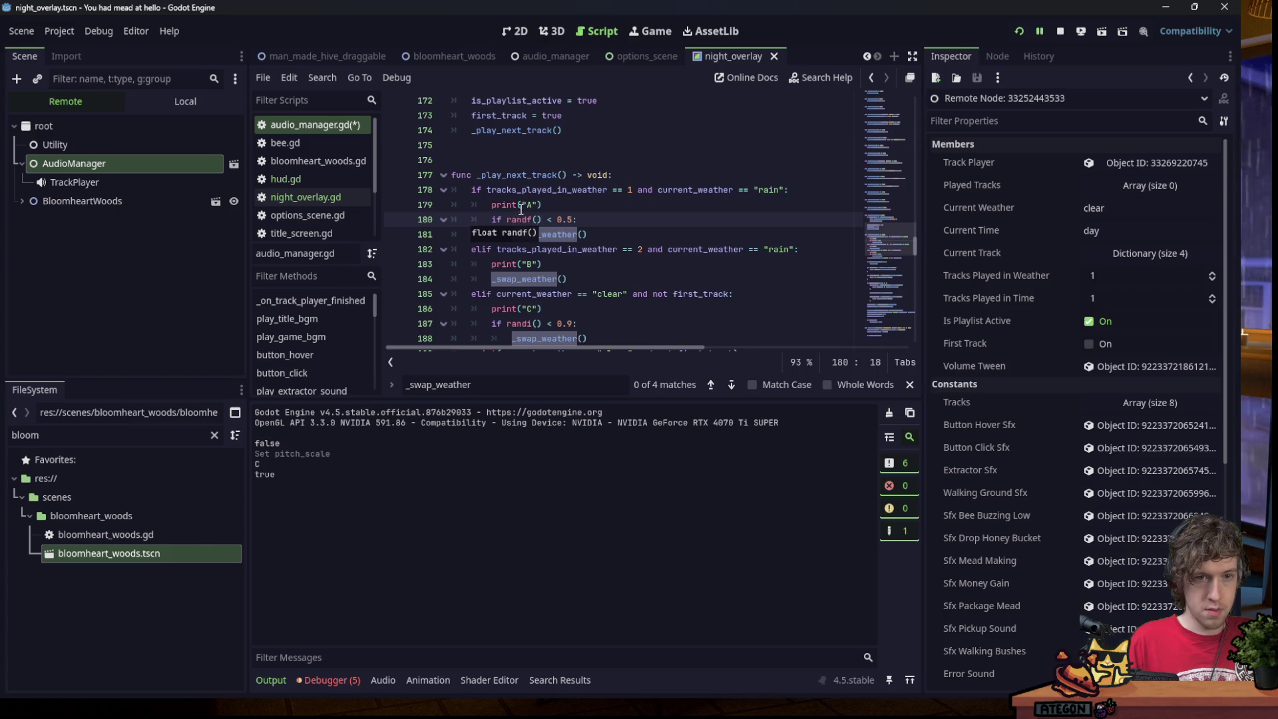
mouse_move(519, 218)
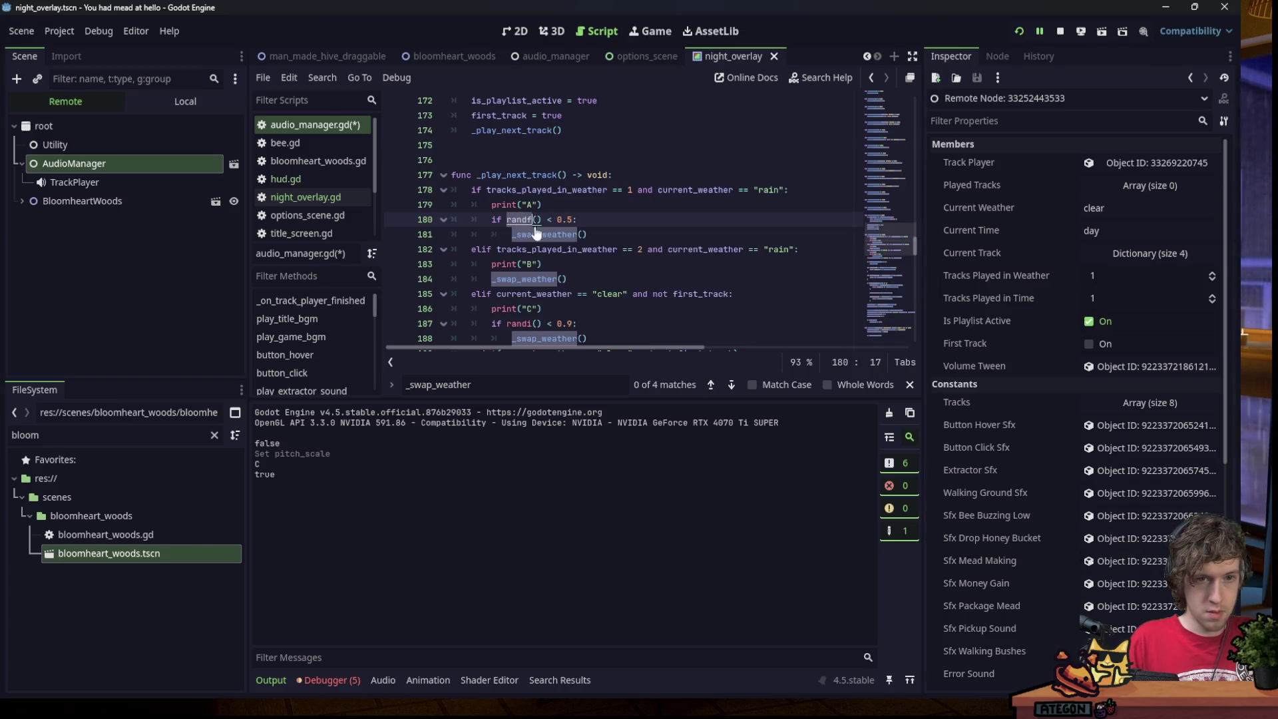
Change line 187's randi to randf and relaunch the game with F6.
scroll(519, 219, "down", 2)
left_click(531, 235)
key("BackSpace")
type("f")
left_click(553, 222)
left_click(741, 207, "shift")
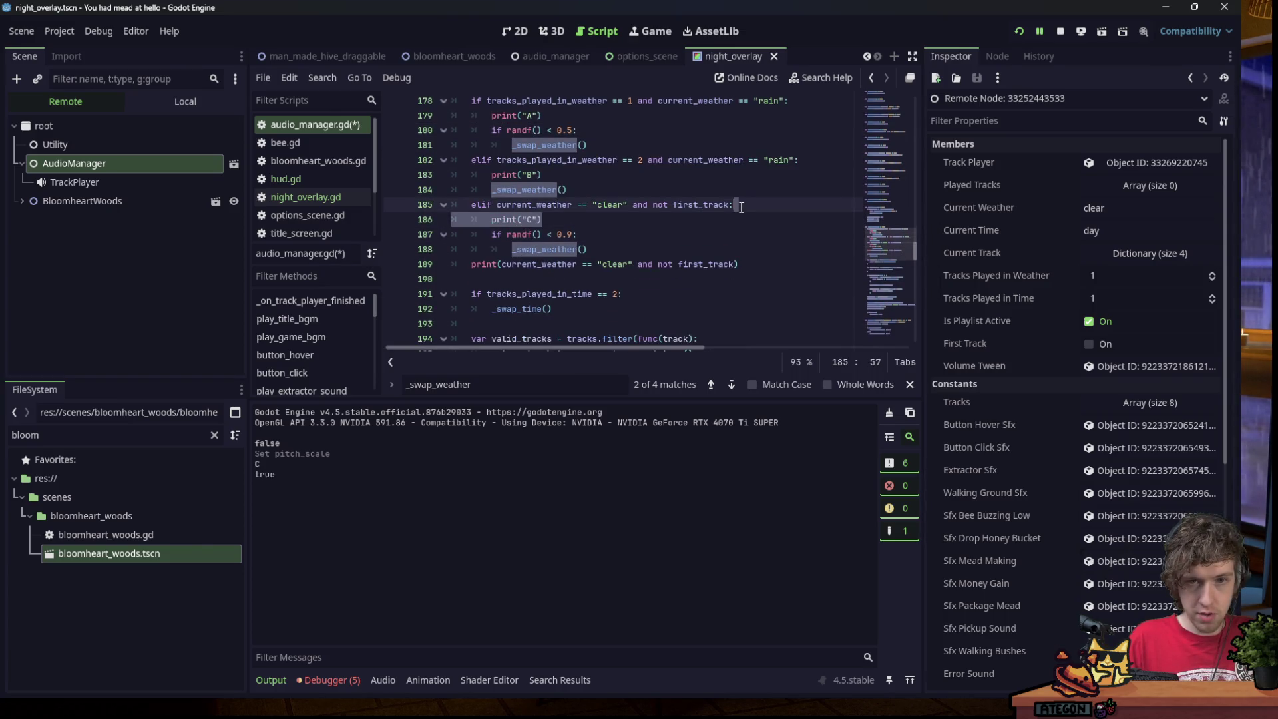
left_click(562, 222)
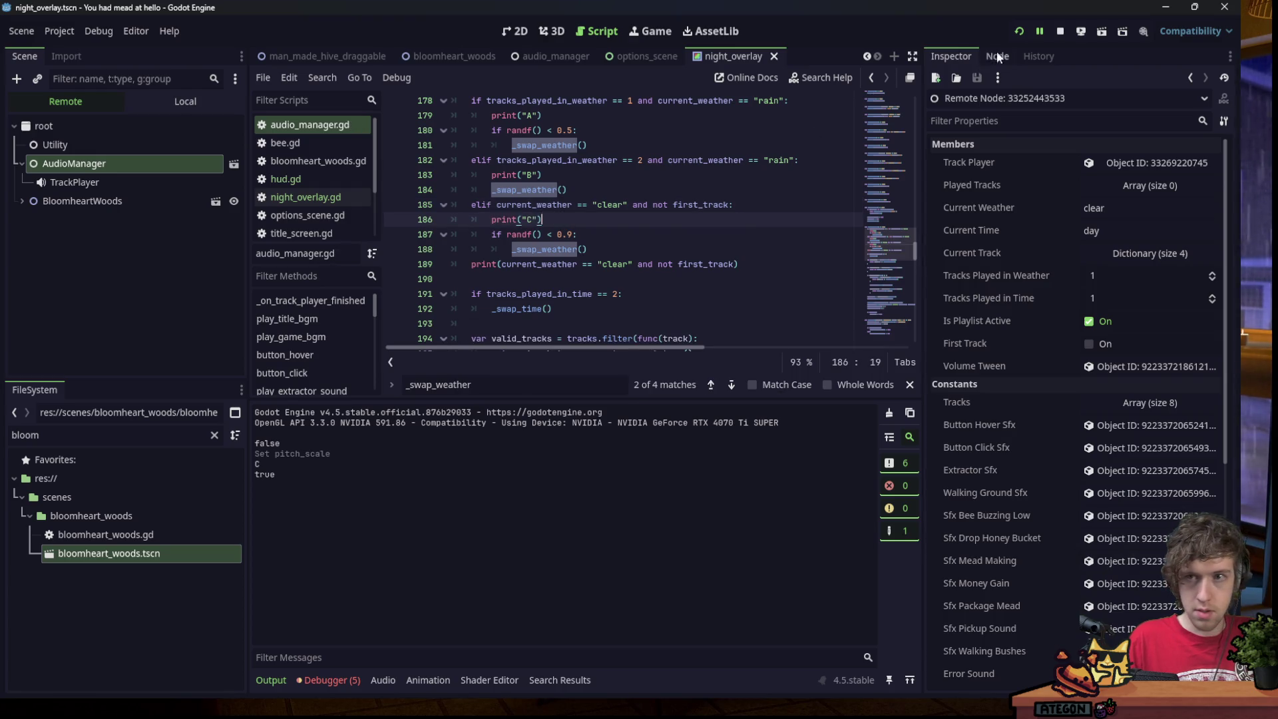
key("F6")
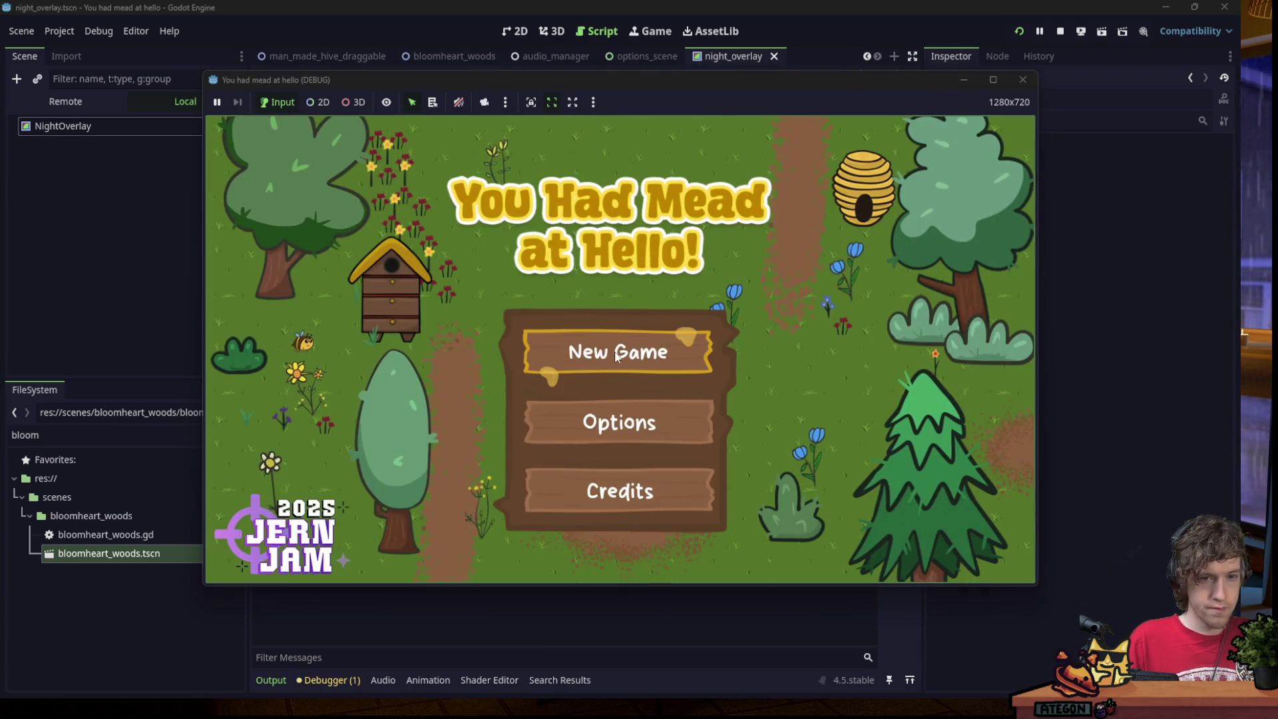
Start a New Game, move its window aside, and show the editor's Local scene tree.
left_click(513, 334)
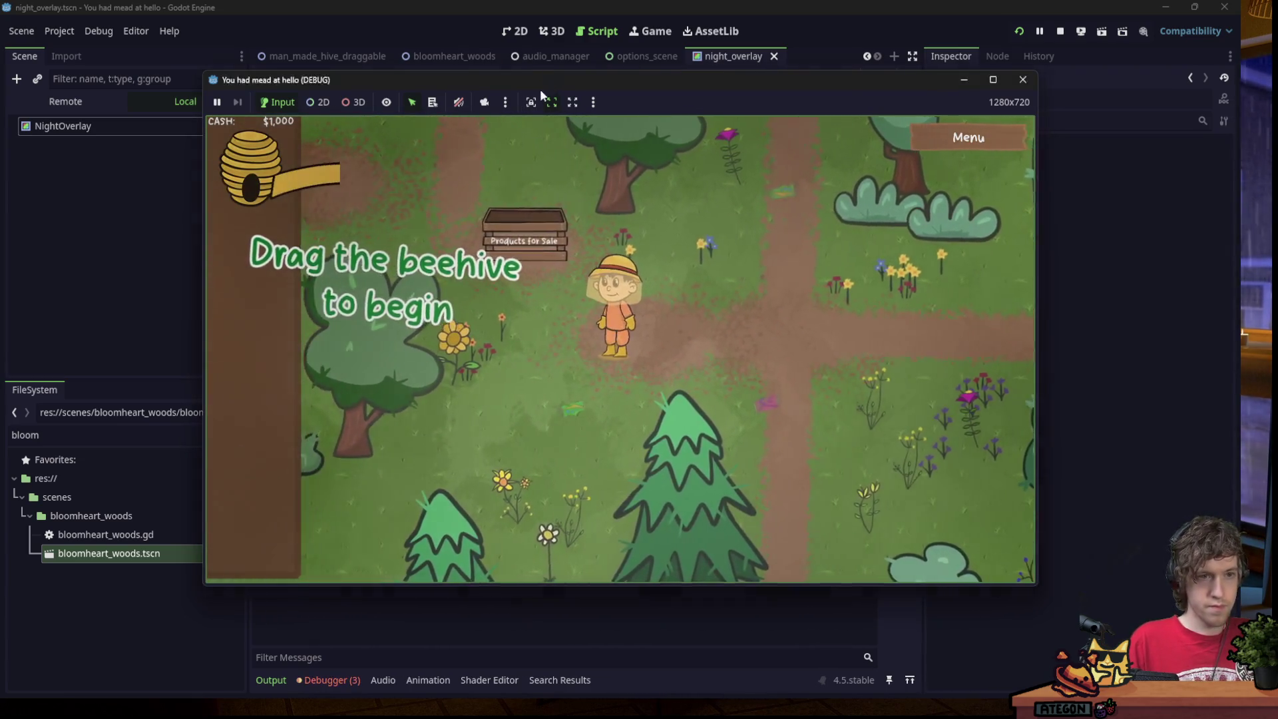
left_click_drag(552, 85, 552, 0)
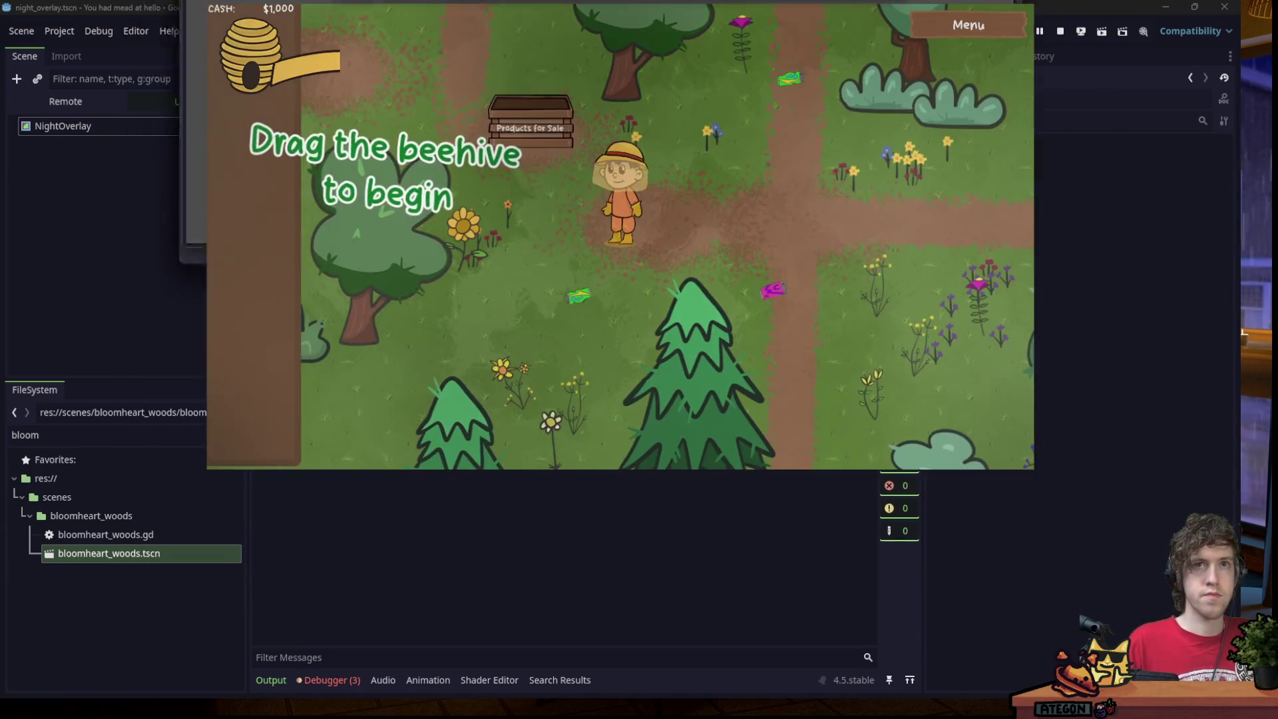
key("alt+Tab")
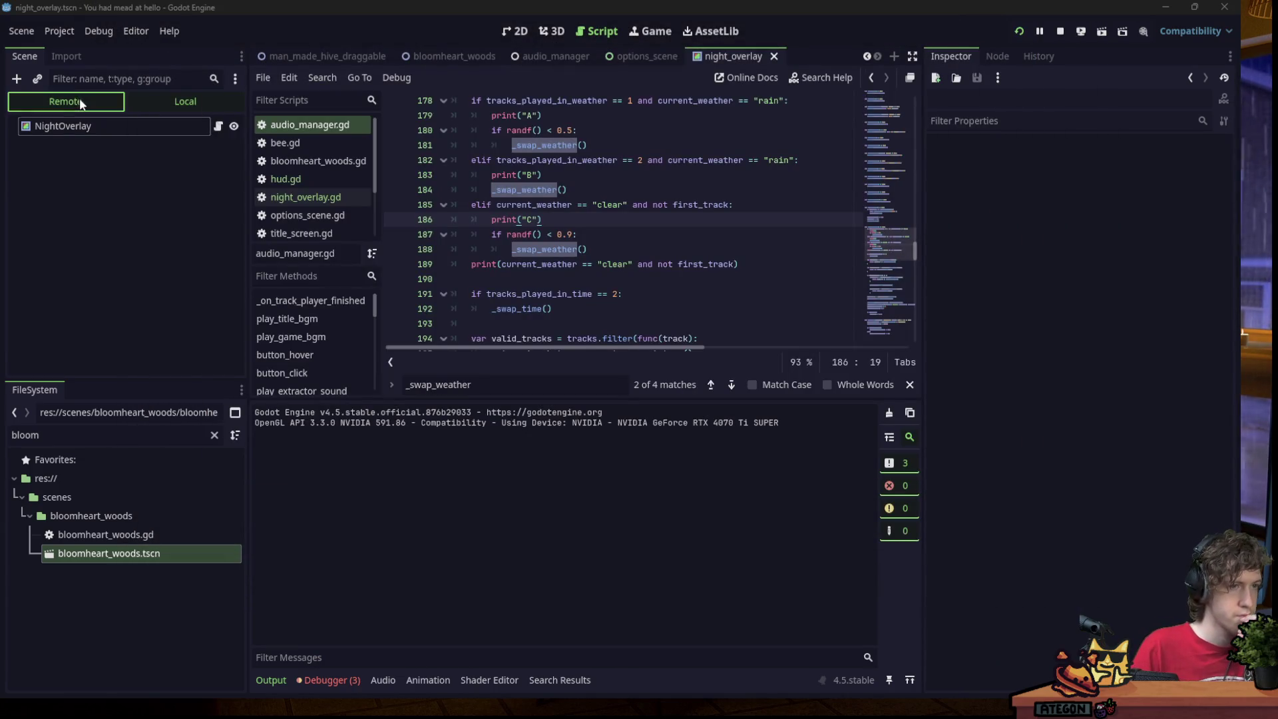
left_click(142, 101)
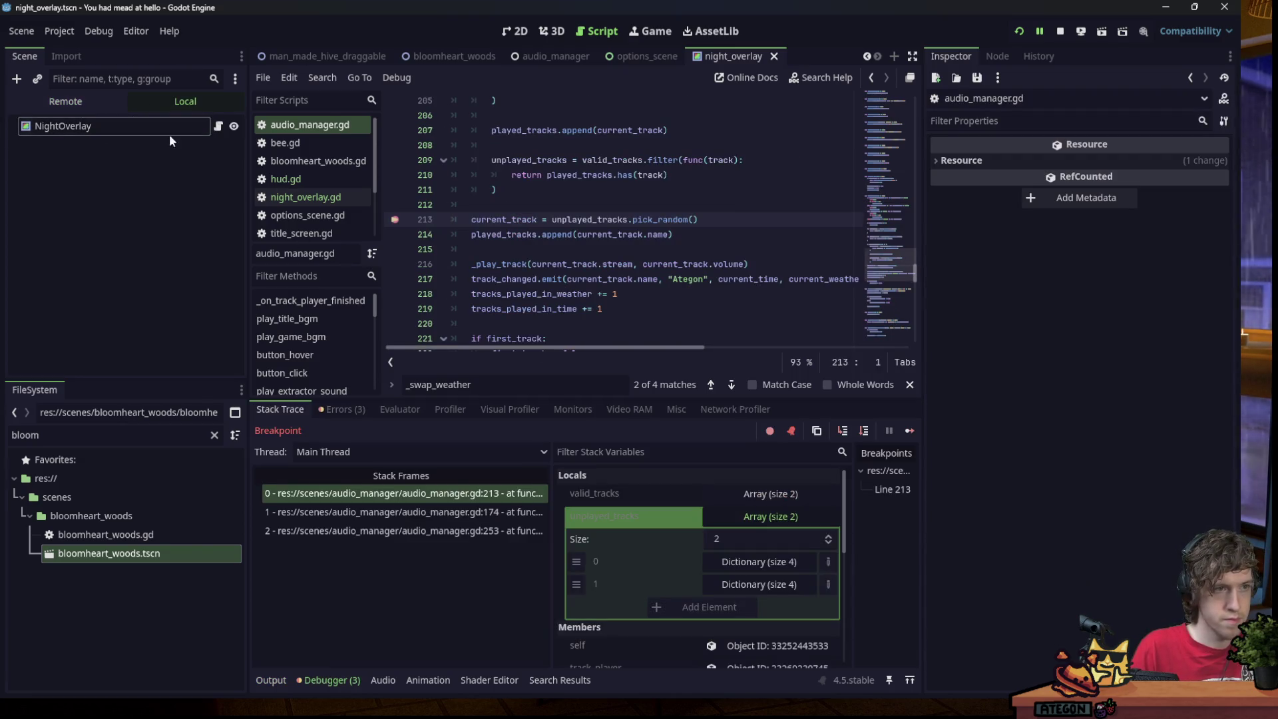
Set the live TrackPlayer's Pitch Scale to 50, resume, and inspect AudioManager's variables.
left_click(65, 101)
left_click(94, 163)
left_click(108, 180)
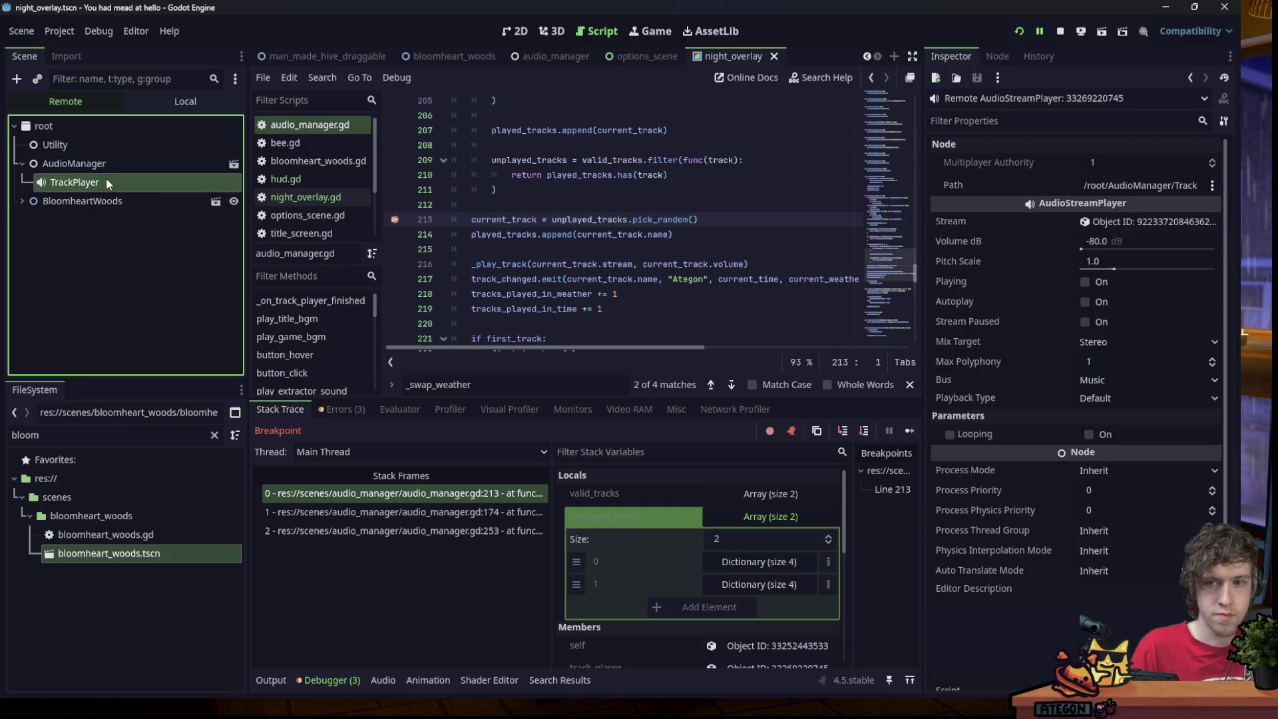
left_click(1102, 261)
type("50")
key("Return")
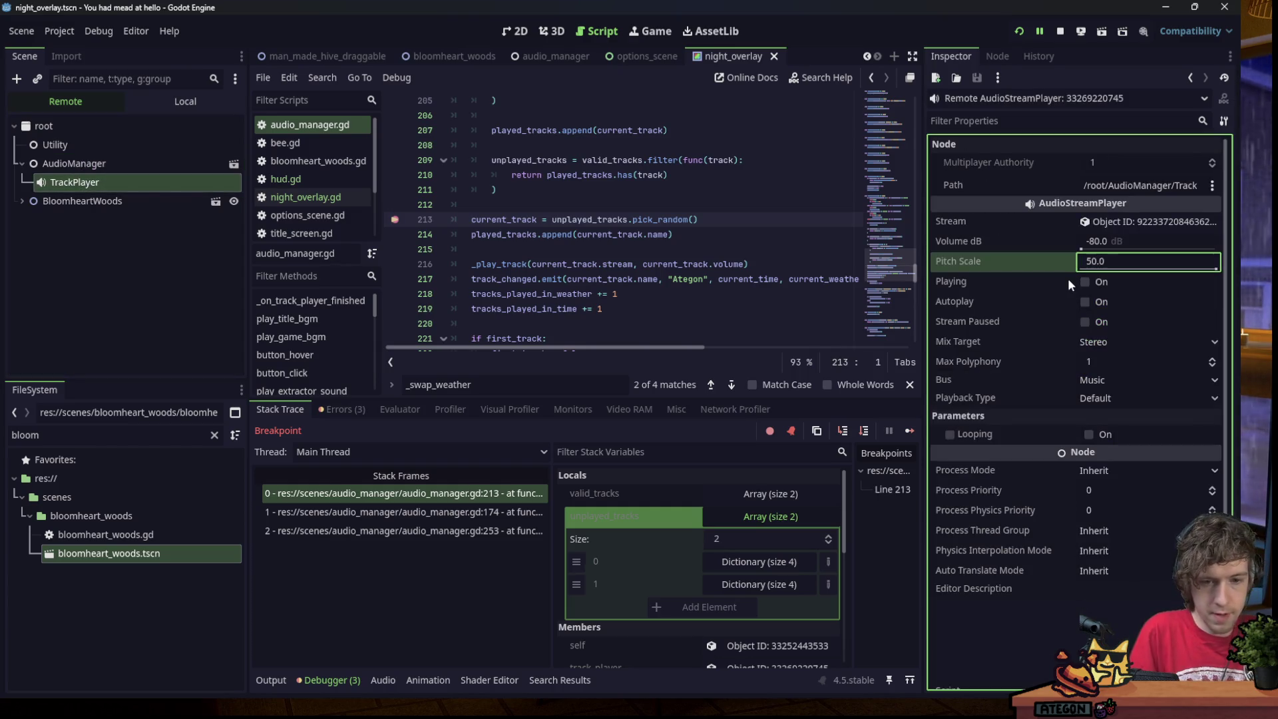
left_click(910, 430)
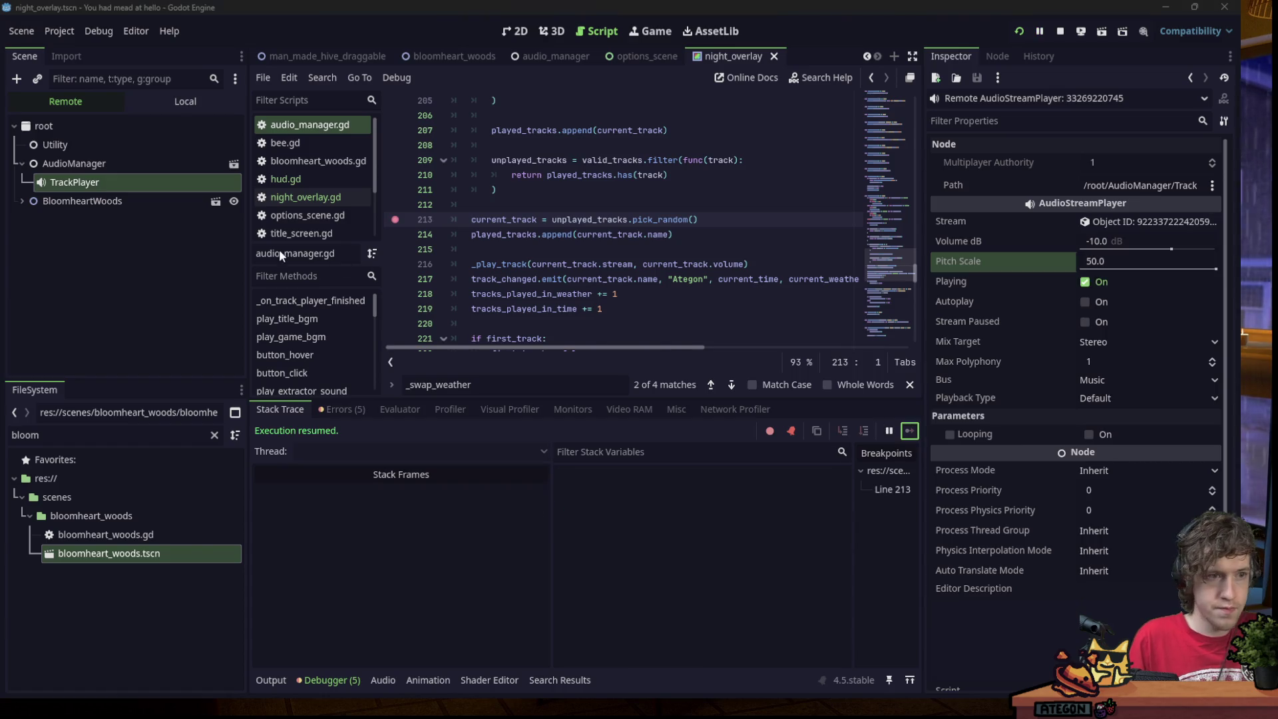
left_click(80, 166)
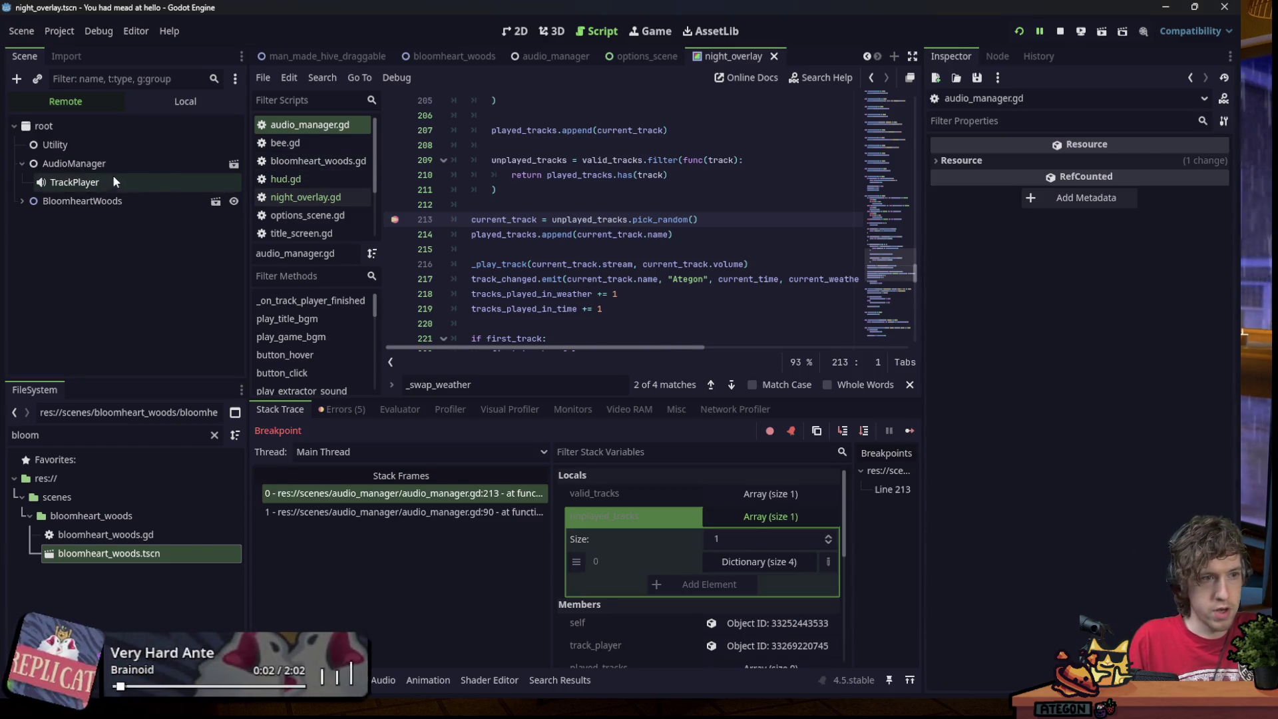
left_click(109, 165)
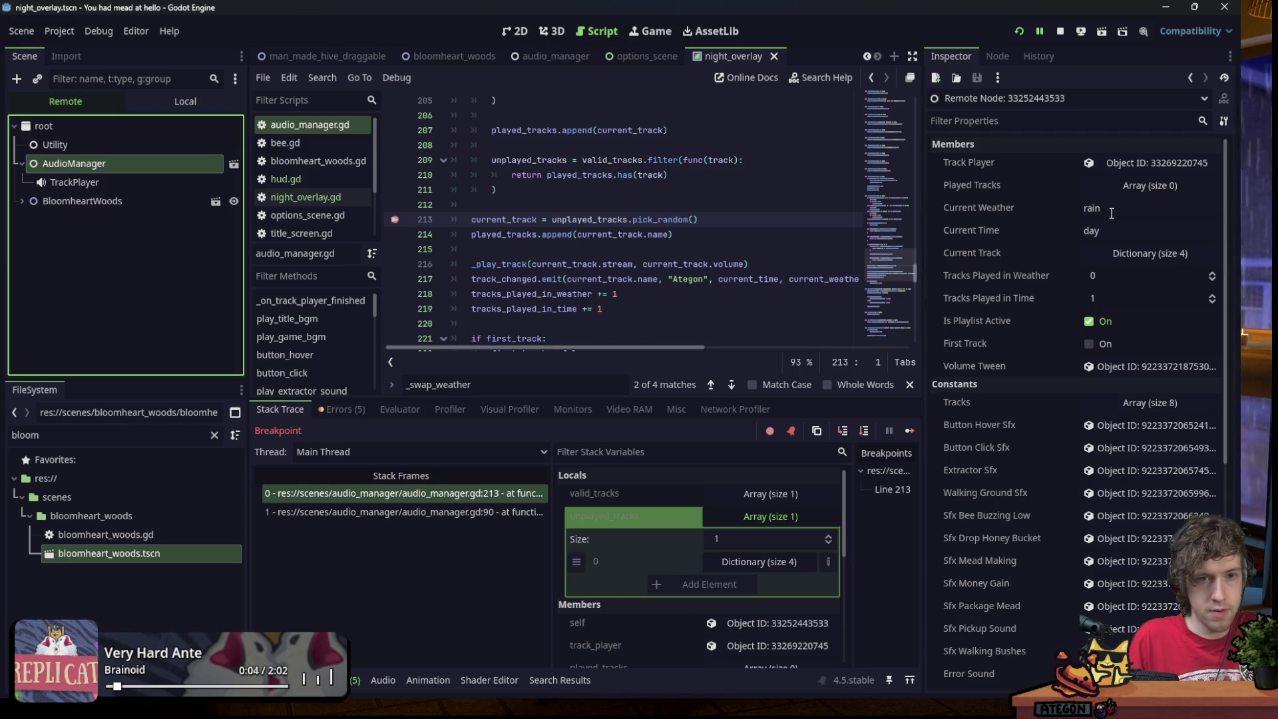
Search all project files for 'rainy'.
left_click(719, 248)
key("ctrl+shift+f")
type("rainy")
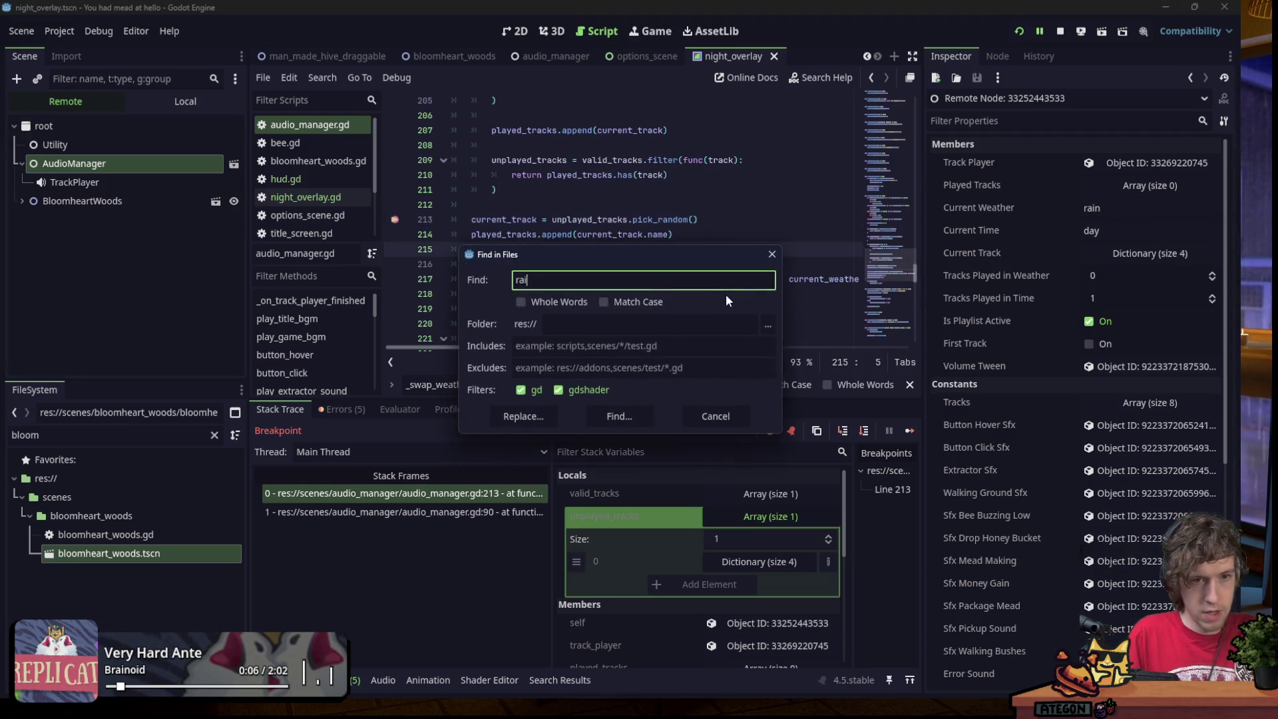
key("Return")
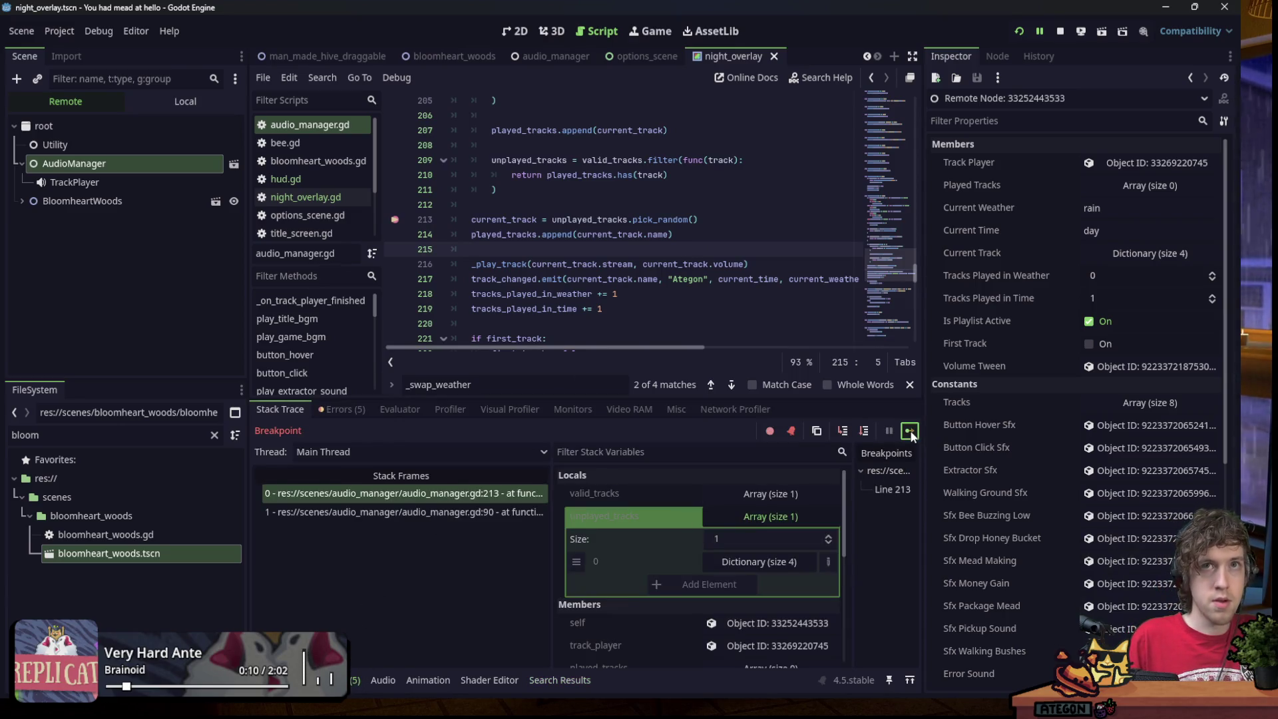
Resume twice, stop the game, remove the line-213 breakpoint and save the script.
left_click(910, 431)
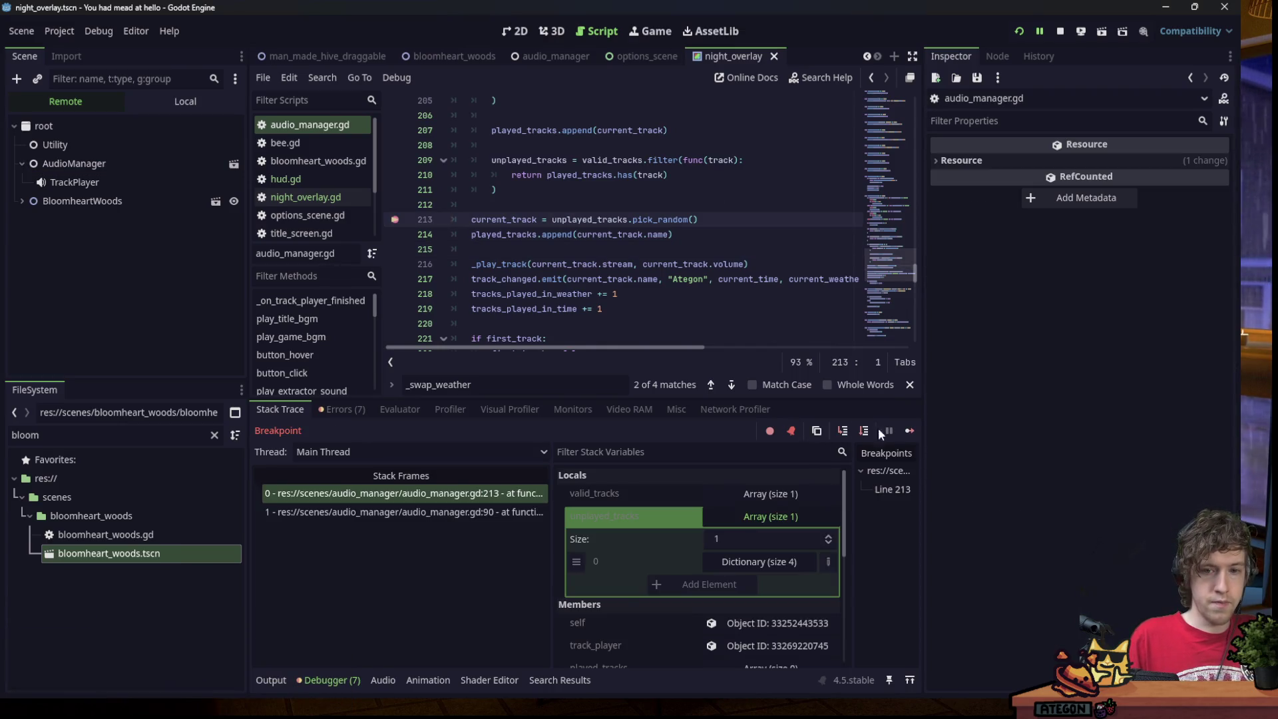
left_click(908, 431)
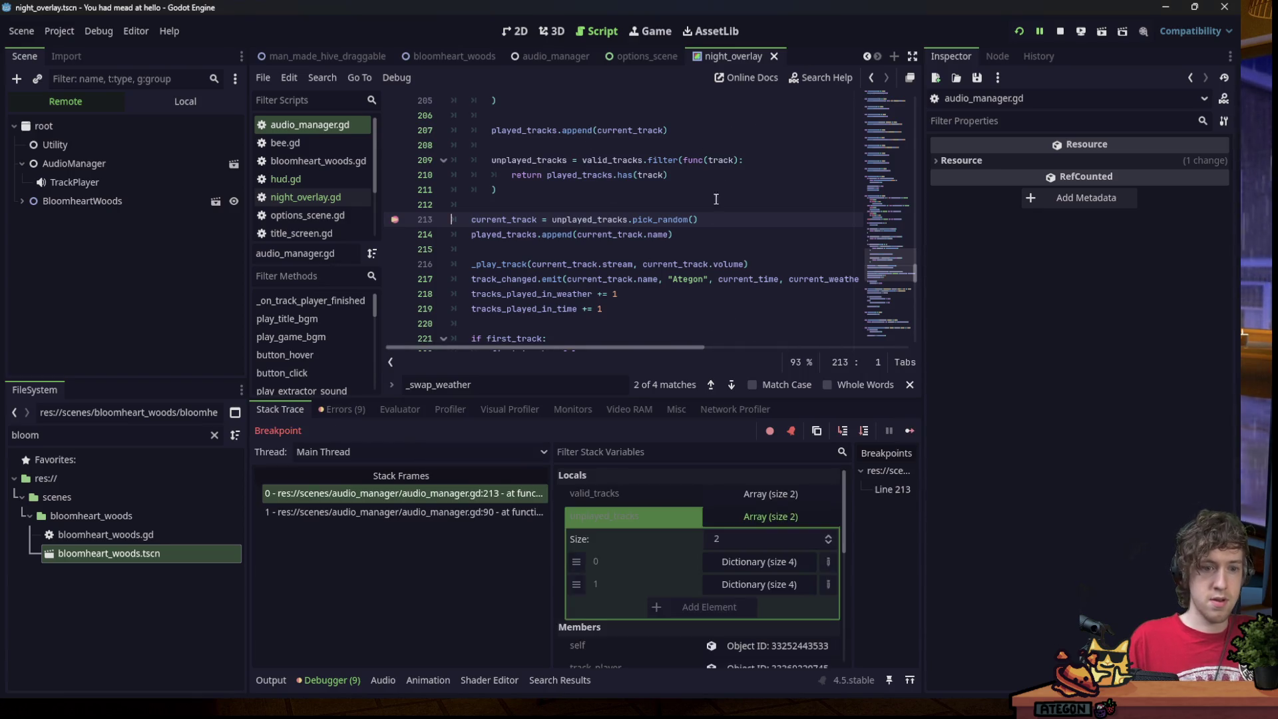
left_click(1061, 32)
left_click(597, 219)
left_click(400, 222)
left_click(712, 219)
key("ctrl+s")
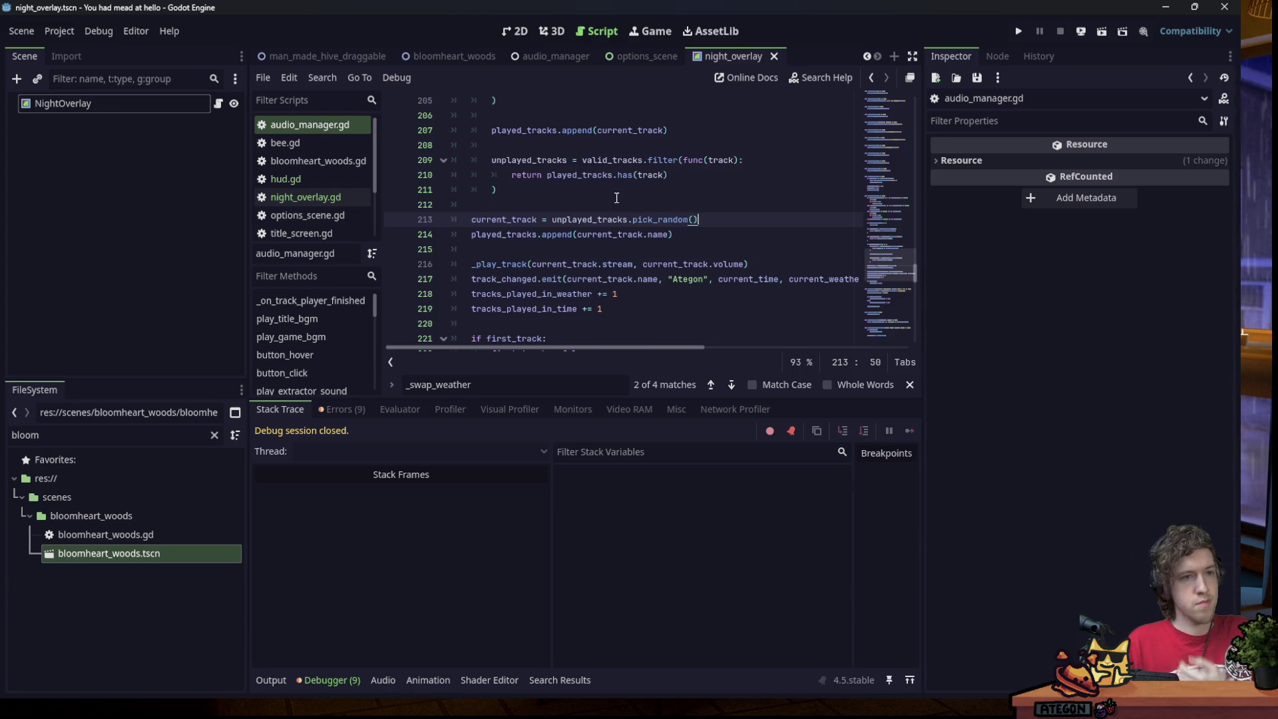
Delete the print("A"), print("B"), print("C") and current_weather debug lines, then save.
left_click(578, 180)
scroll(578, 185, "down", 3)
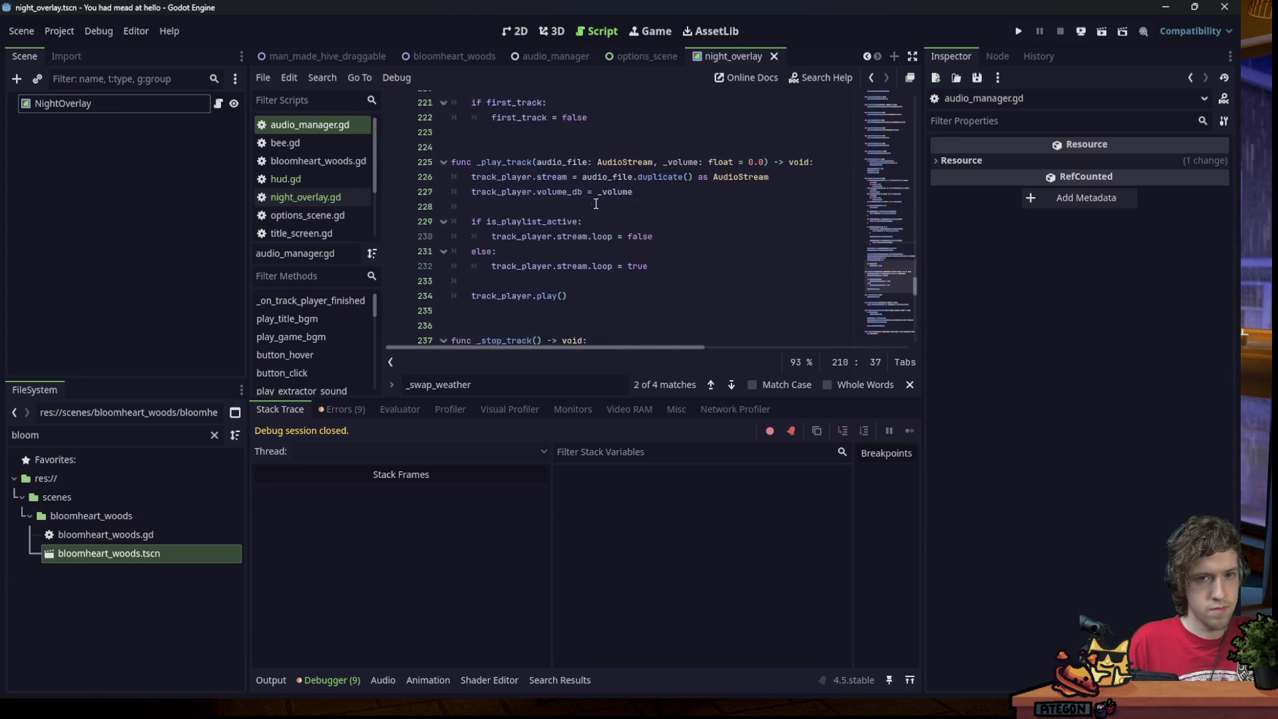
left_click(776, 231)
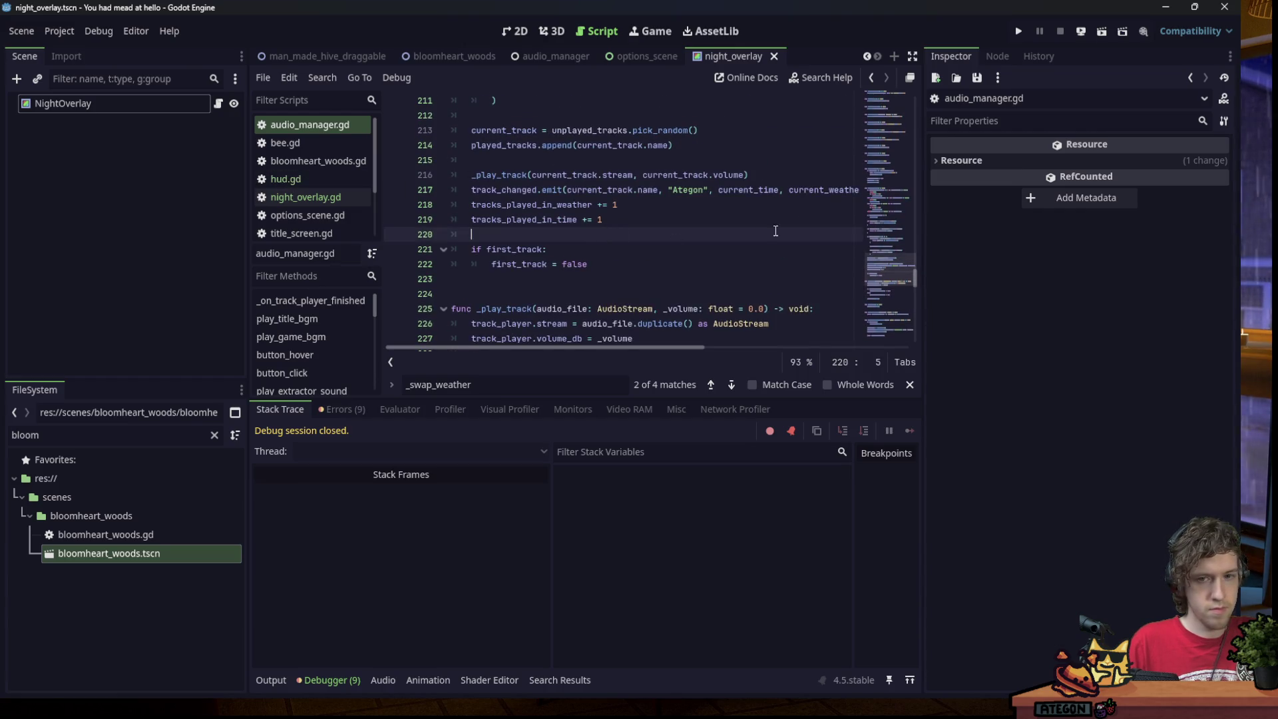
scroll(892, 261, "up", 10)
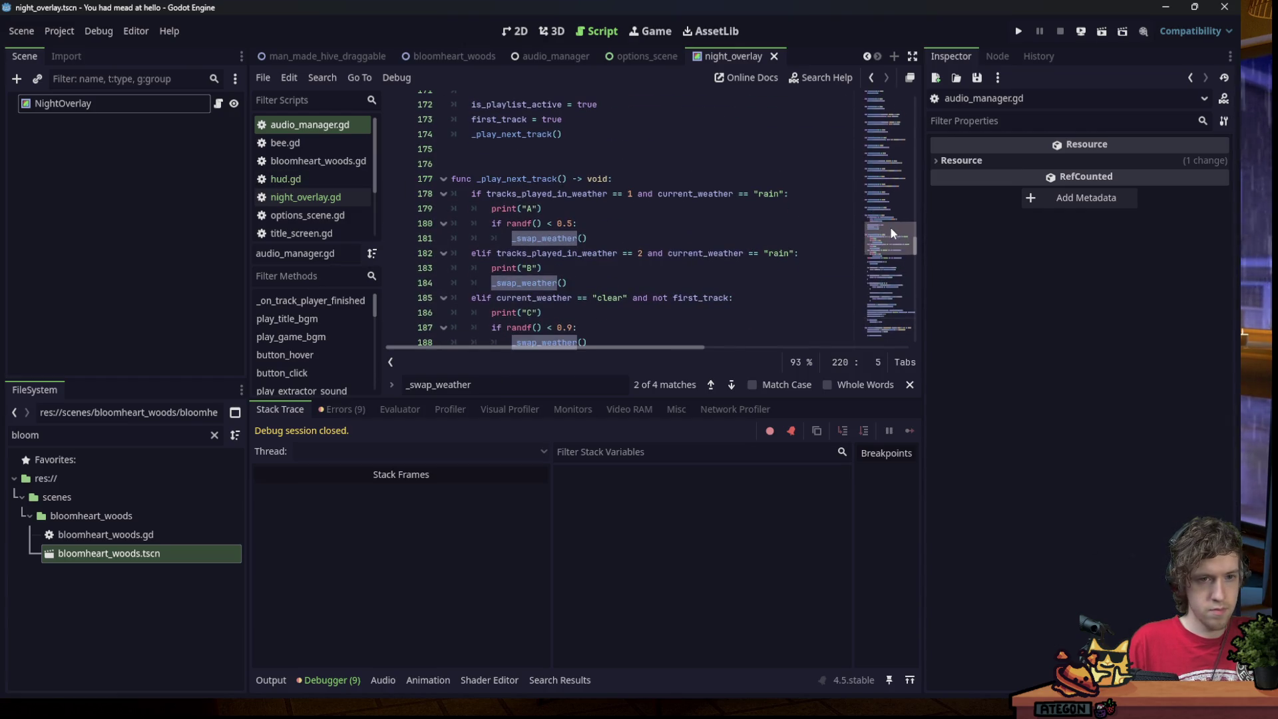
left_click(566, 210)
key("ctrl+shift+k")
left_click(573, 253)
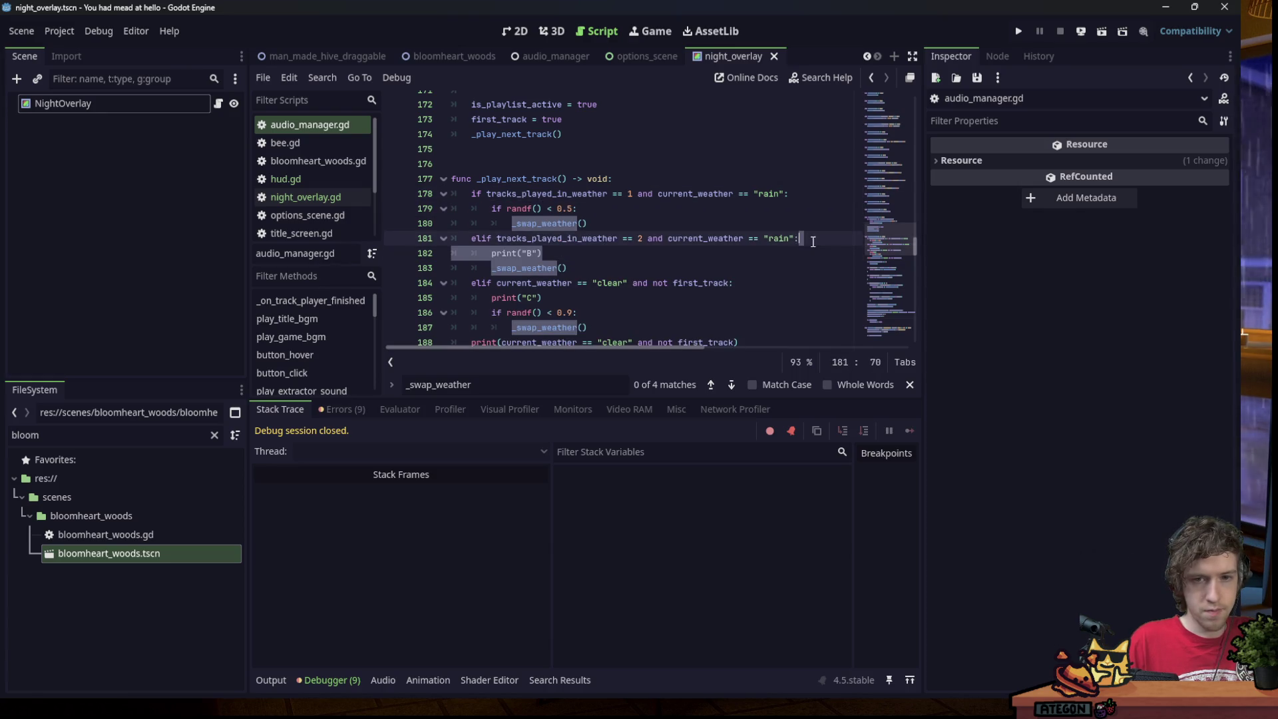
key("ctrl+shift+k")
left_click(554, 238)
key("ctrl+shift+k")
left_click(713, 224)
key("ctrl+shift+k")
key("ctrl+s")
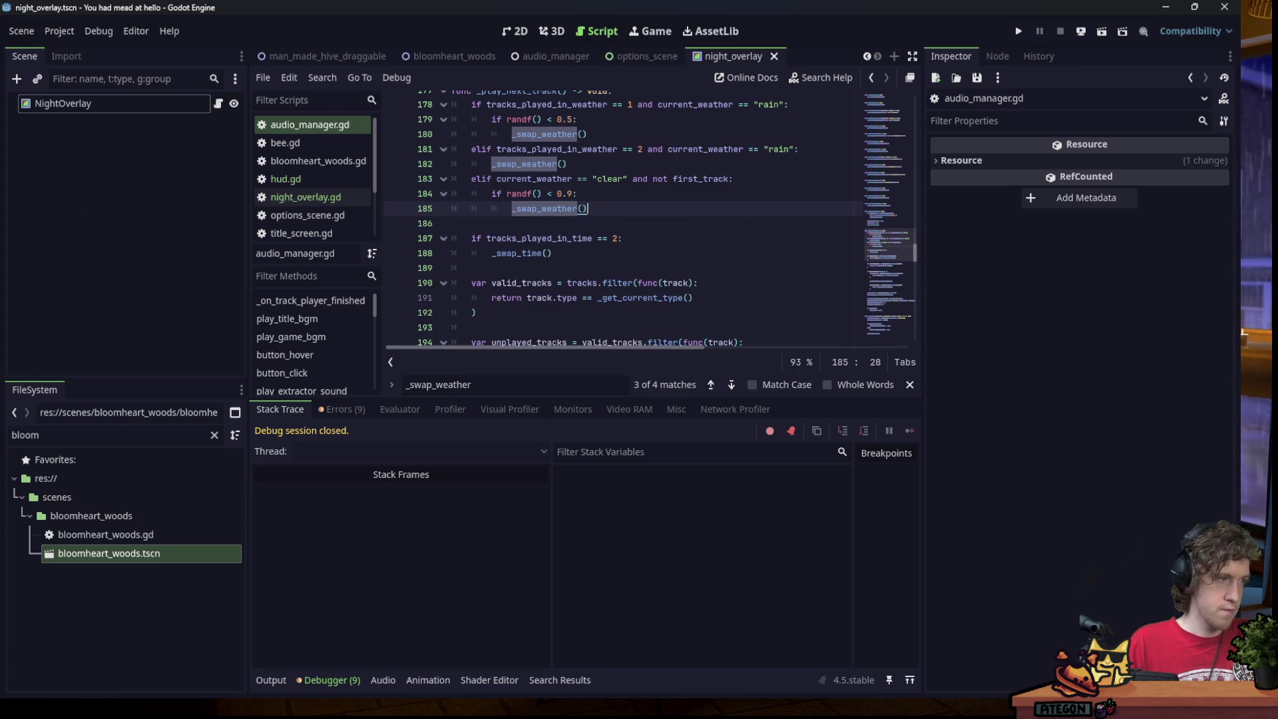
Switch from the editor over to the browser window.
left_click(702, 267)
left_click(702, 247)
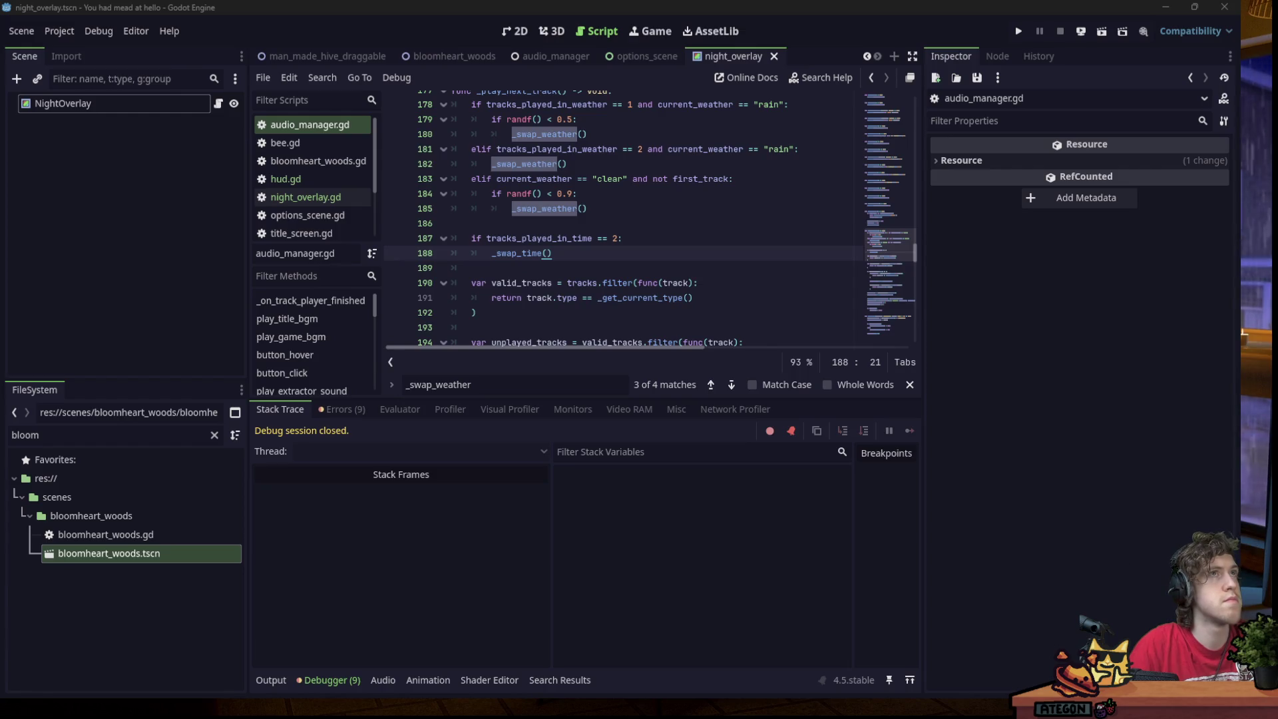
key("alt+Tab")
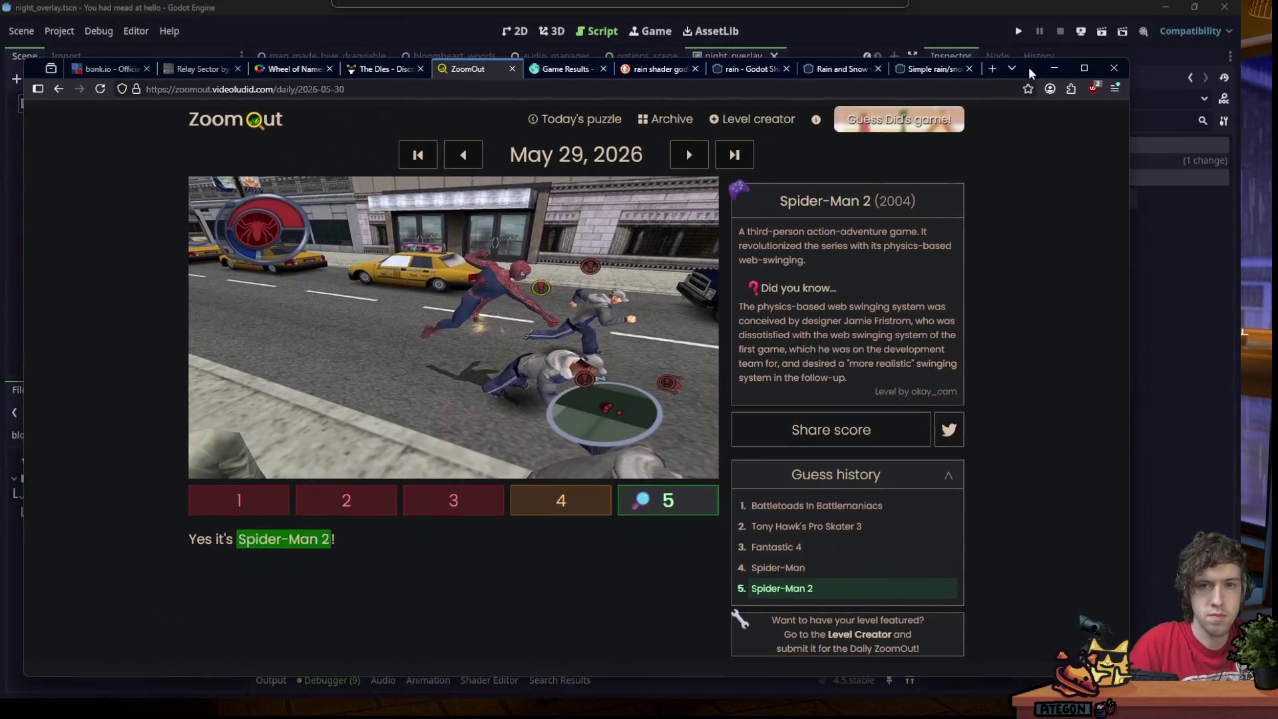
View the Simple rain/snow shader page's code in the browser, then minimize the browser.
left_click(842, 69)
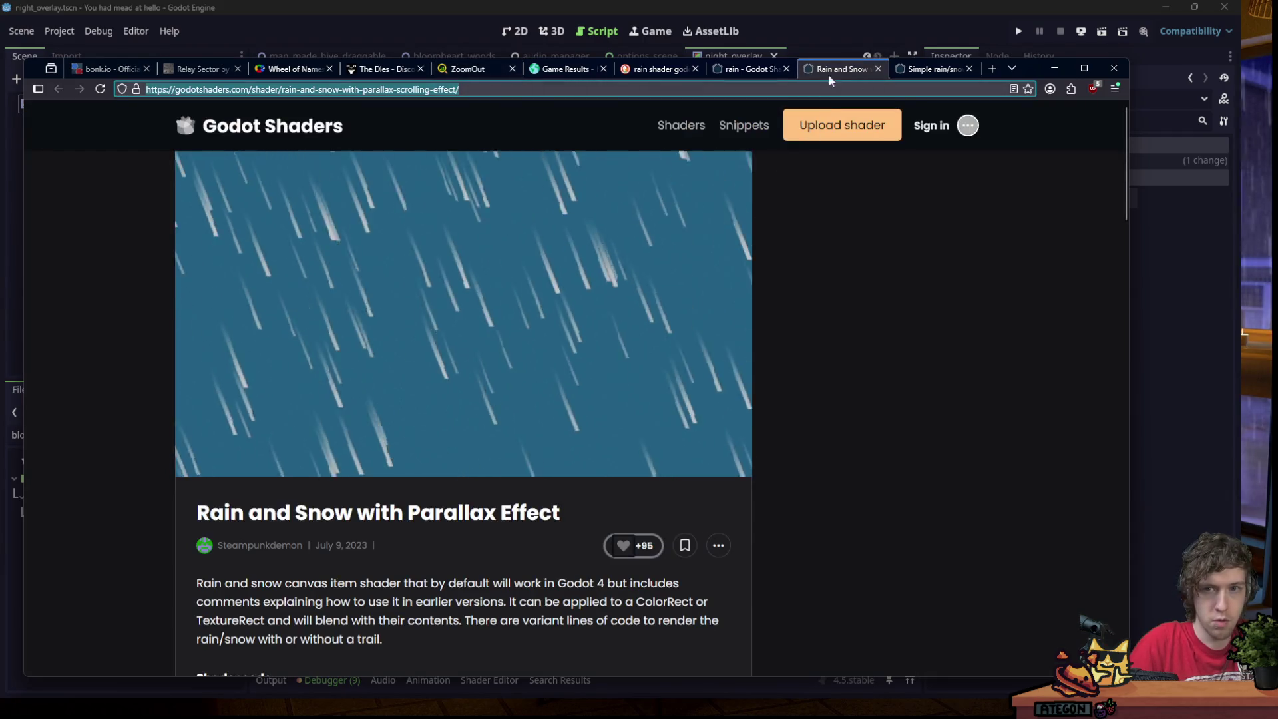
left_click(932, 69)
middle_click(833, 376)
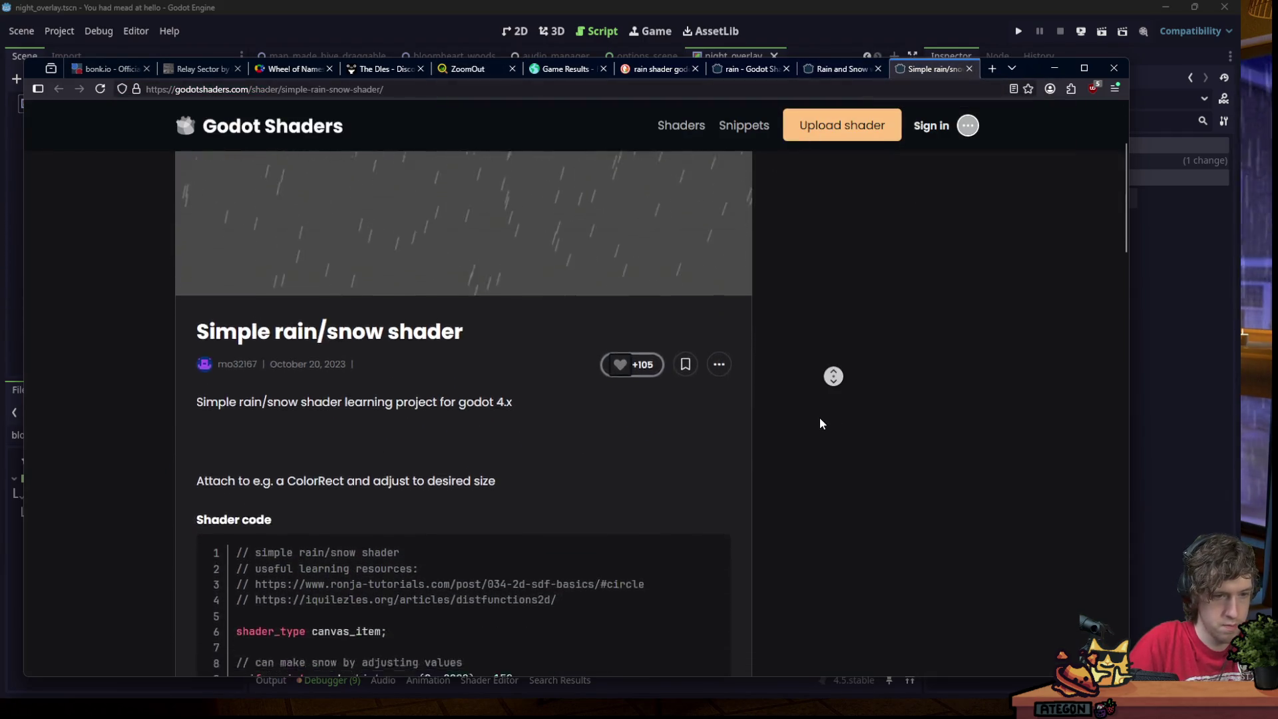
left_click(827, 424)
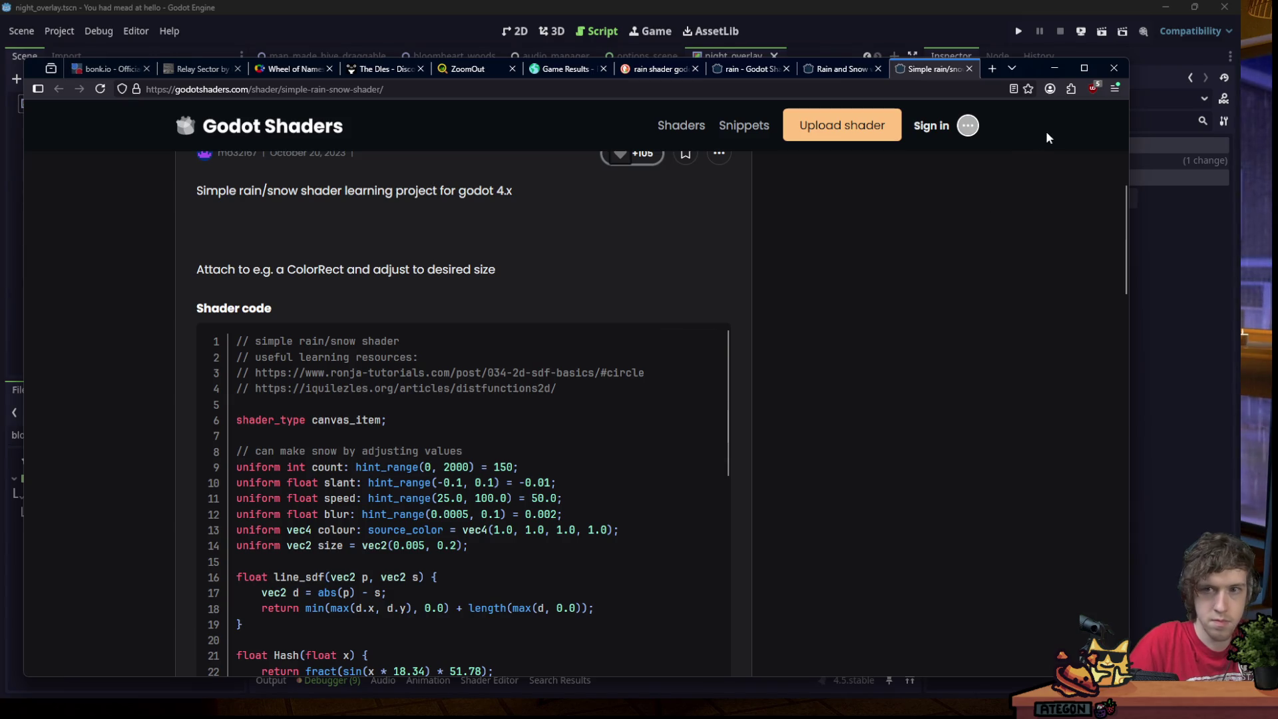
left_click(1054, 68)
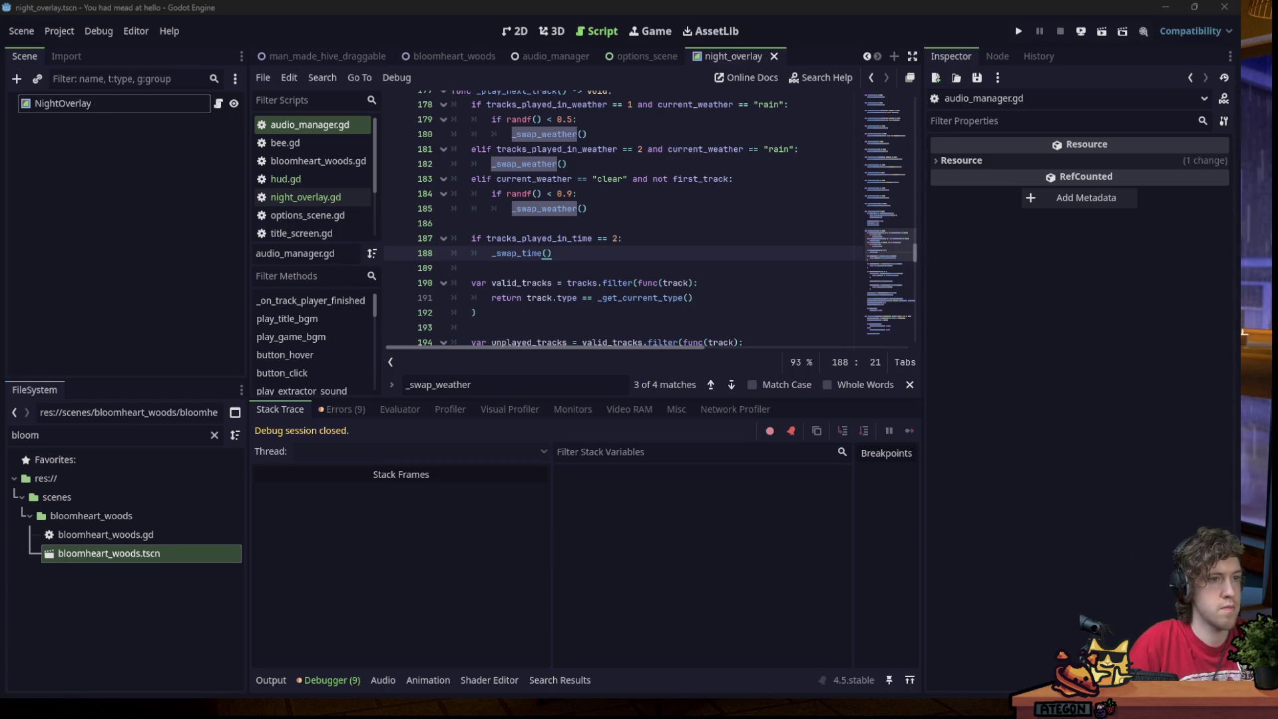
Add a ColorRect child node under NightOverlay.
left_click(164, 153)
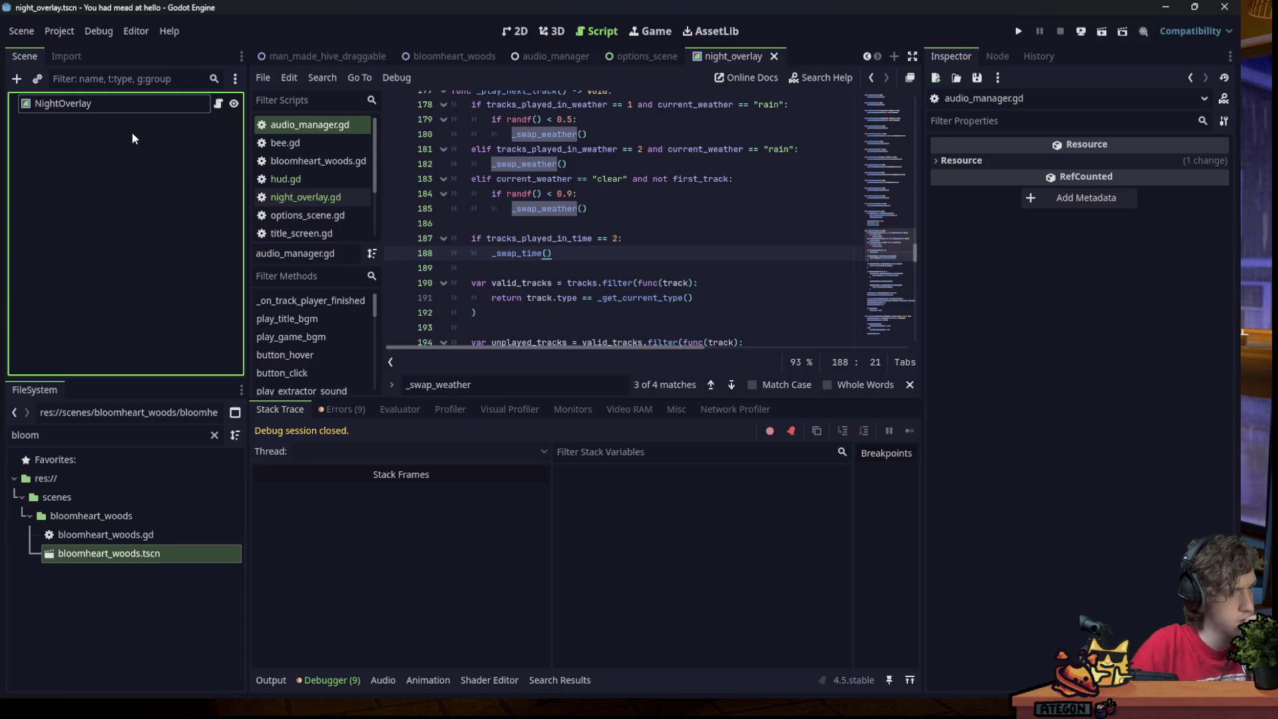
left_click(124, 107)
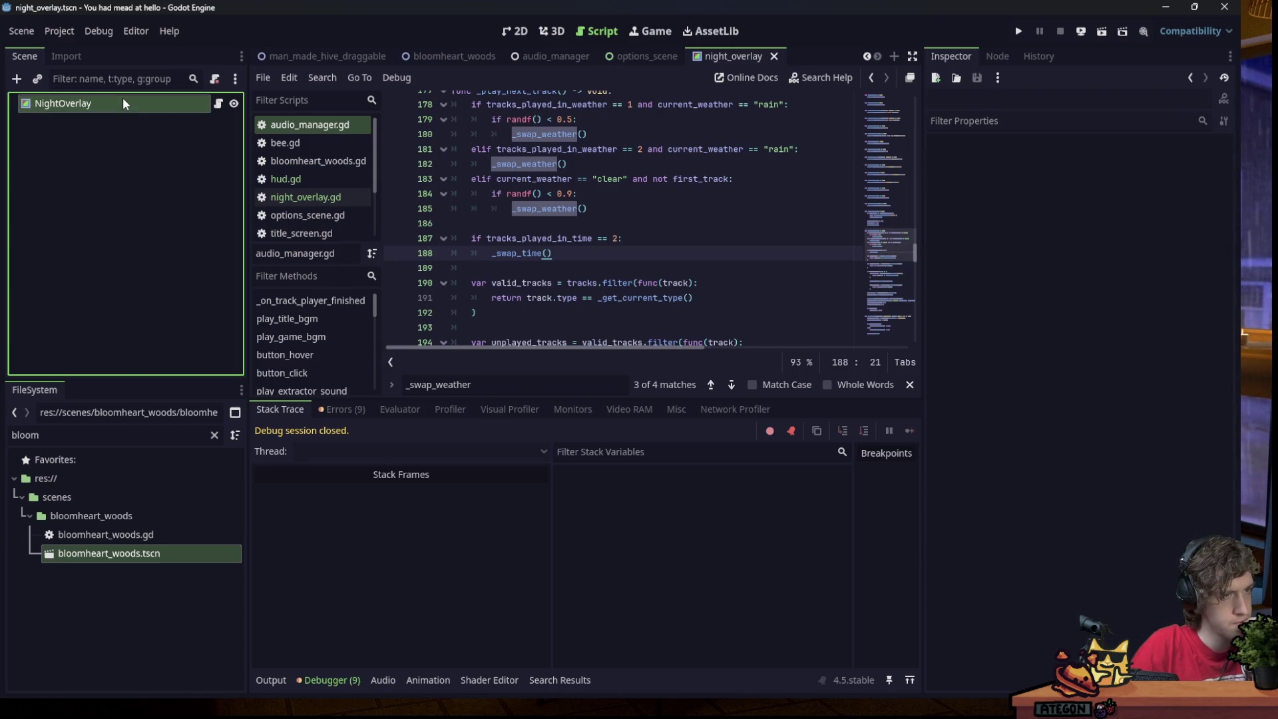
right_click(121, 104)
left_click(157, 135)
type("color")
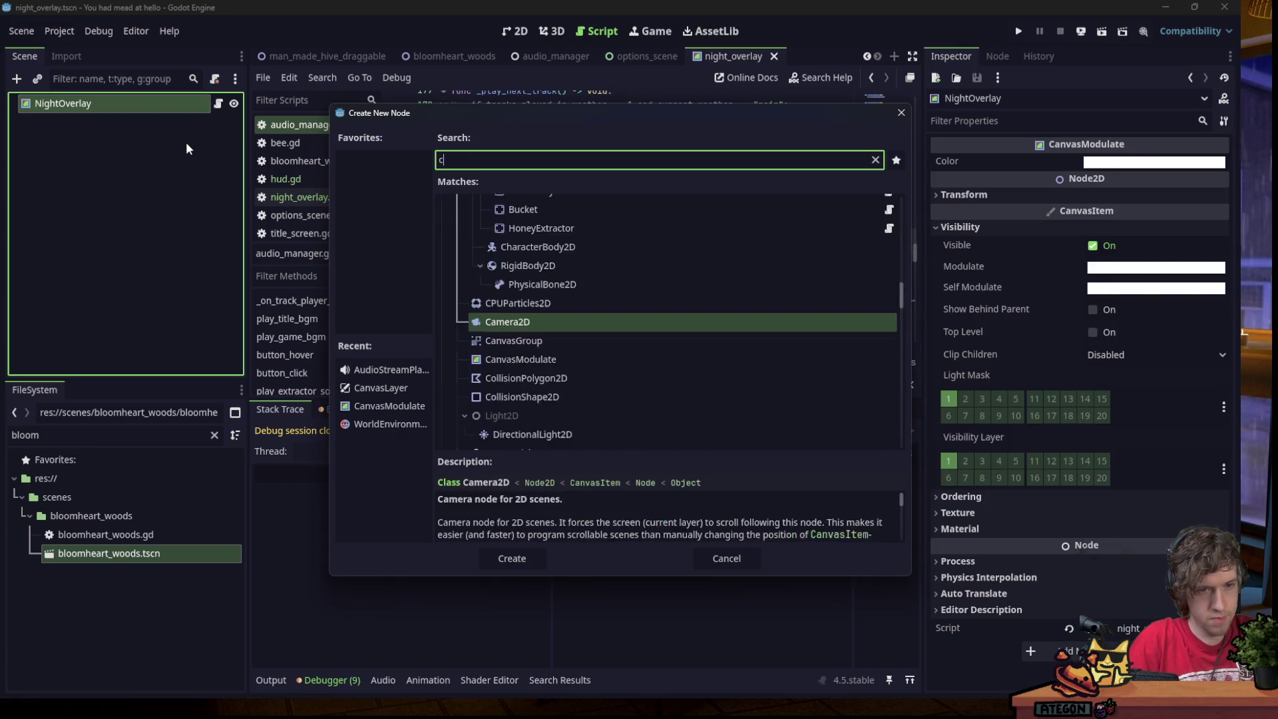
key("Return")
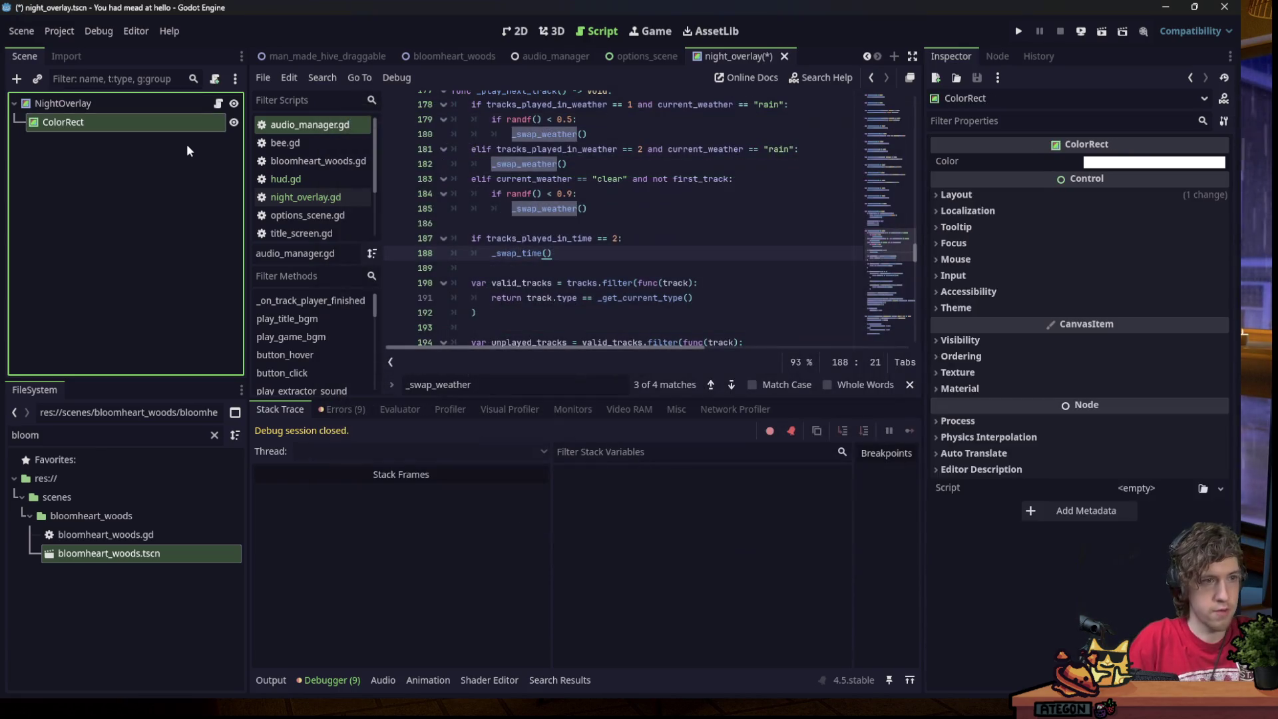
Rename the new ColorRect to RainOverlay and save the scene.
key("F2")
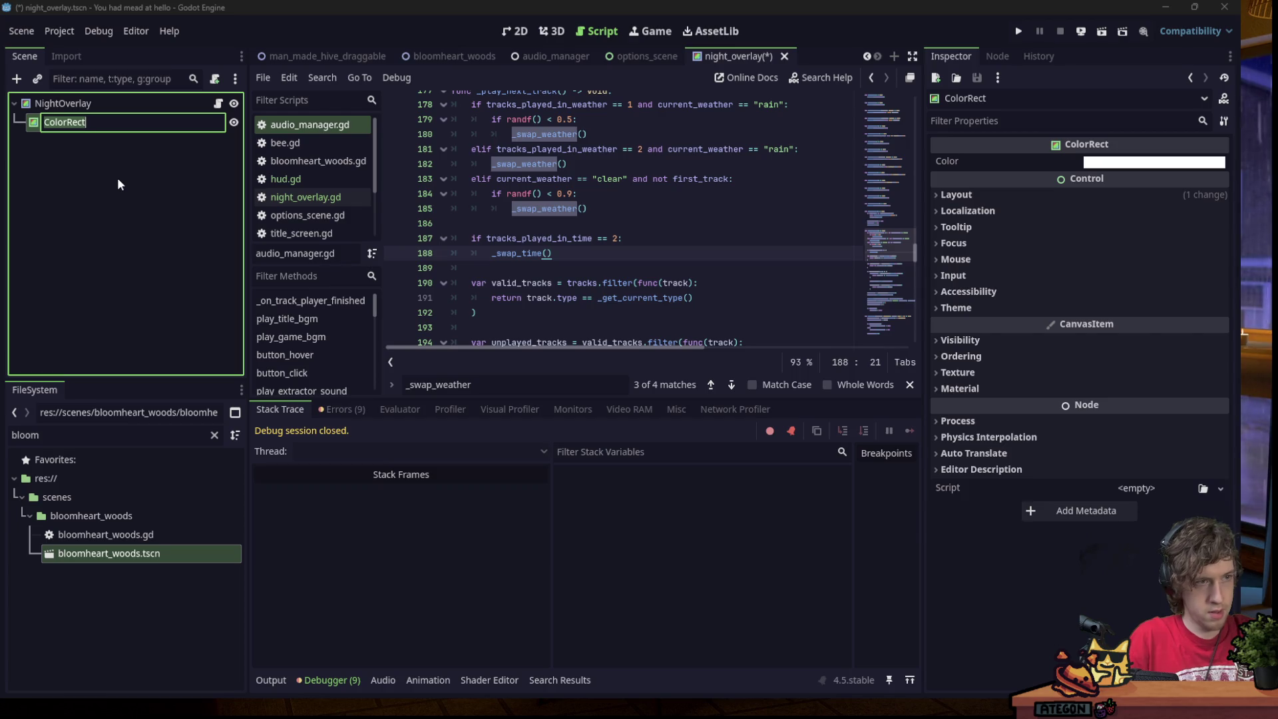
type("Rain")
key("Return")
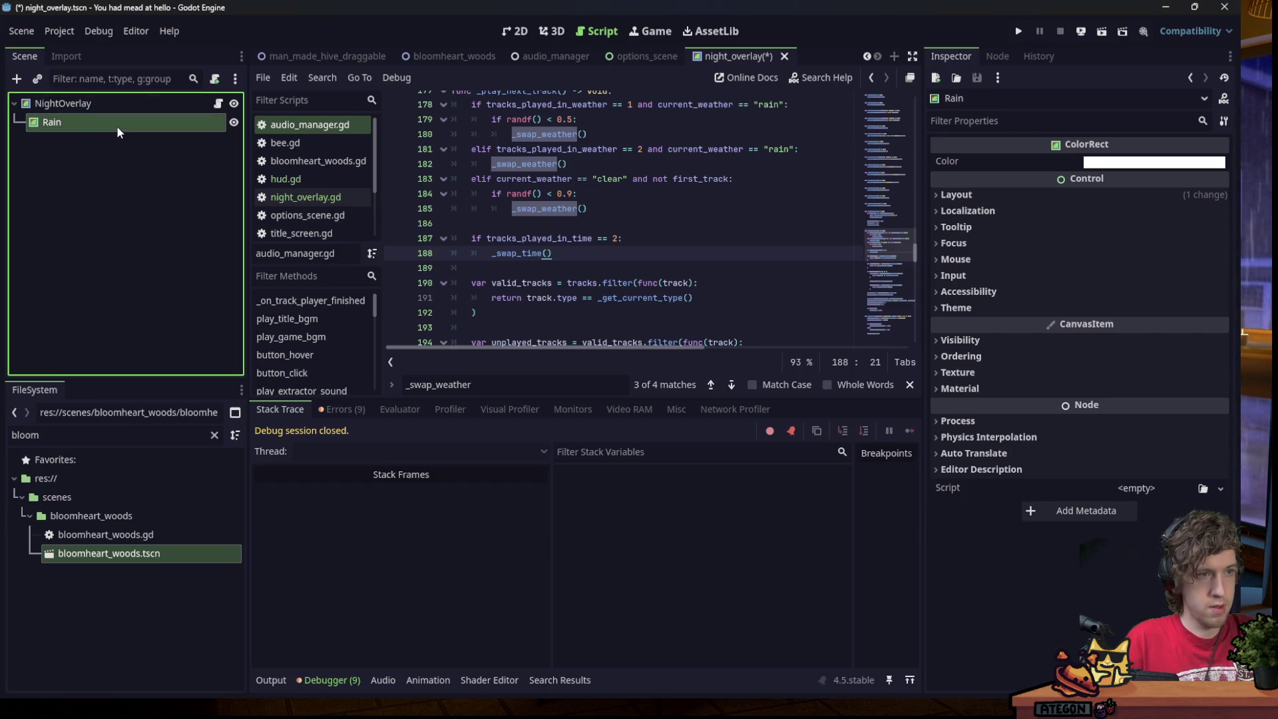
double_click(135, 126)
type("lay")
key("Return")
key("ctrl+s")
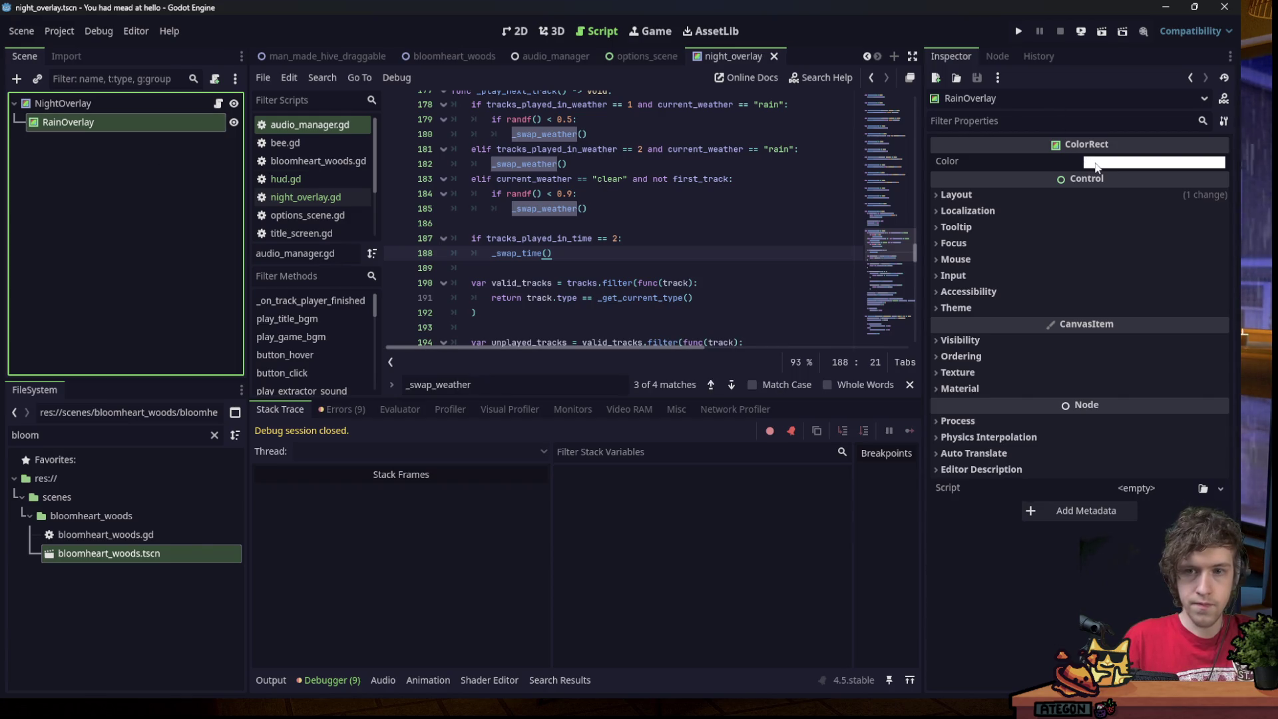
left_click(959, 388)
left_click(1130, 408)
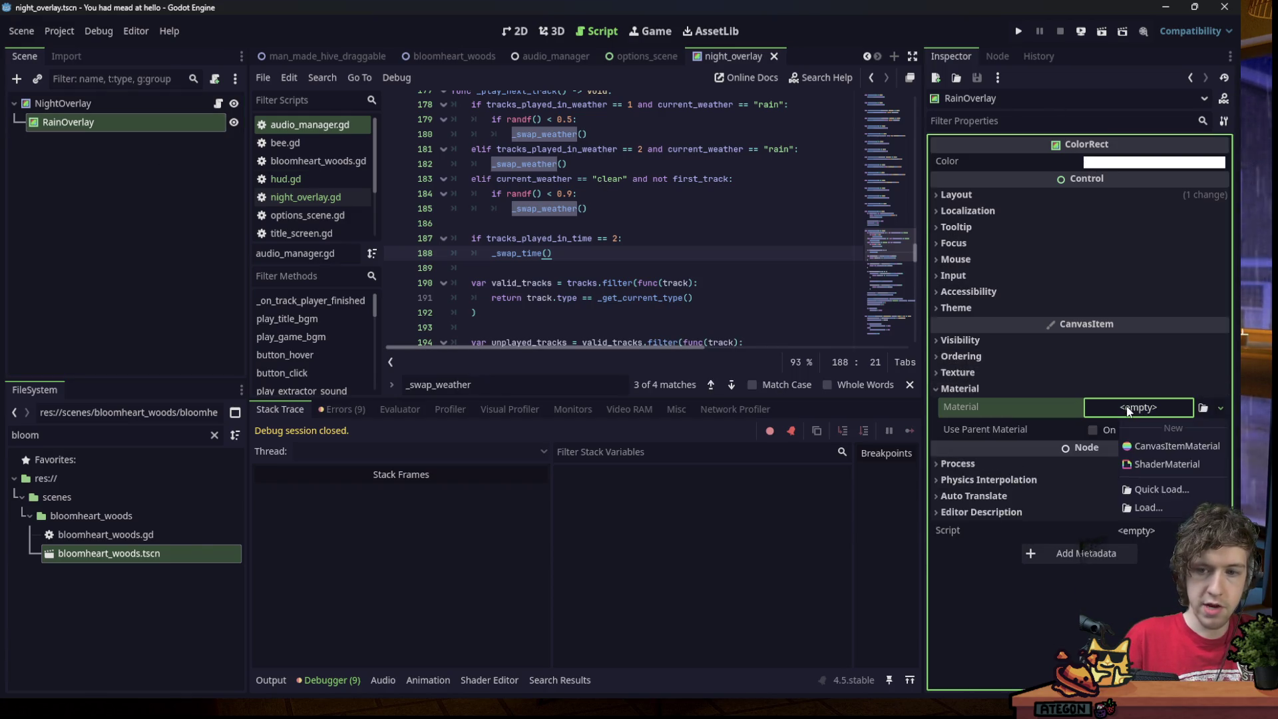
Give RainOverlay a new ShaderMaterial with a new shader file rain.gdshader.
left_click(1165, 464)
left_click(1151, 422)
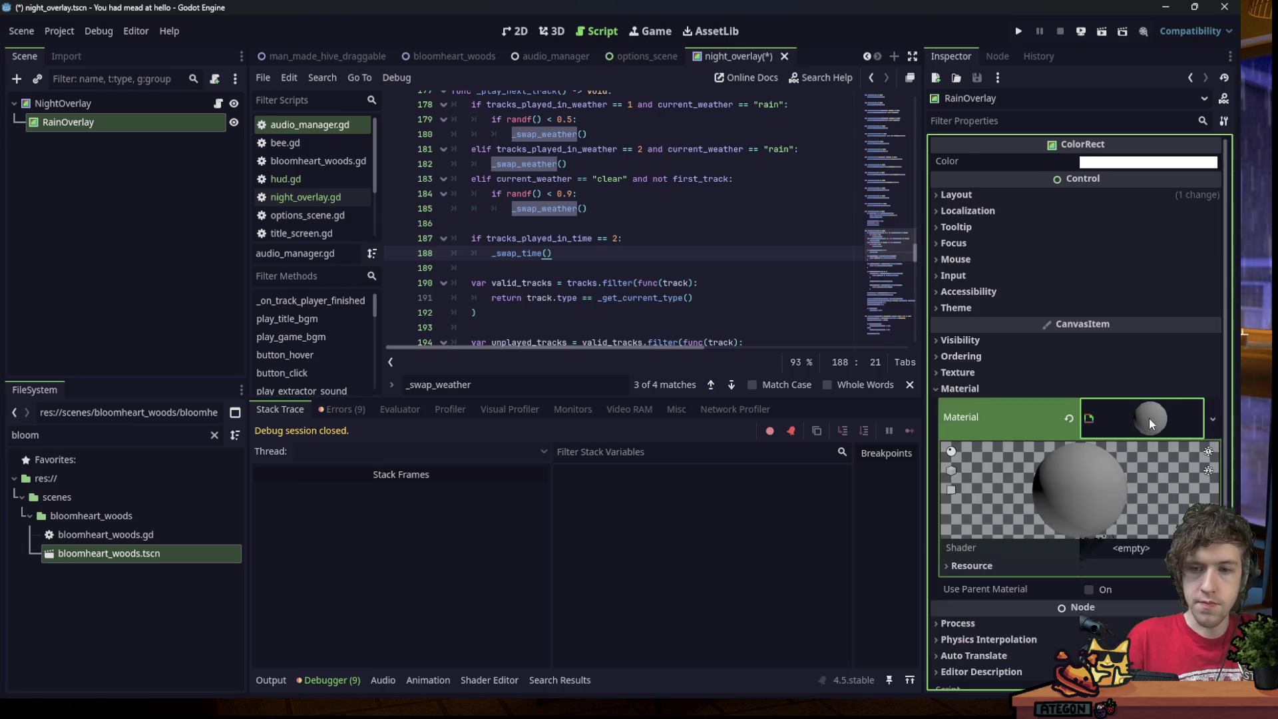
left_click(1151, 571)
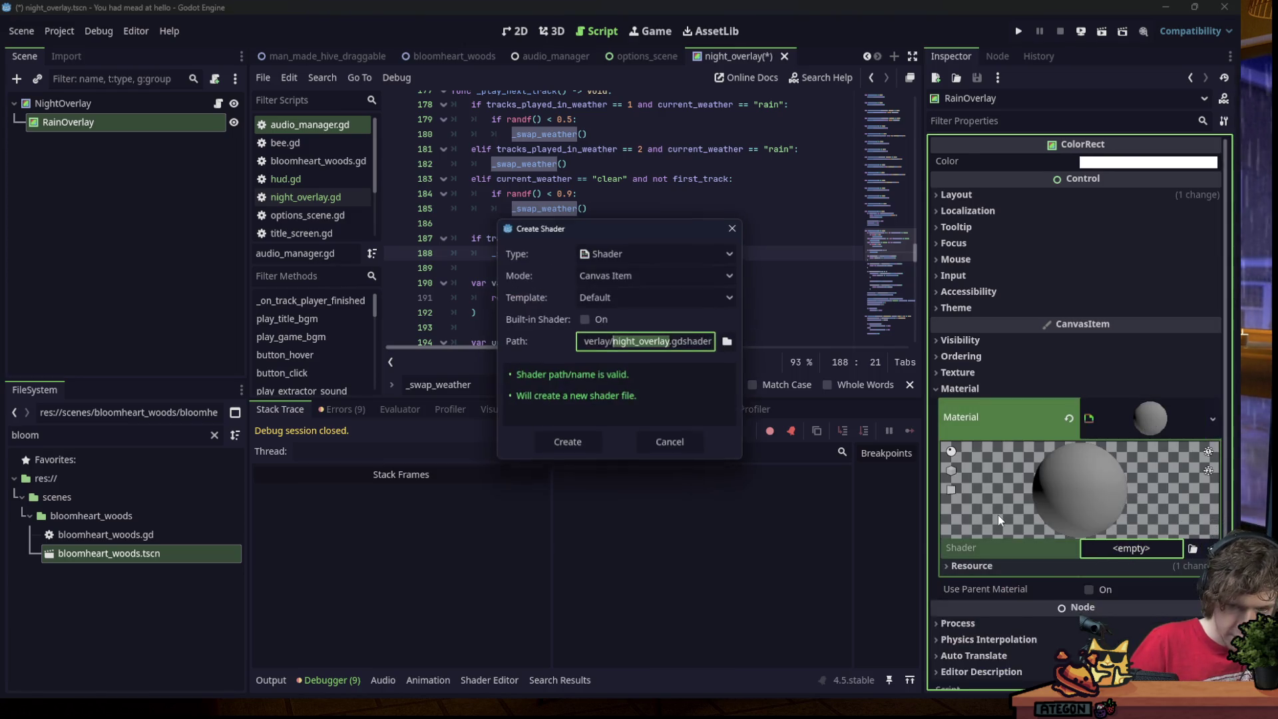
type("rain")
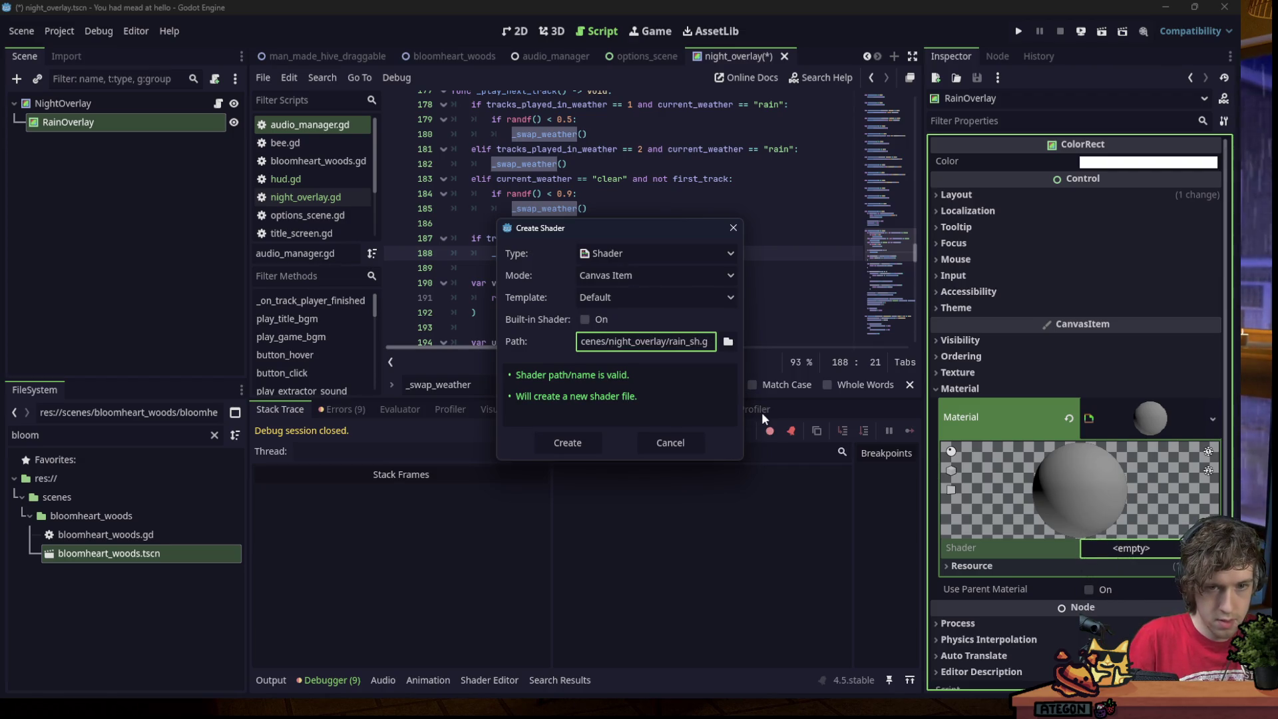
key("Return")
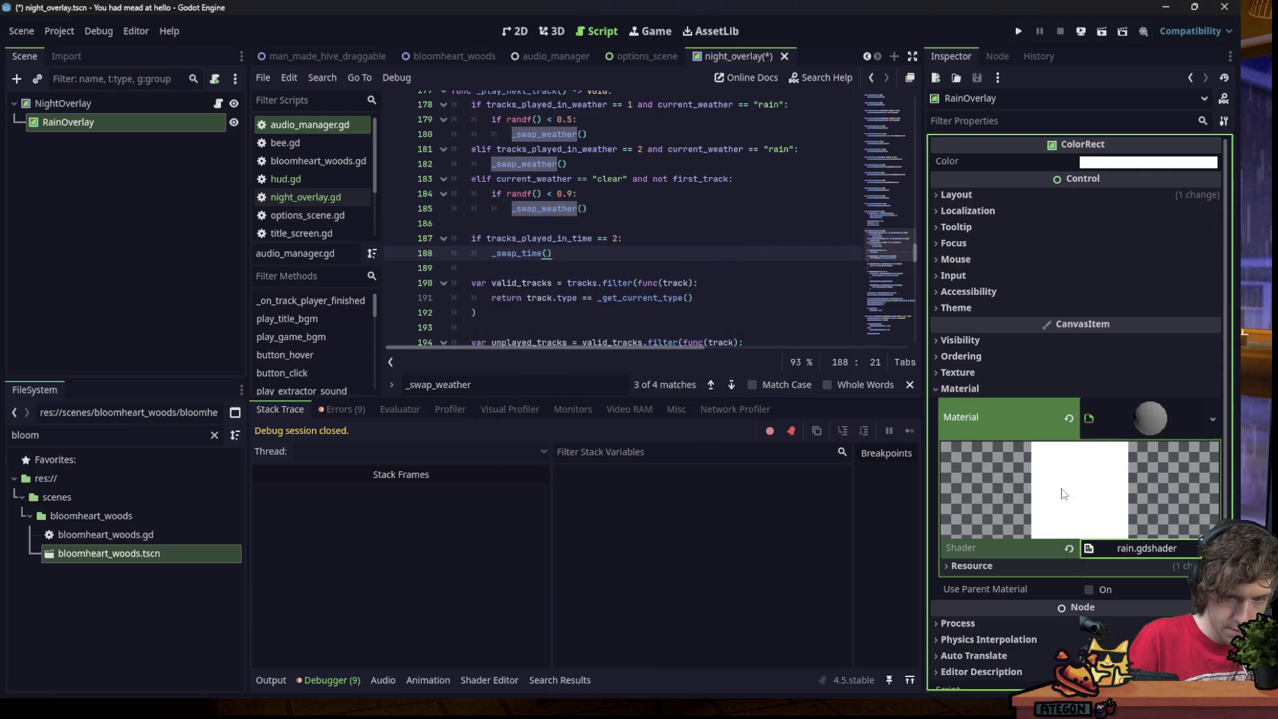
Replace rain.gdshader's default code with the pasted rain shader code and save.
left_click(1140, 556)
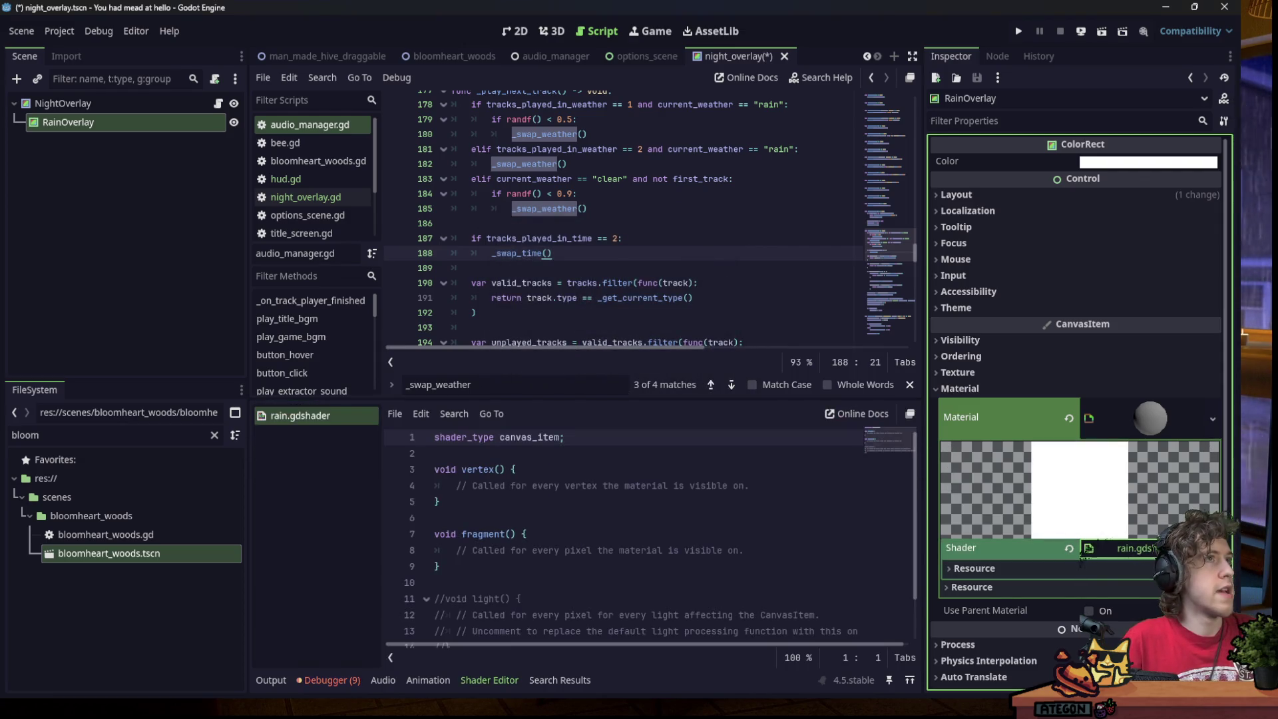
key("ctrl+a")
key("ctrl+v")
key("ctrl+s")
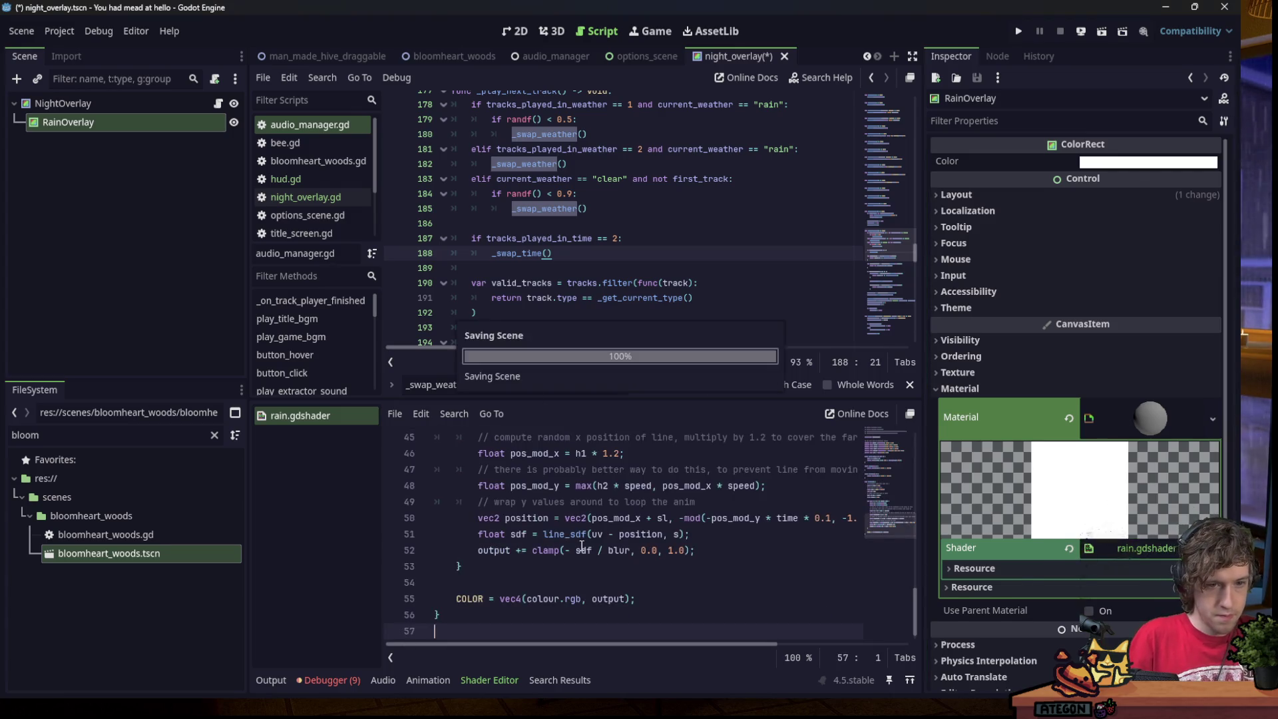
scroll(889, 524, "up", 2)
scroll(889, 524, "up", 10)
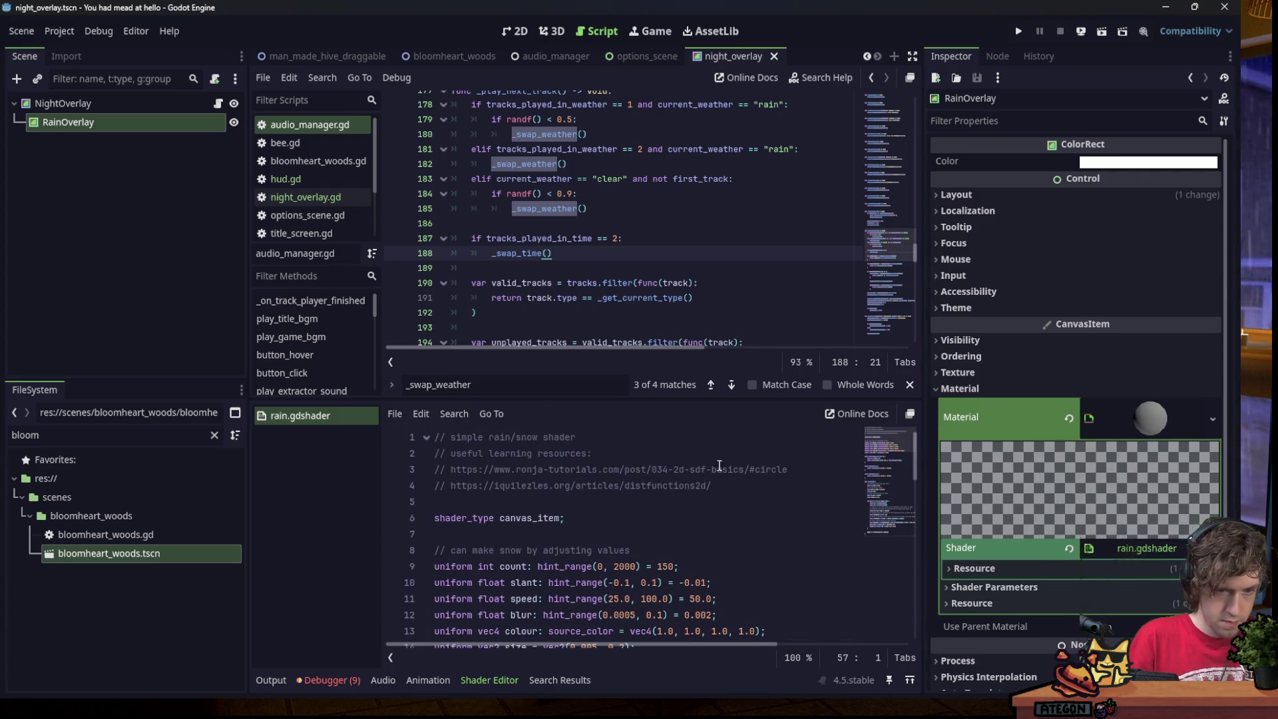
left_click(516, 34)
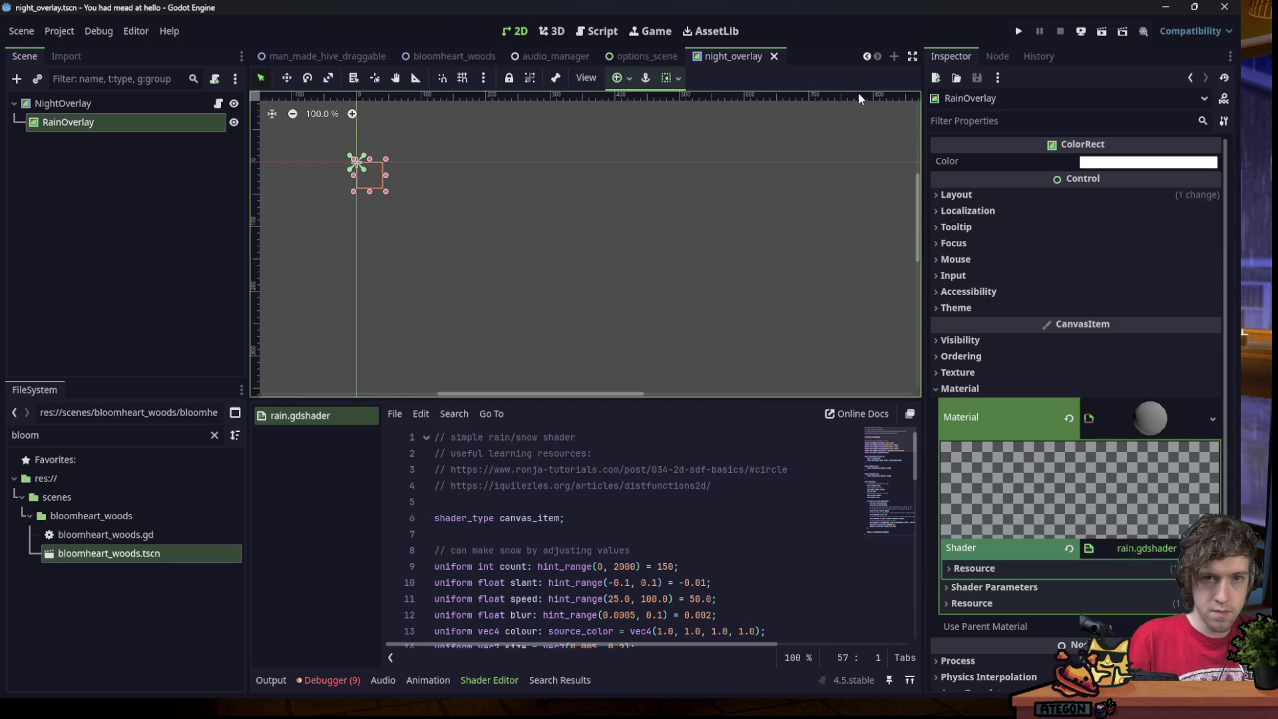
Apply the Full Rect anchor preset so RainOverlay fills the whole screen.
left_click(617, 79)
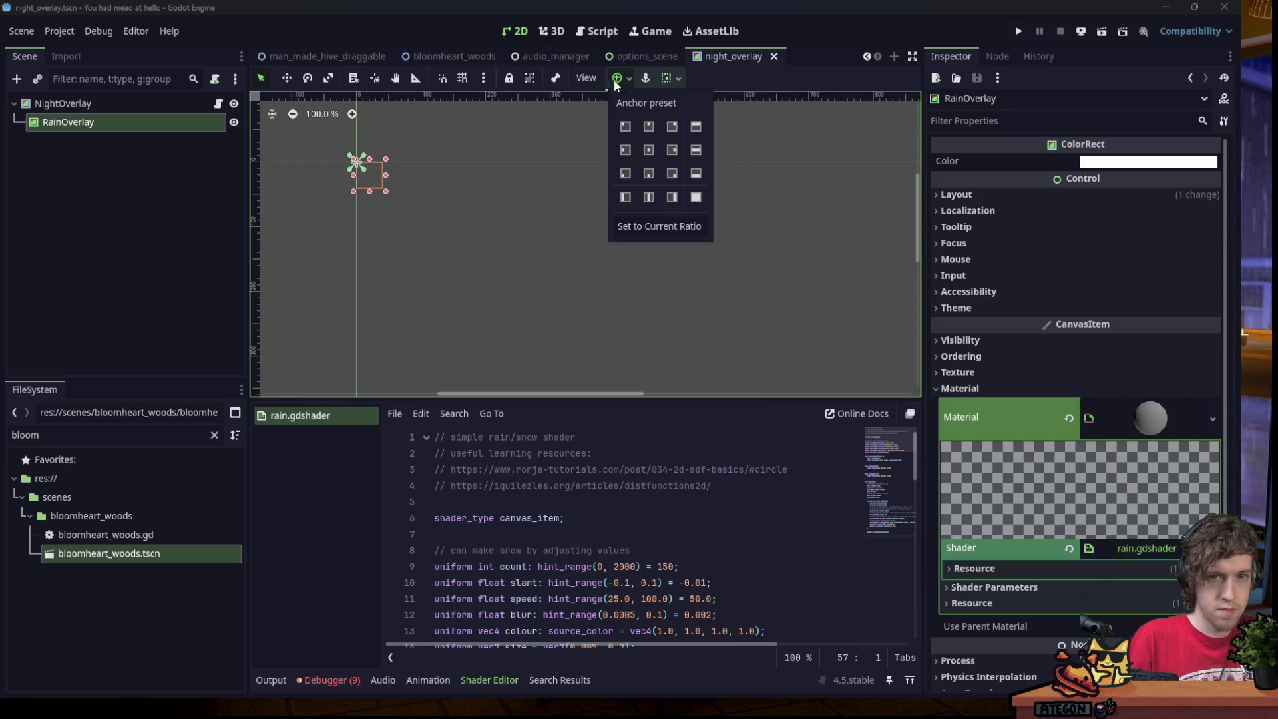
left_click(696, 197)
left_click(62, 103)
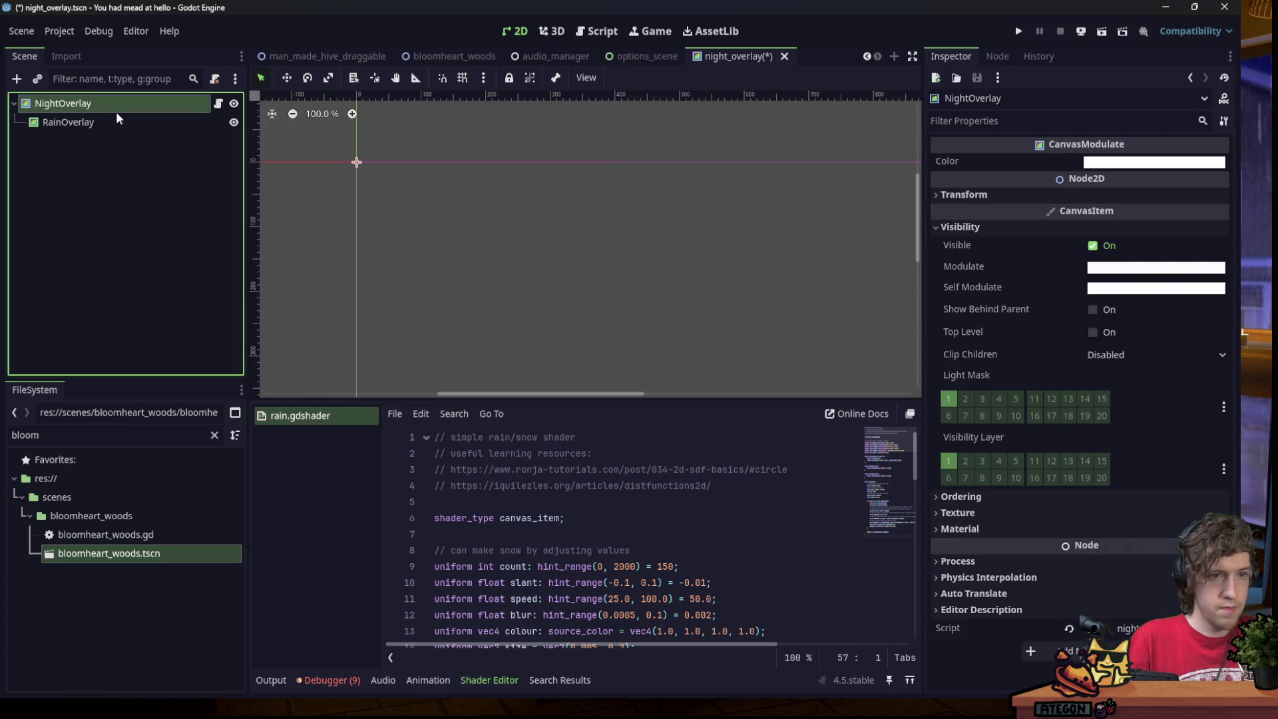
Test-run the game with New Game, then open bloomheart_woods.tscn and select its NightOverlay.
left_click(1022, 31)
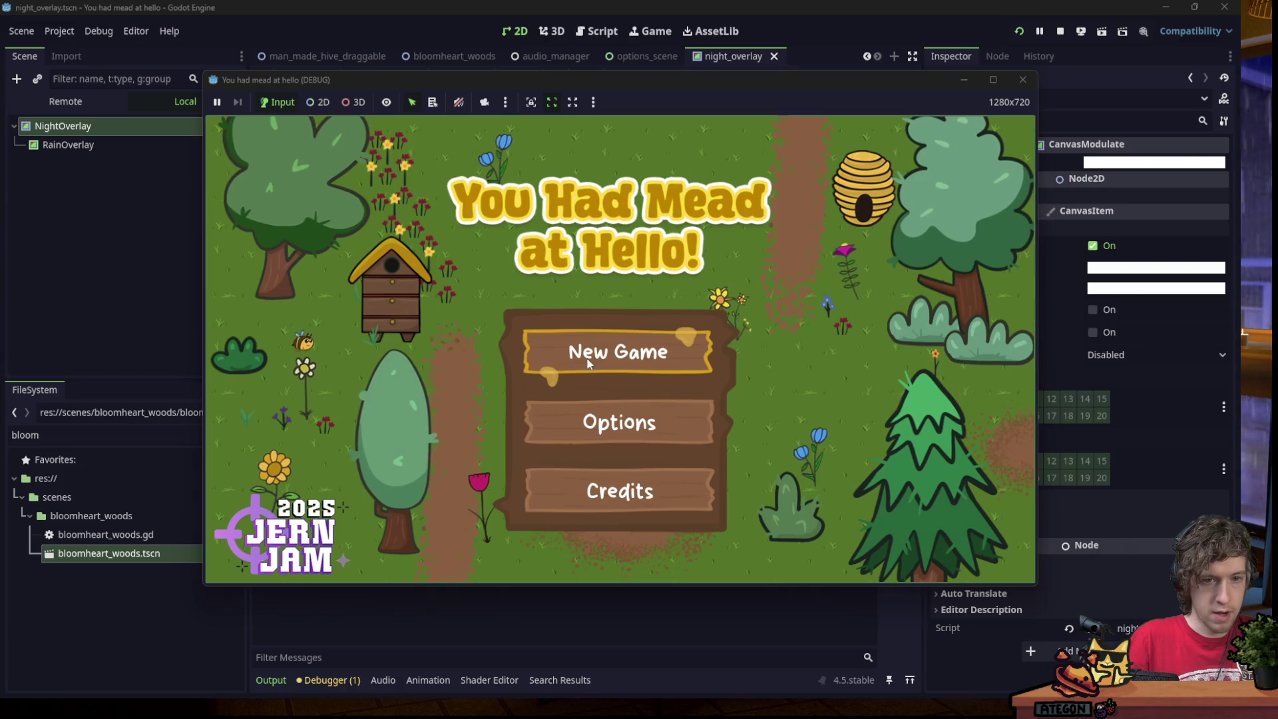
left_click(650, 343)
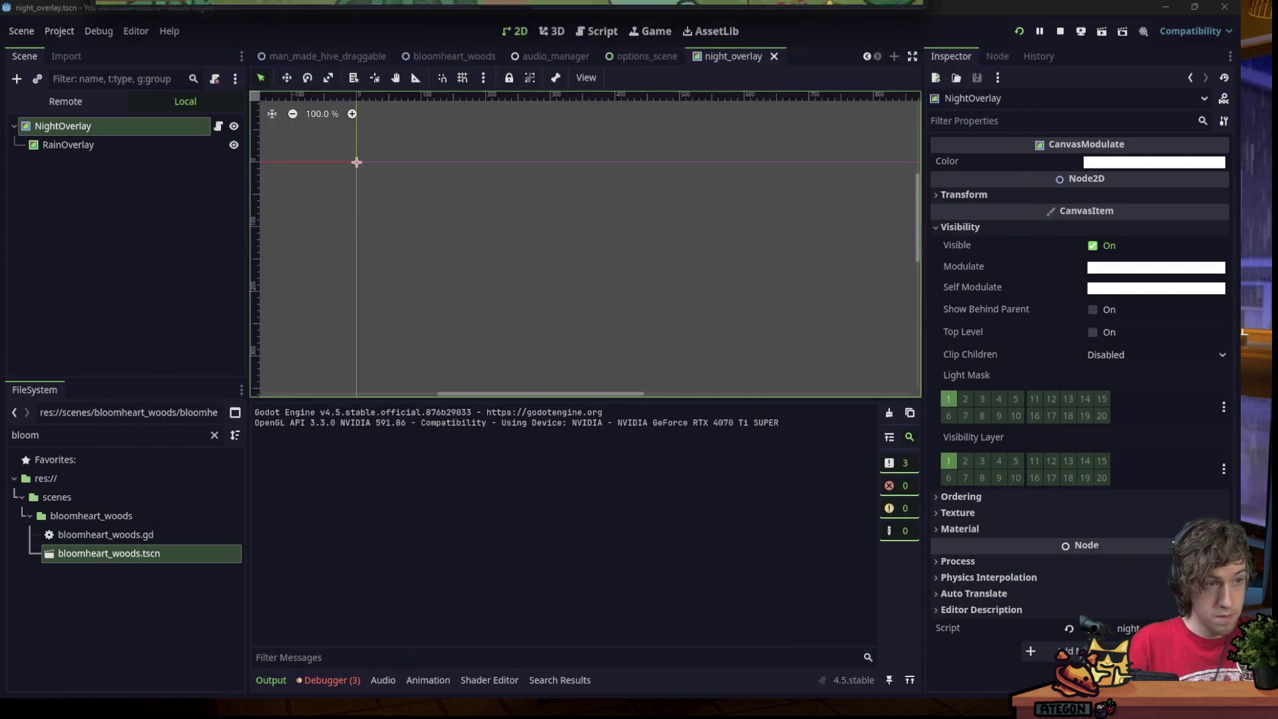
left_click(100, 143)
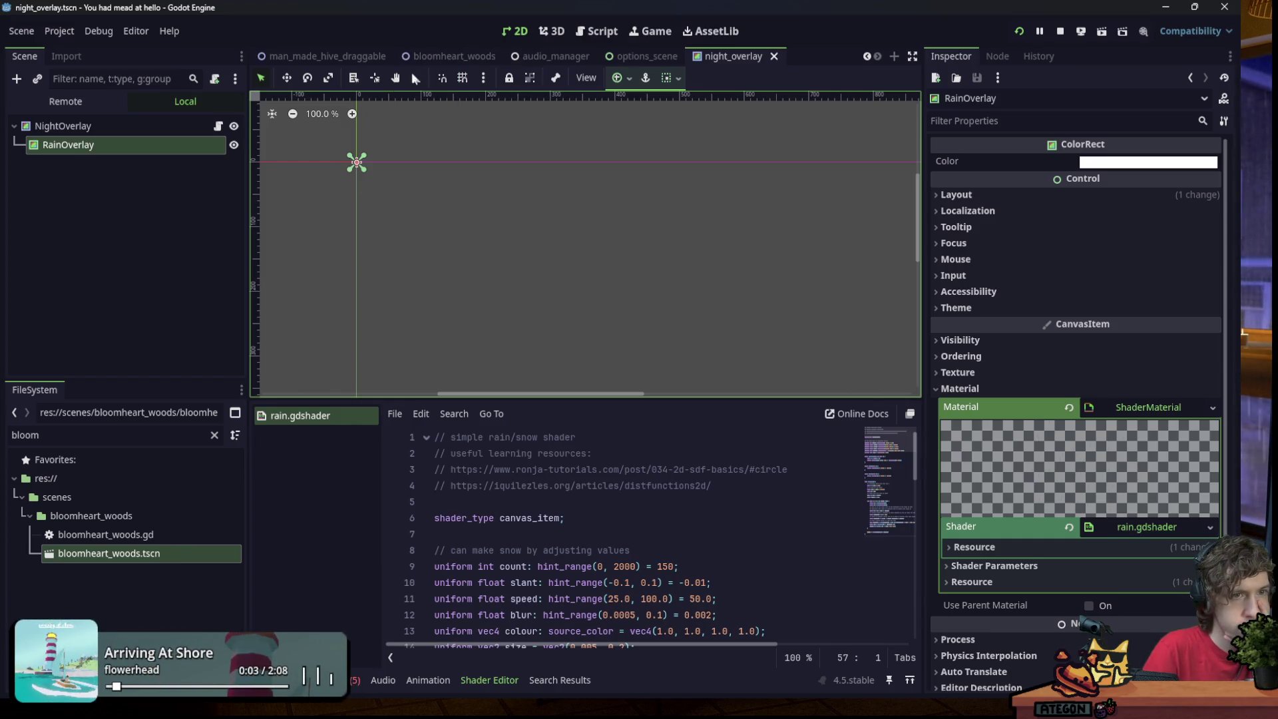
left_click(144, 126)
left_click(151, 143)
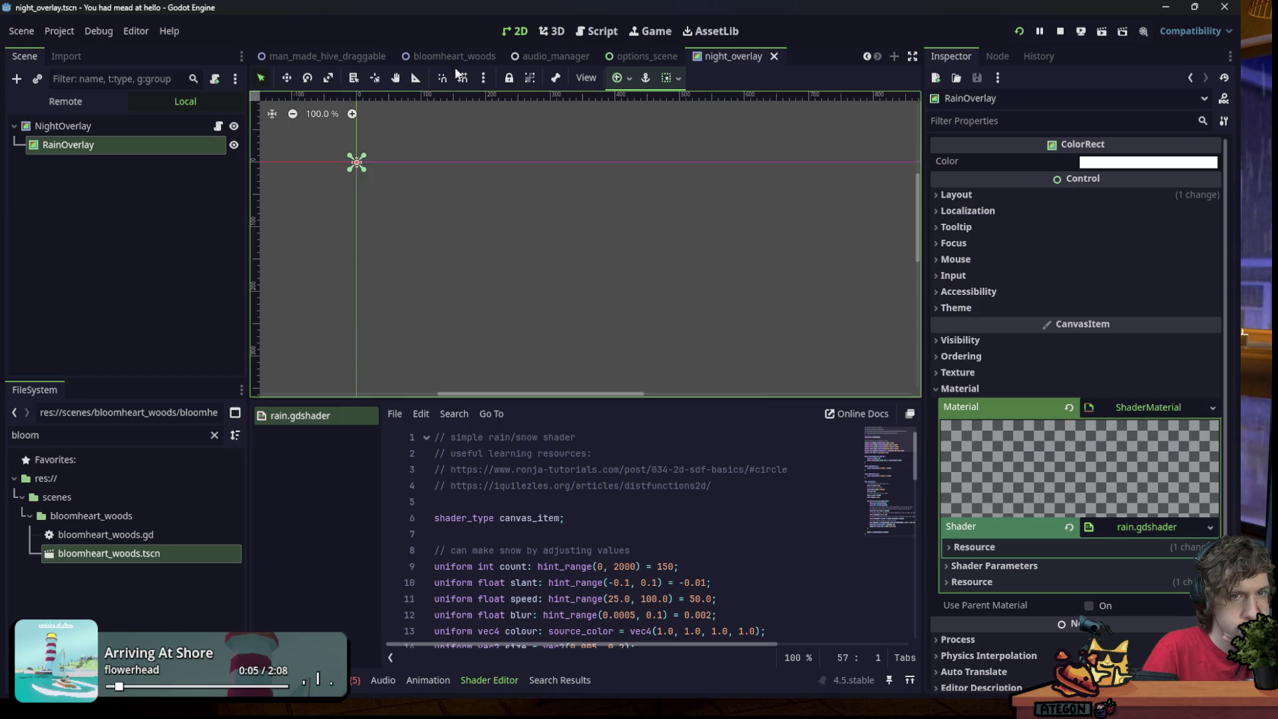
double_click(175, 554)
left_click(99, 333)
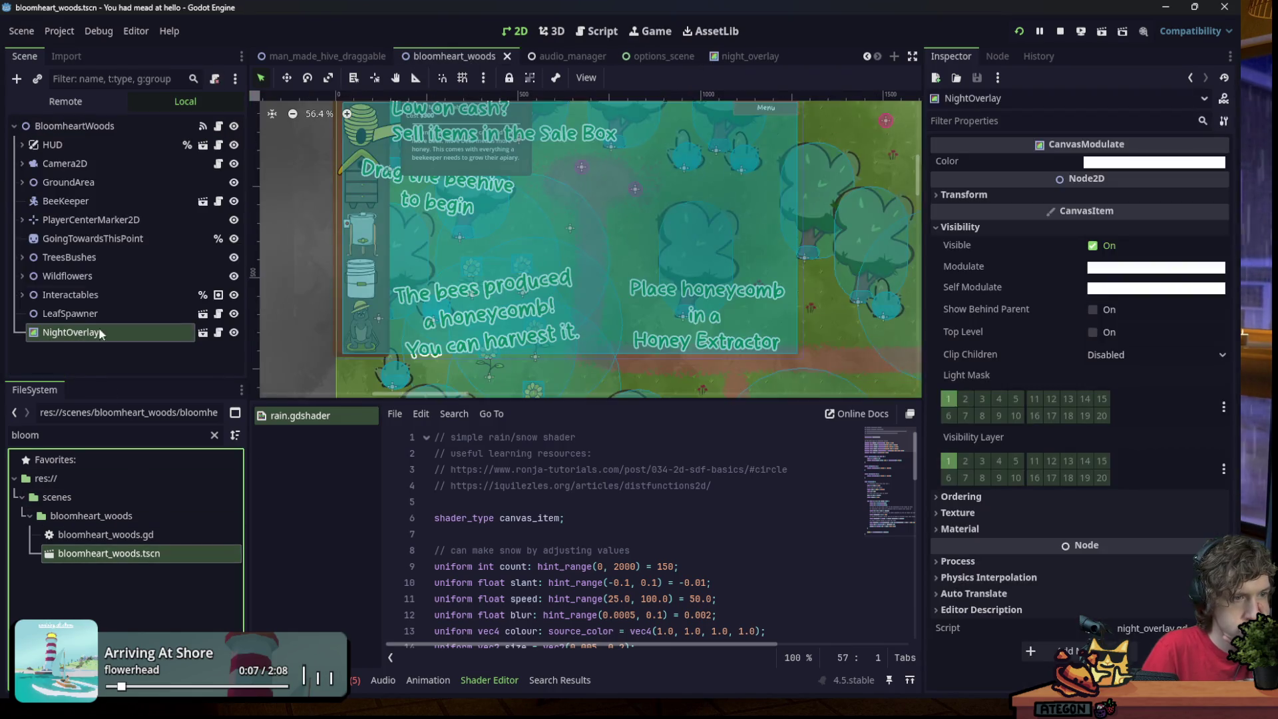
Enable Editable Children on the NightOverlay instance and toggle RainOverlay's visibility off and back on.
left_click(111, 354)
left_click(112, 334)
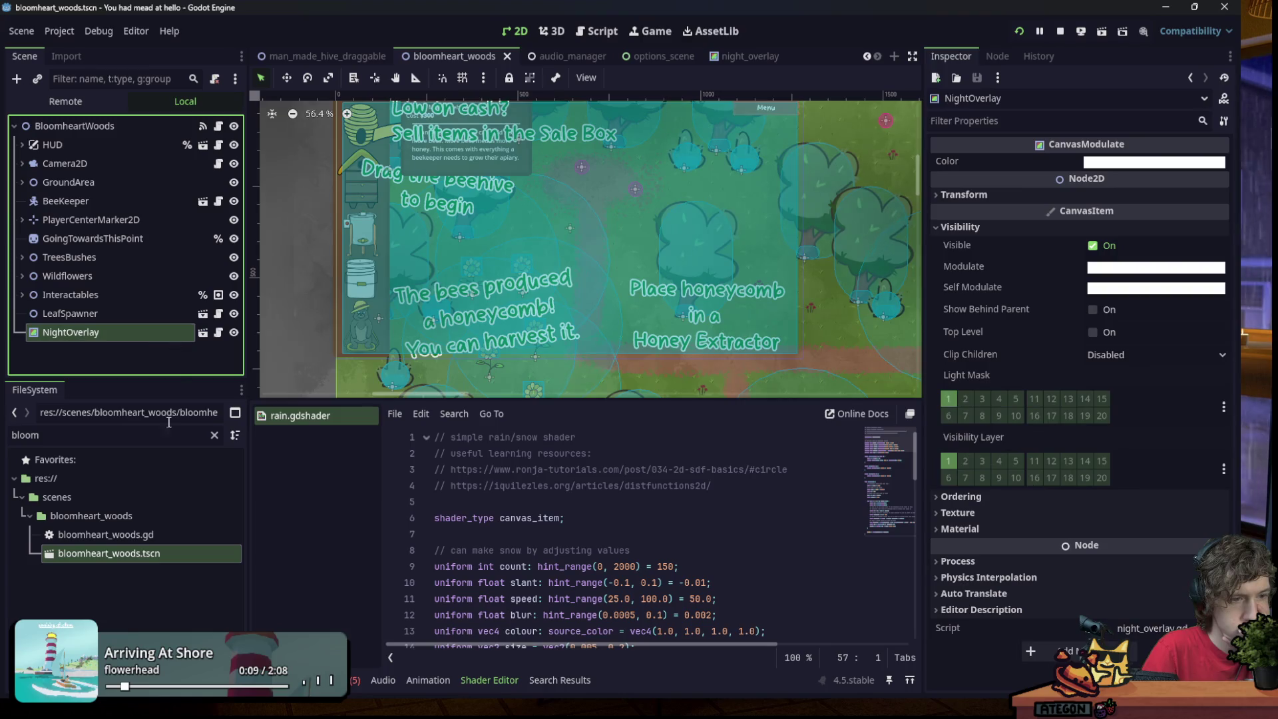
right_click(146, 331)
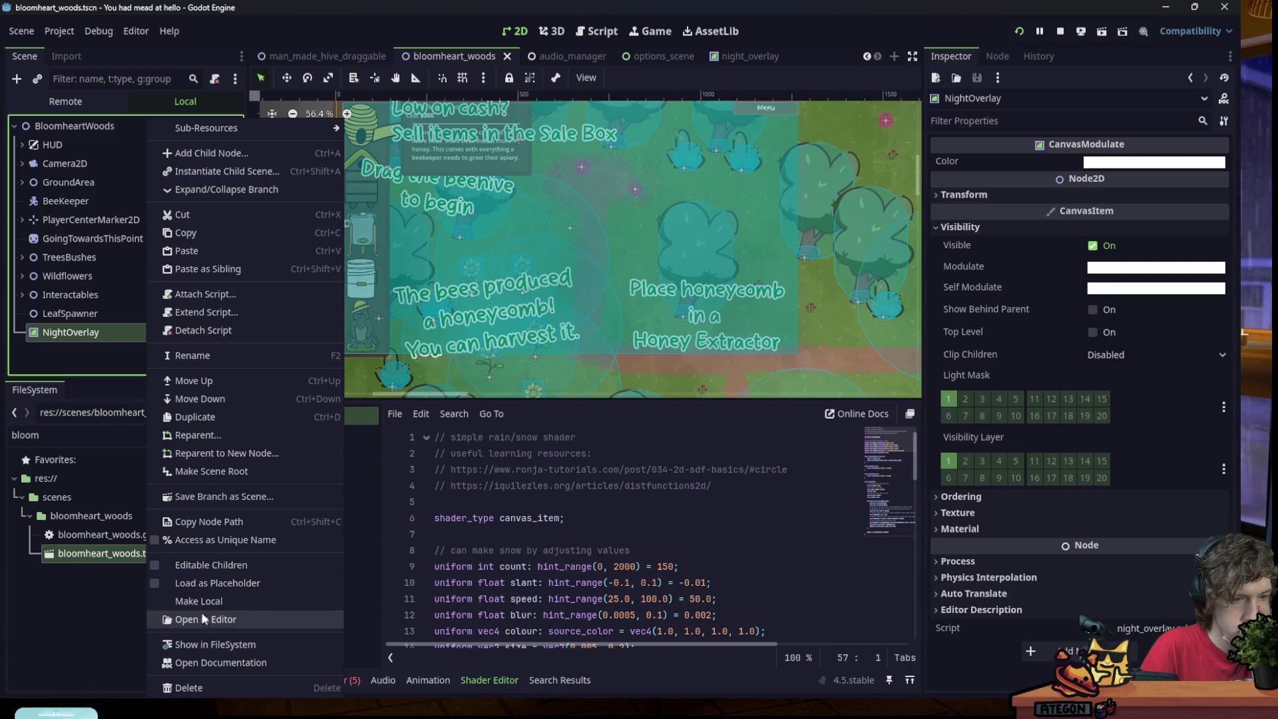
left_click(199, 564)
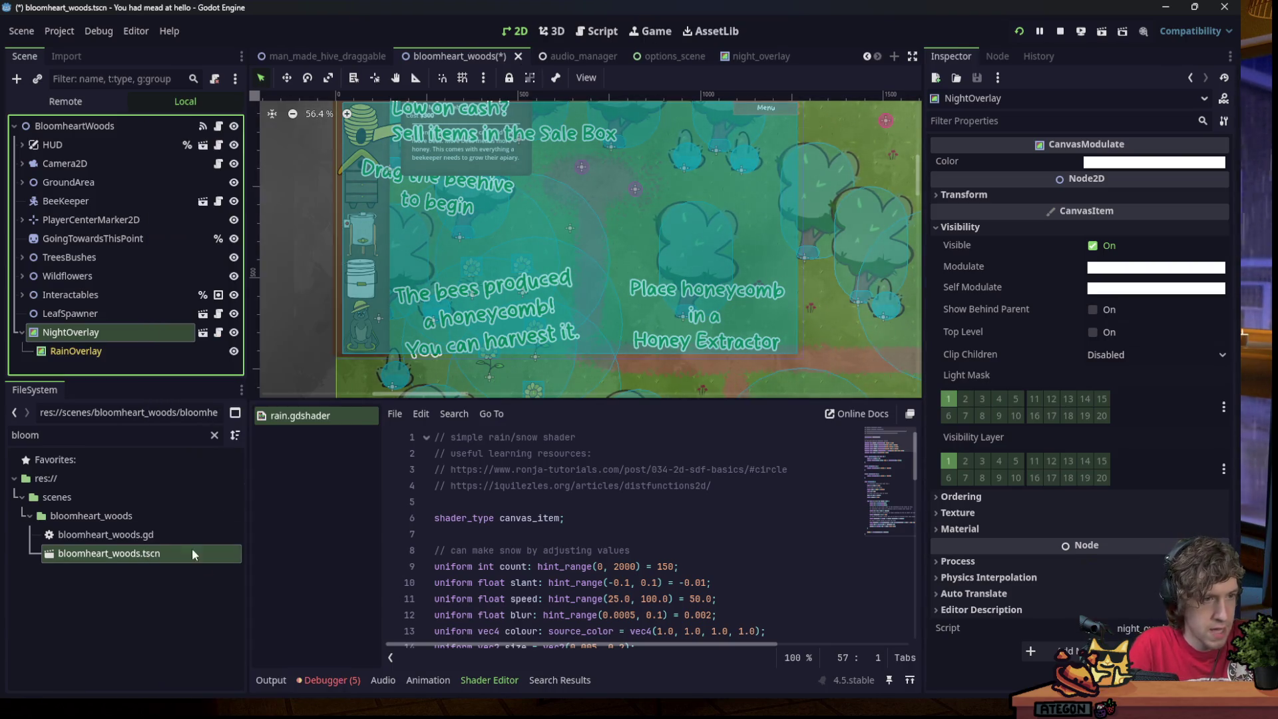
left_click(76, 351)
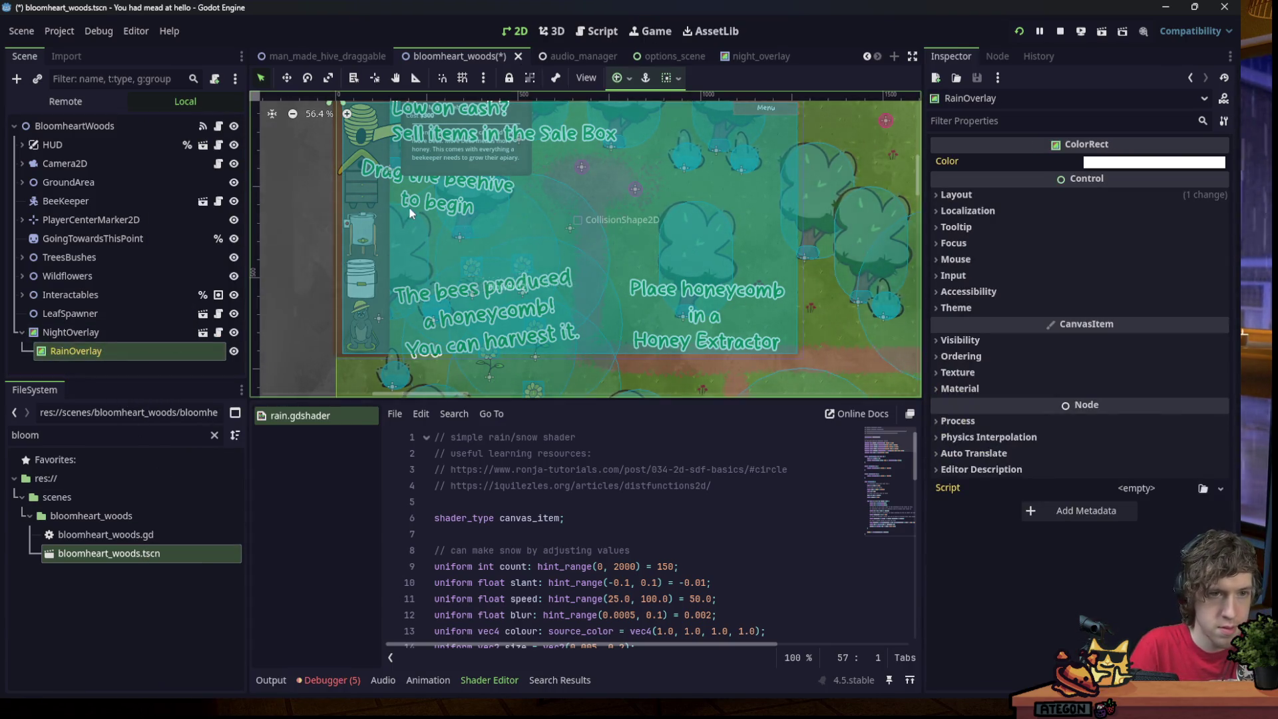
scroll(413, 213, "down", 8)
scroll(488, 227, "up", 1)
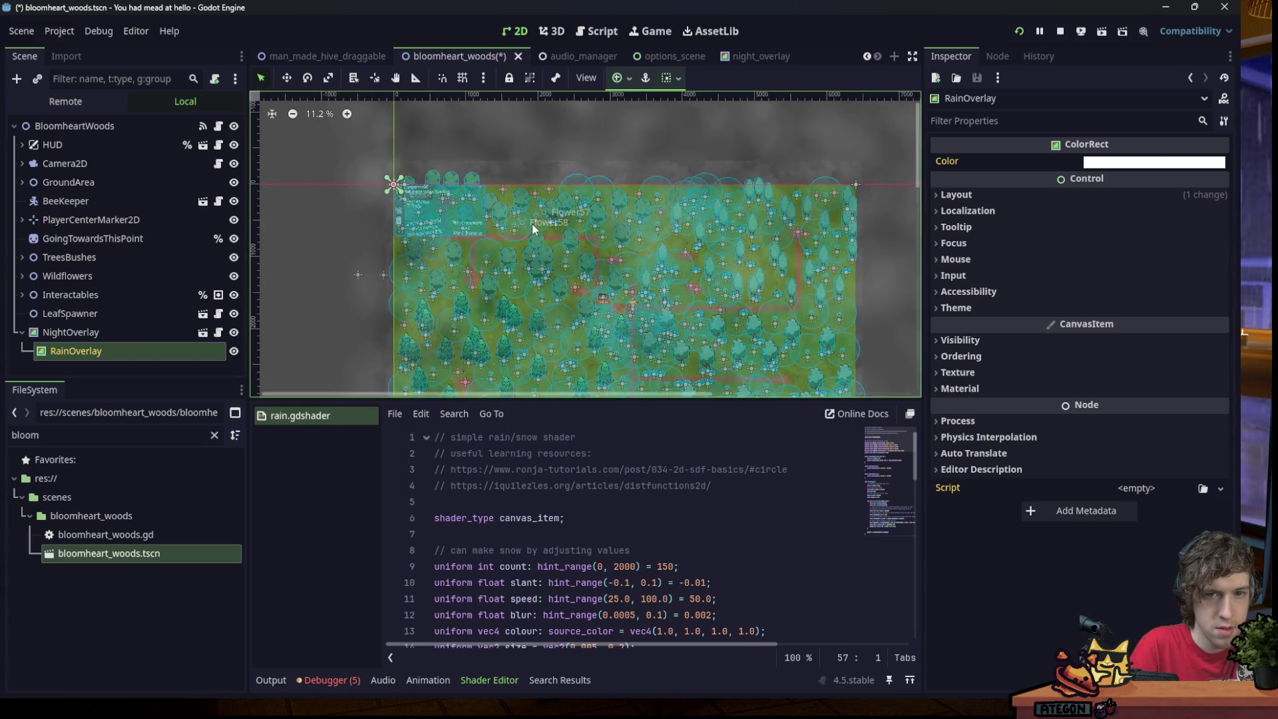
left_click(234, 351)
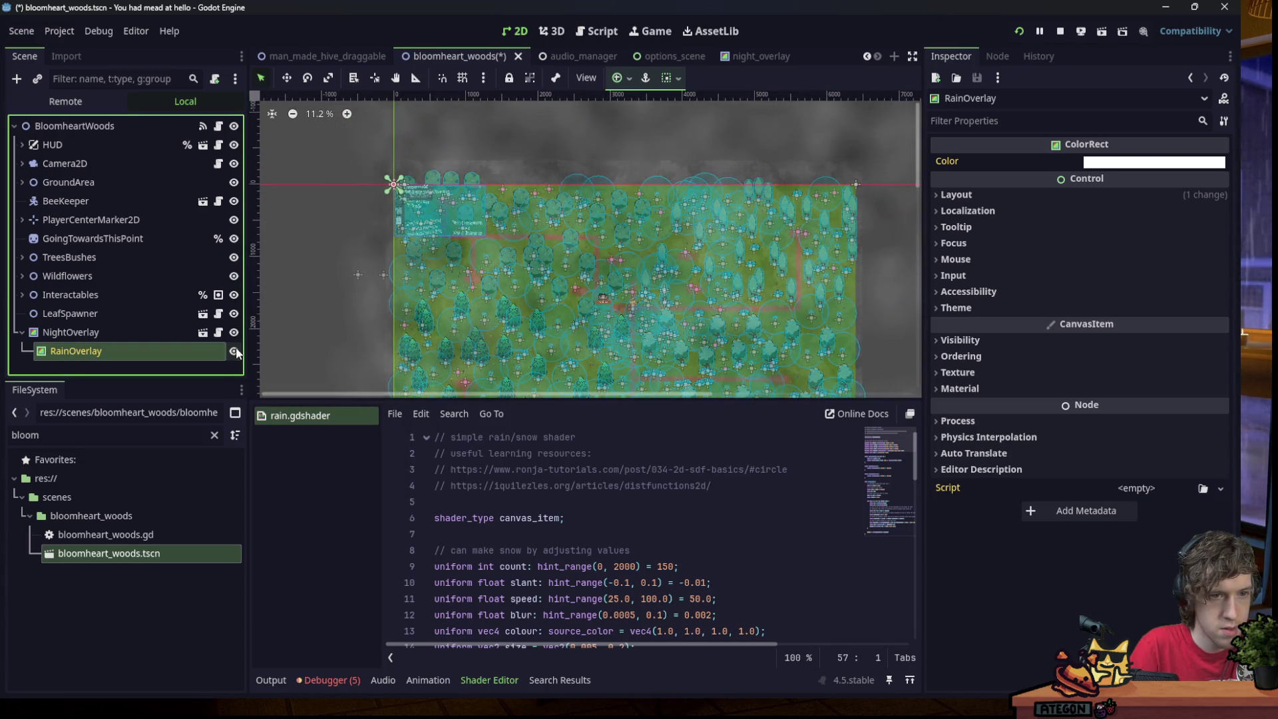
left_click(234, 351)
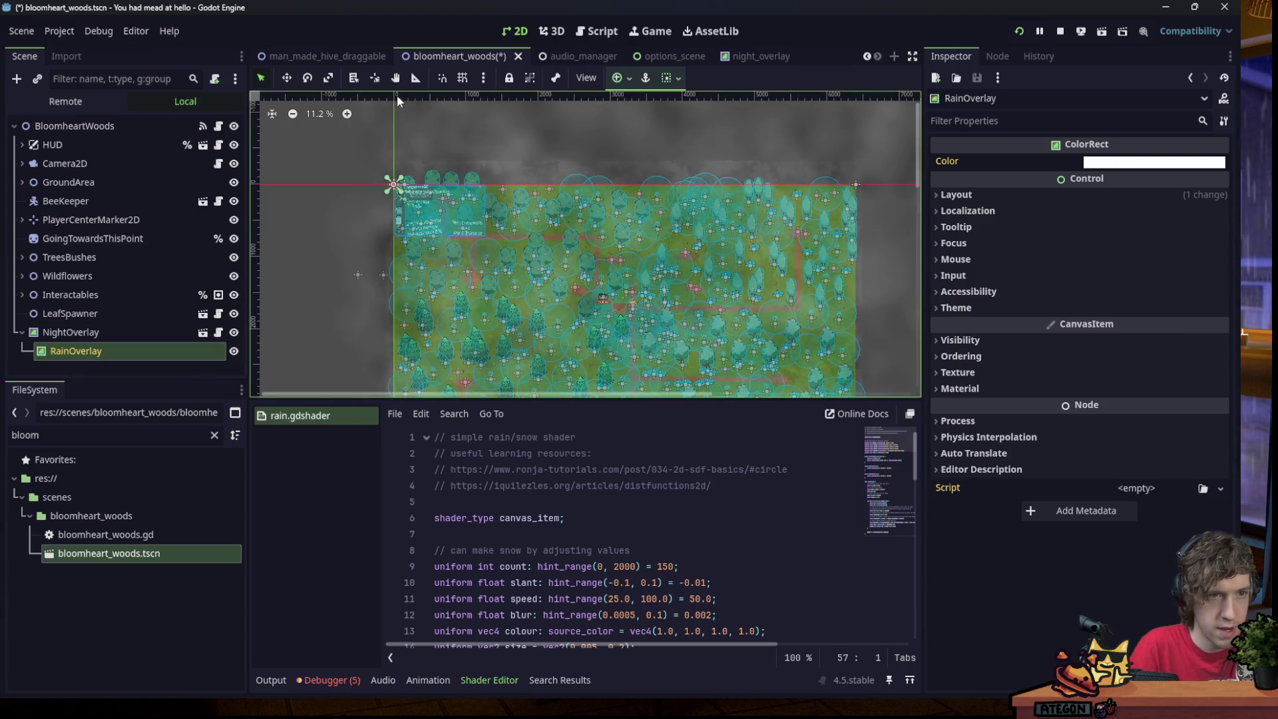
Undo the exposed children, save the level, and open night_overlay.tscn by filtering for 'night'.
scroll(401, 175, "up", 10)
scroll(403, 172, "down", 1)
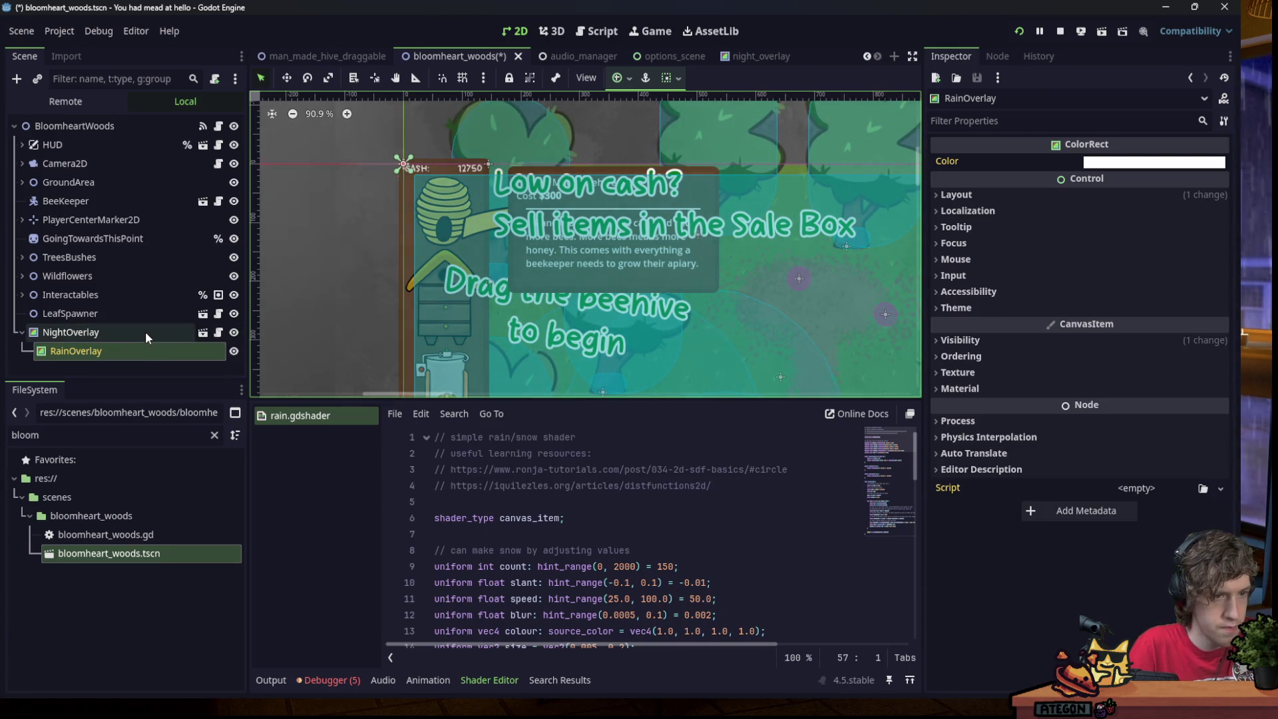
key("ctrl+z")
key("ctrl+s")
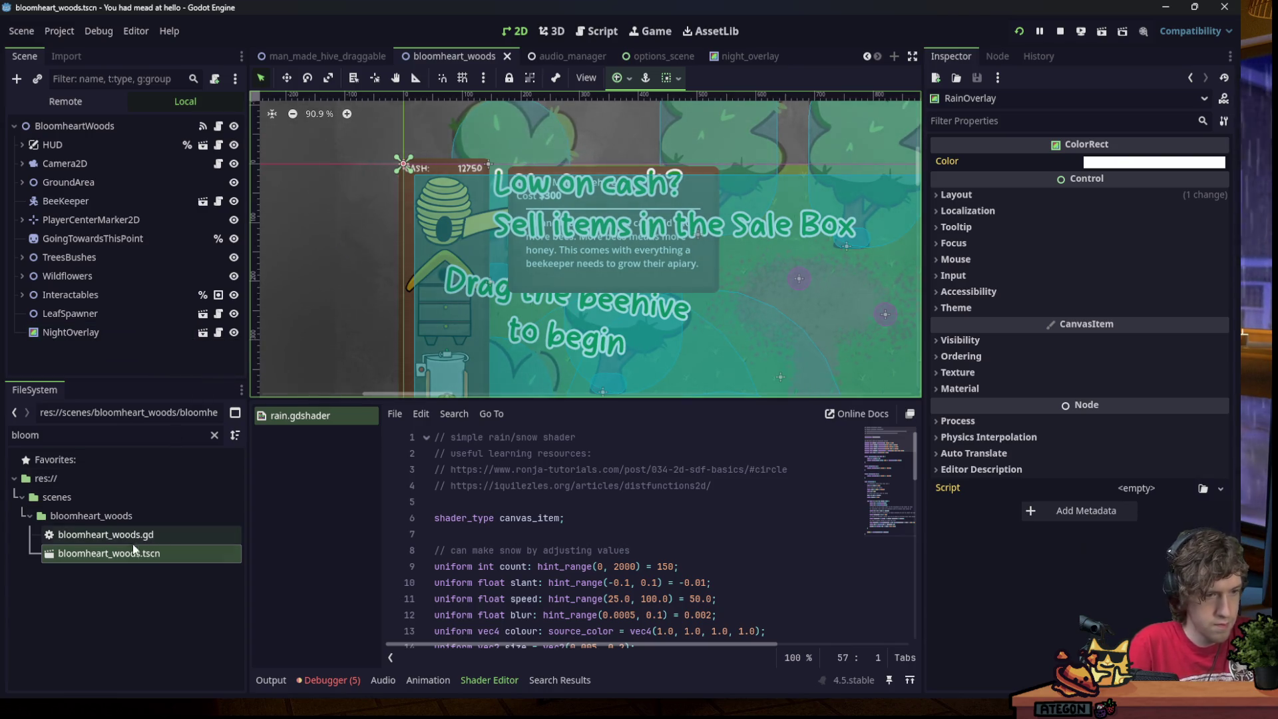
double_click(25, 435)
type("night")
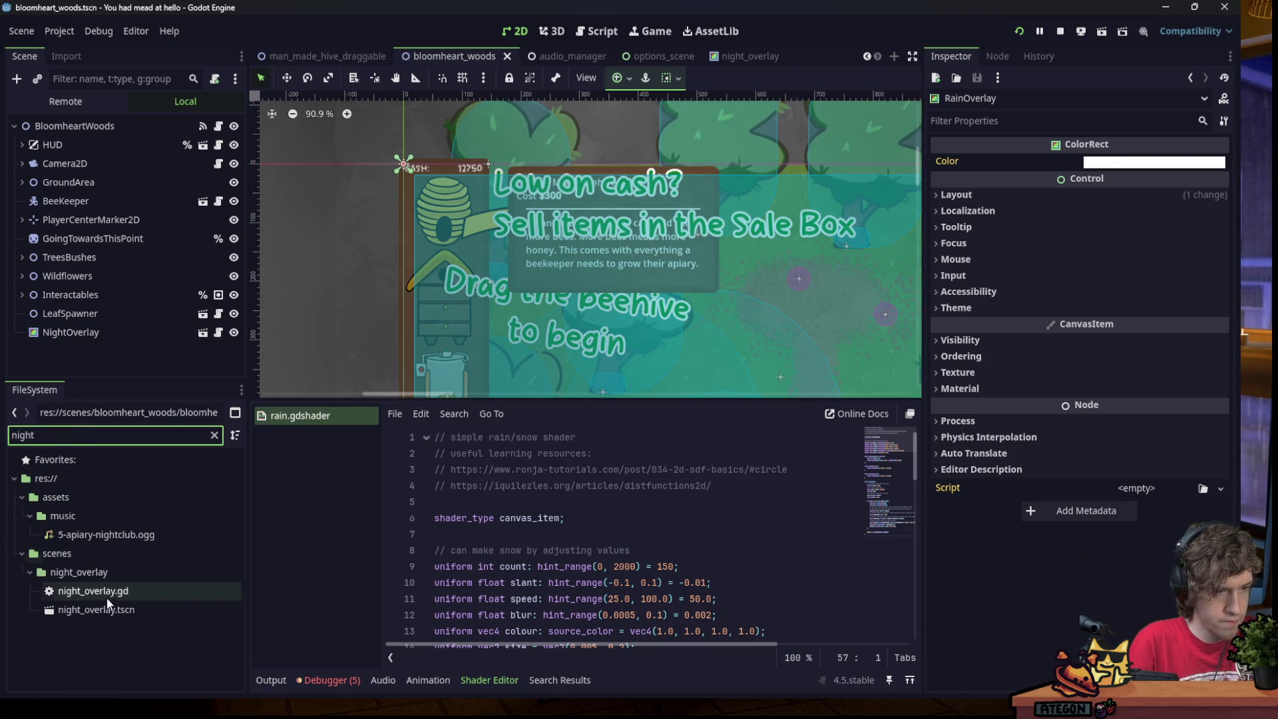
double_click(96, 609)
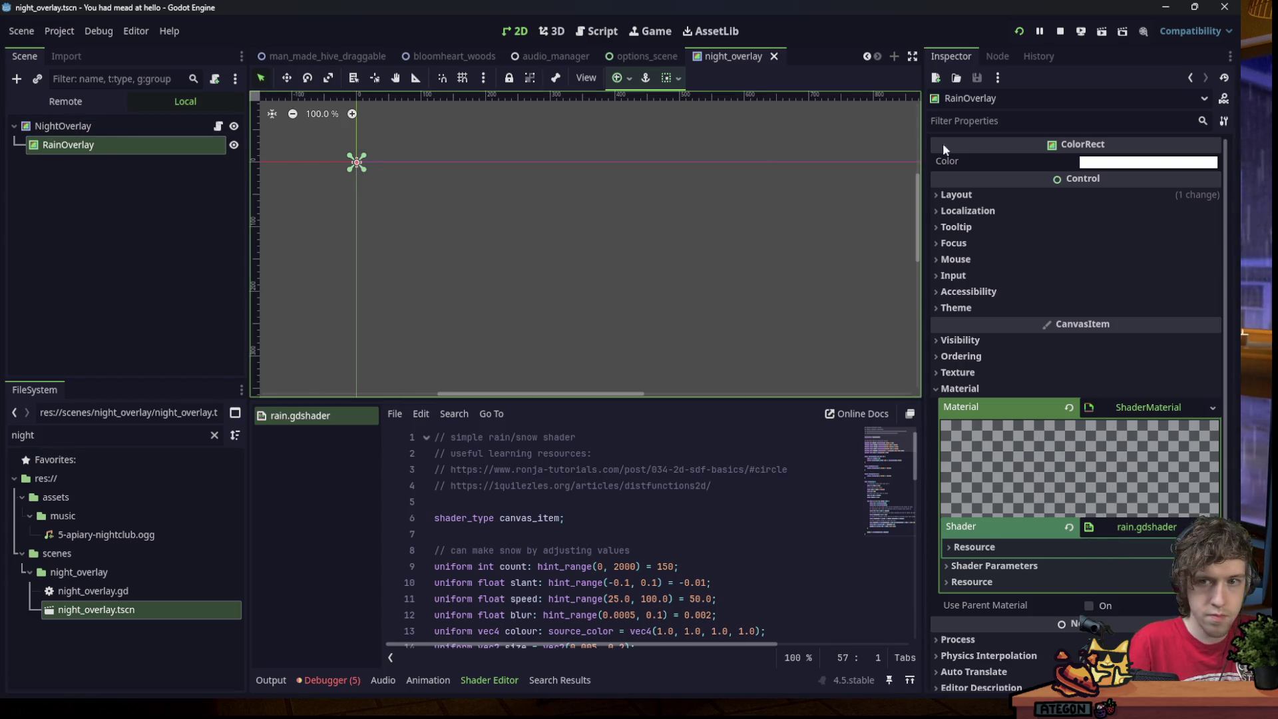
left_click(990, 194)
left_click_drag(1115, 260, 1125, 261)
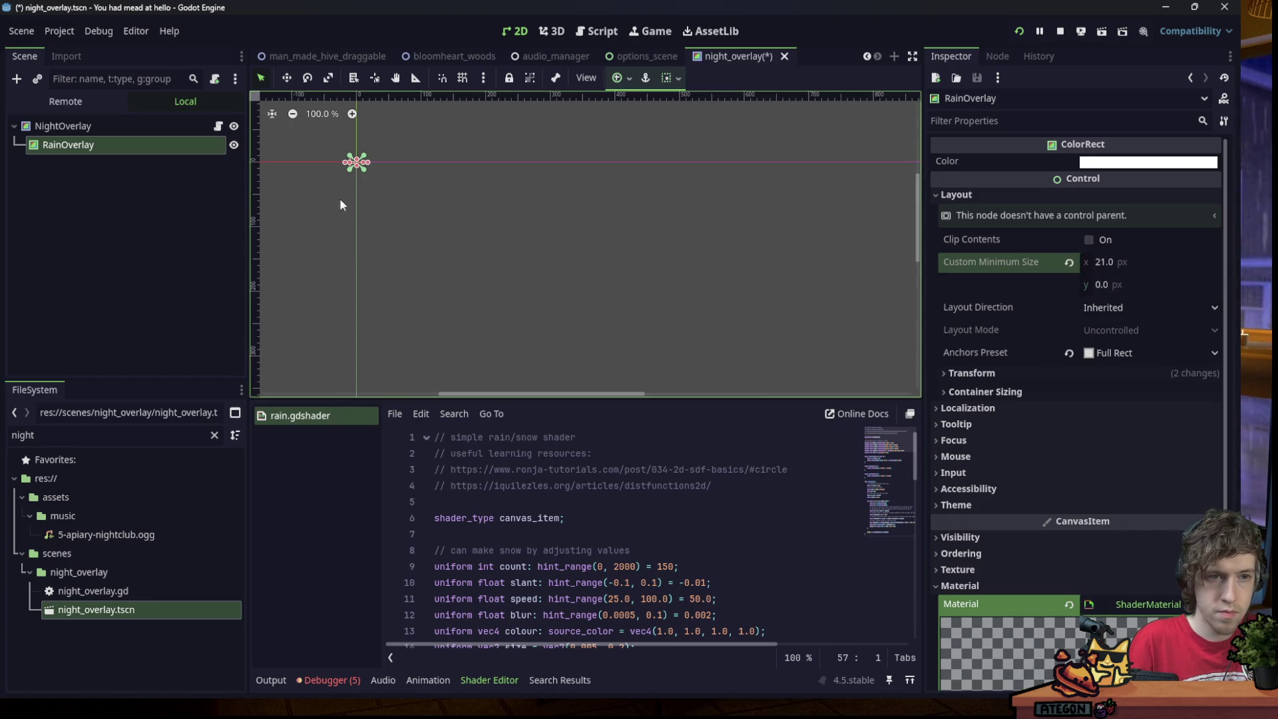
left_click_drag(371, 163, 407, 198)
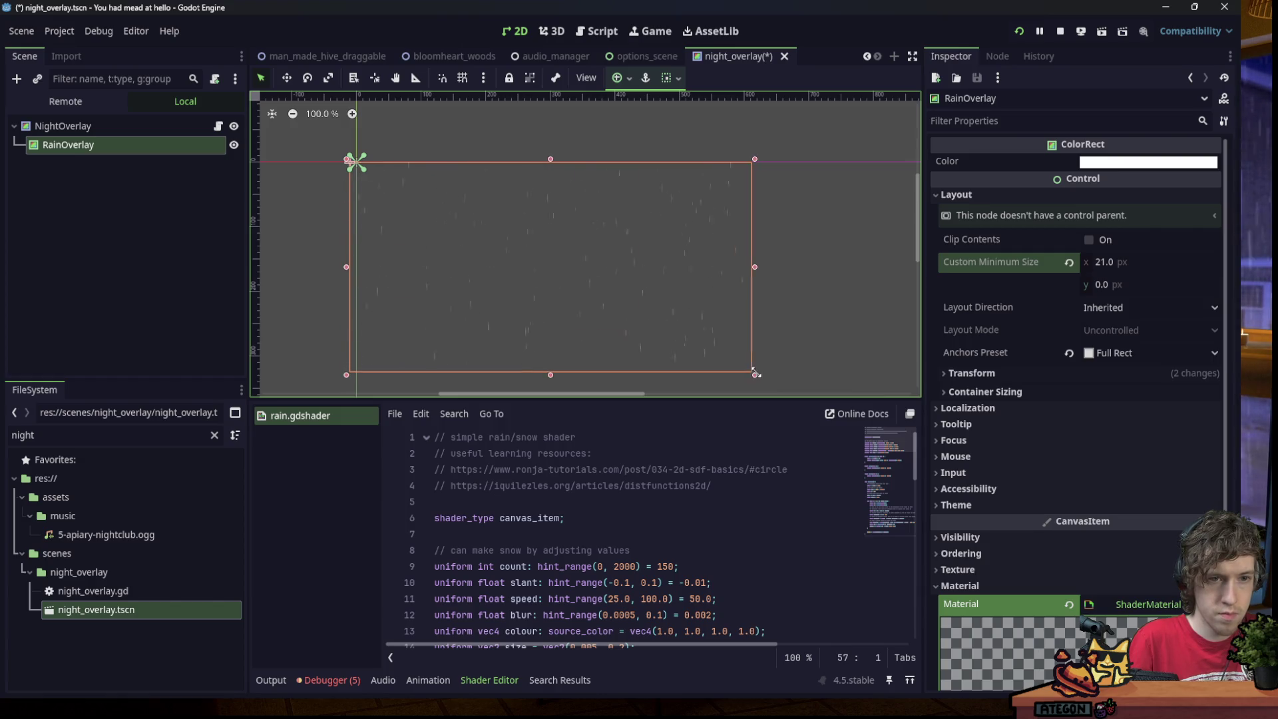
scroll(361, 234, "down", 5)
scroll(434, 269, "up", 6)
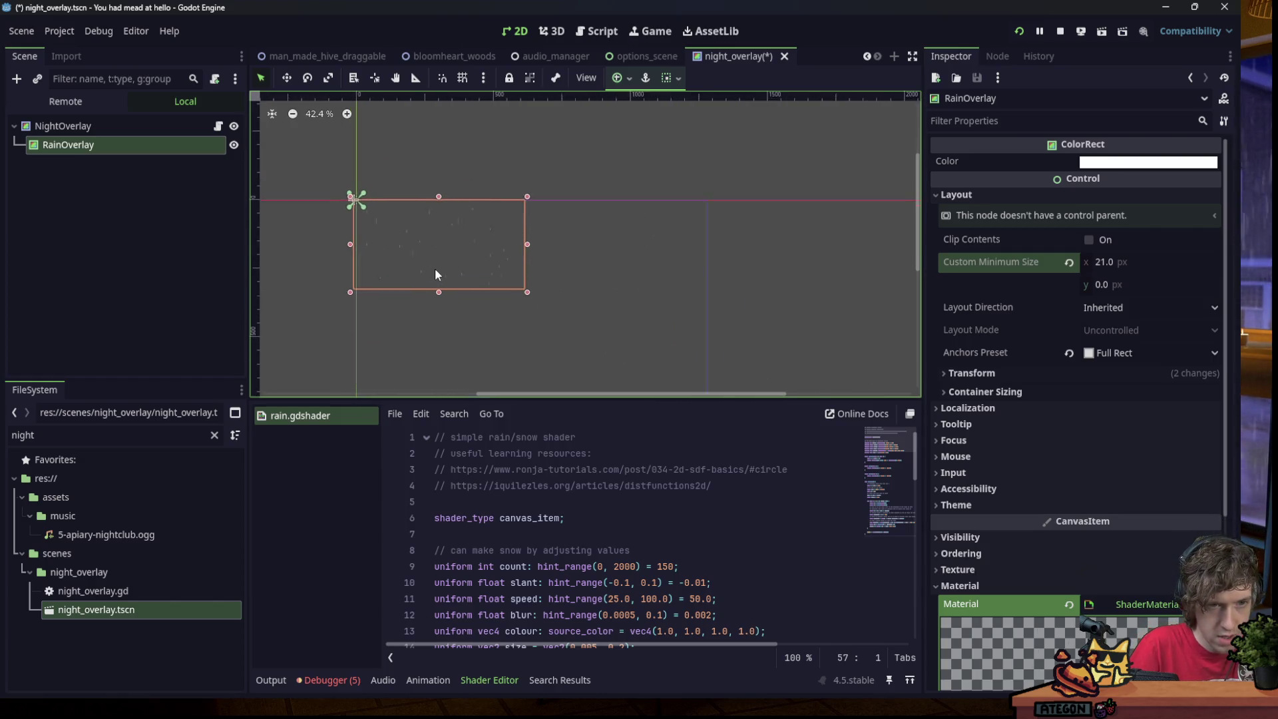
scroll(305, 179, "up", 5)
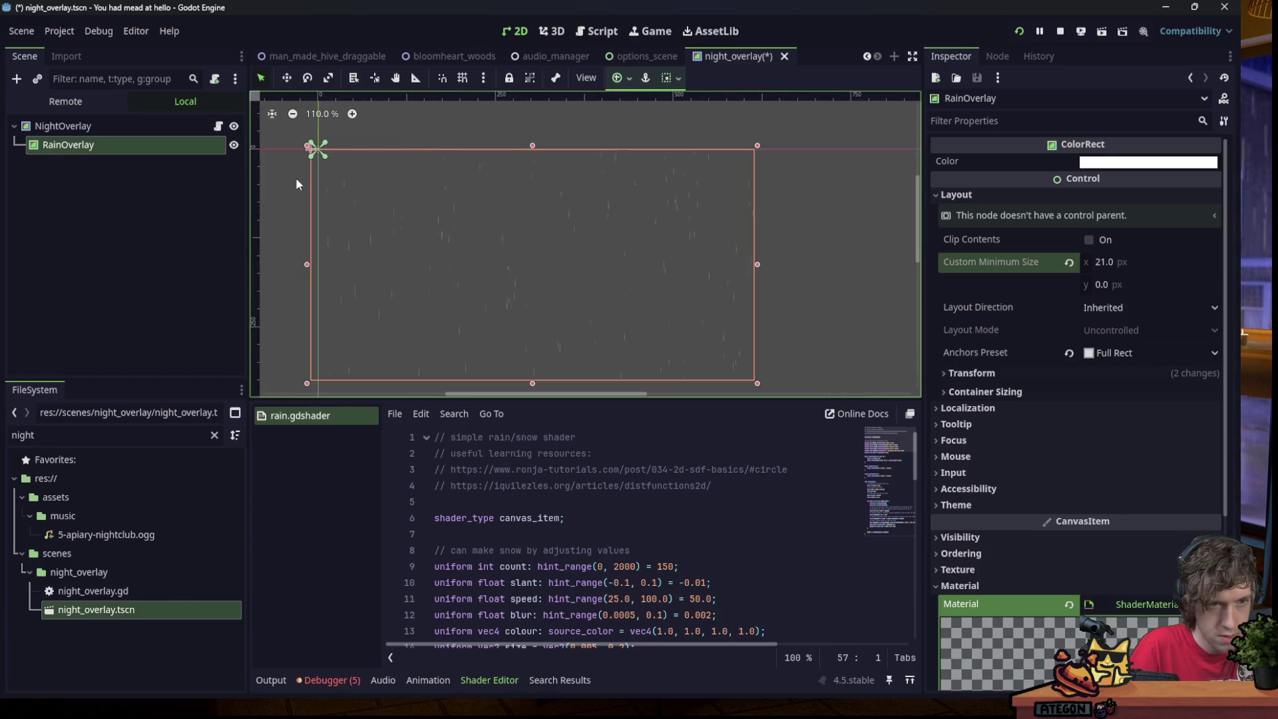
key("ctrl+z")
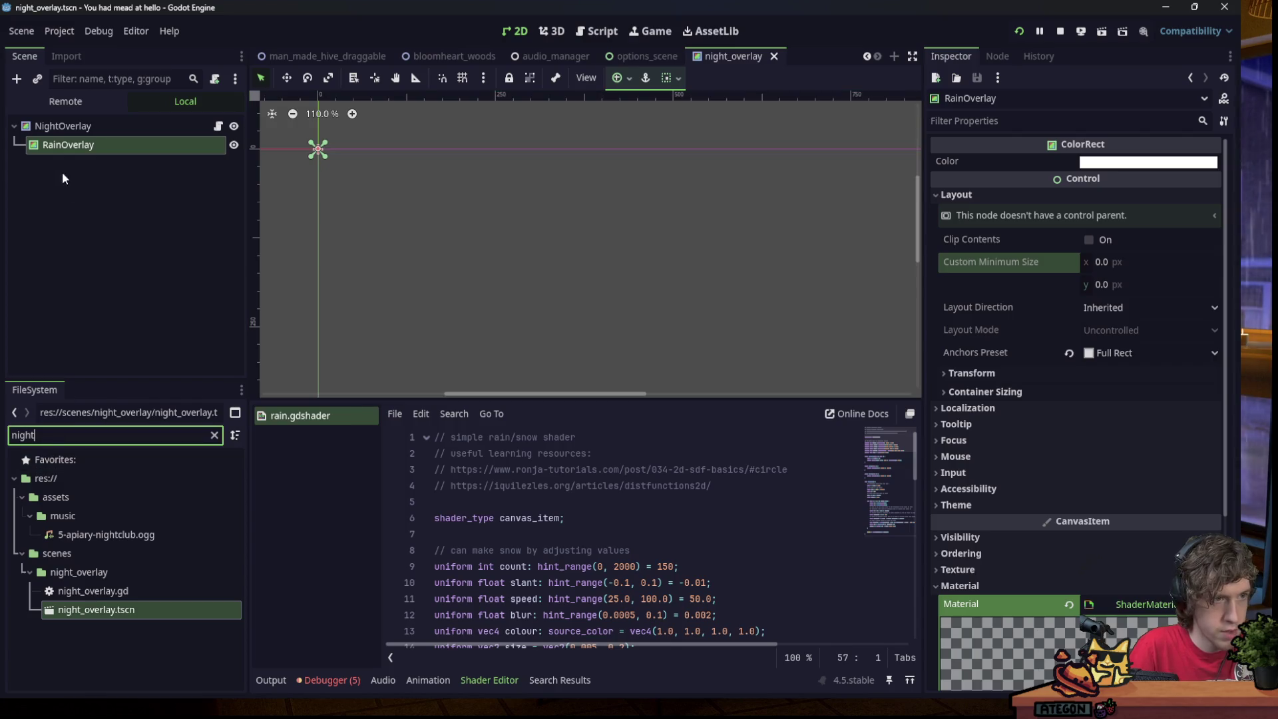
left_click(65, 126)
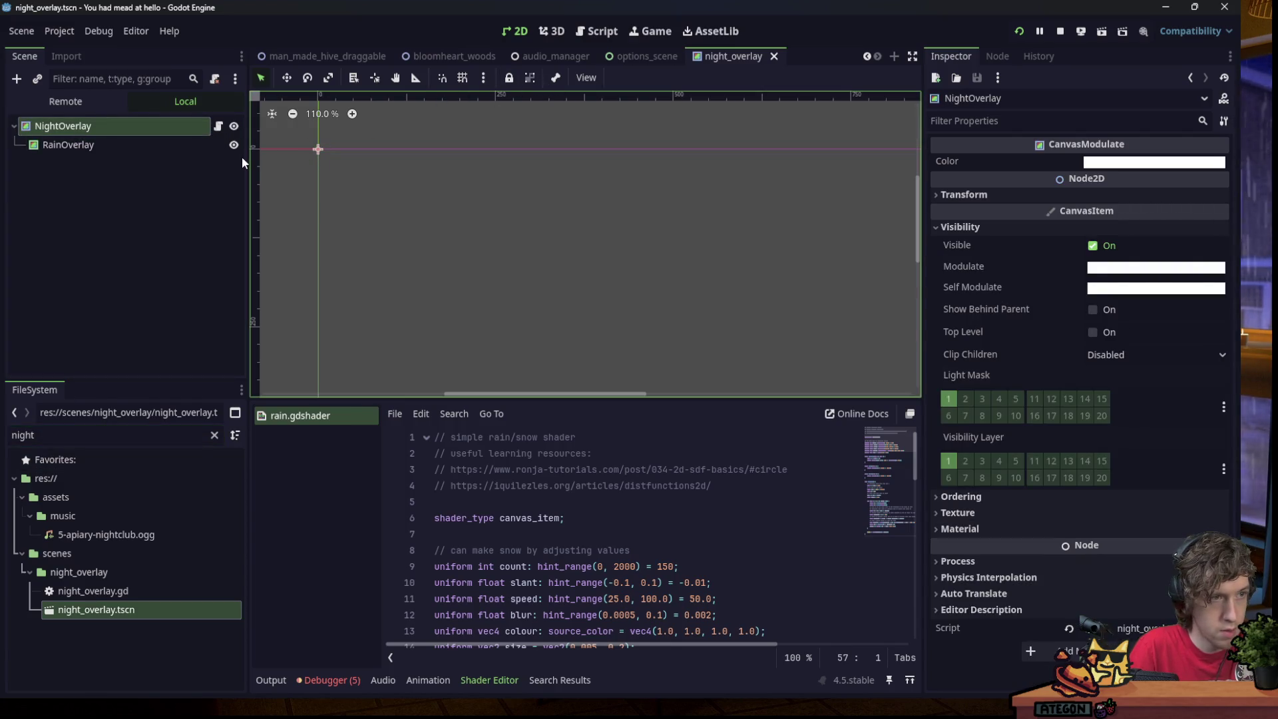
left_click(160, 146)
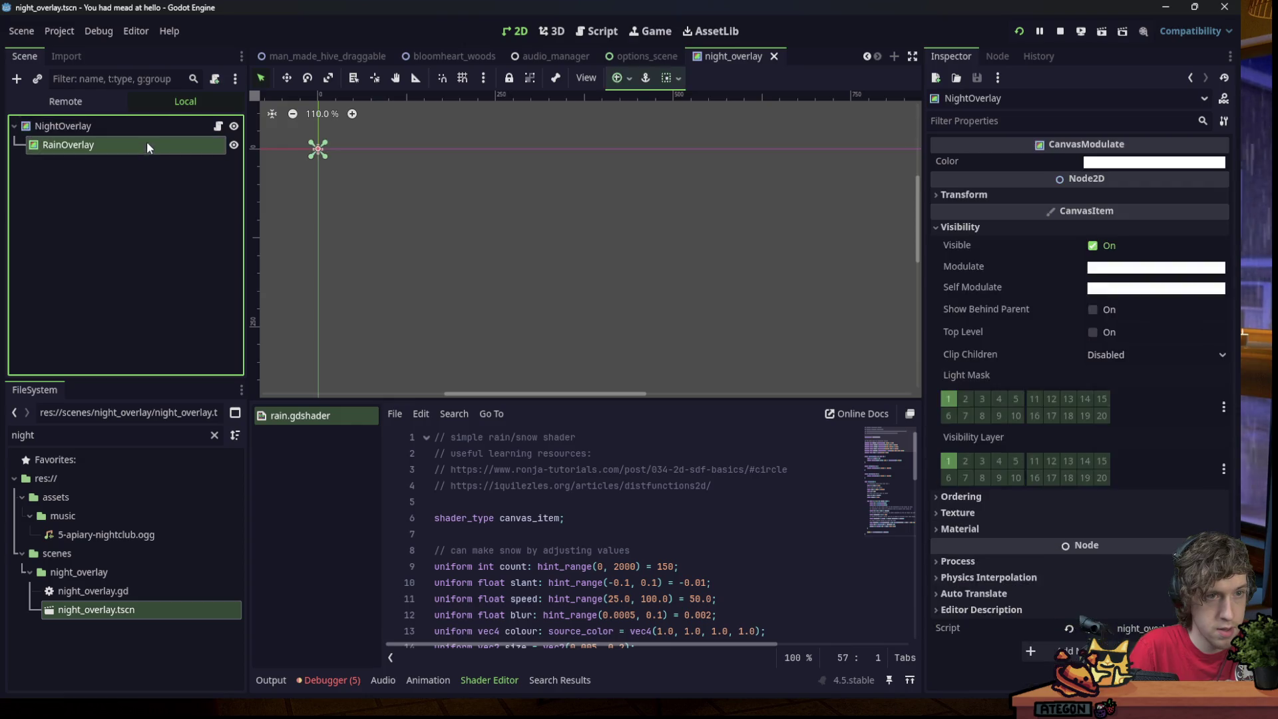
left_click(139, 124)
left_click(148, 142)
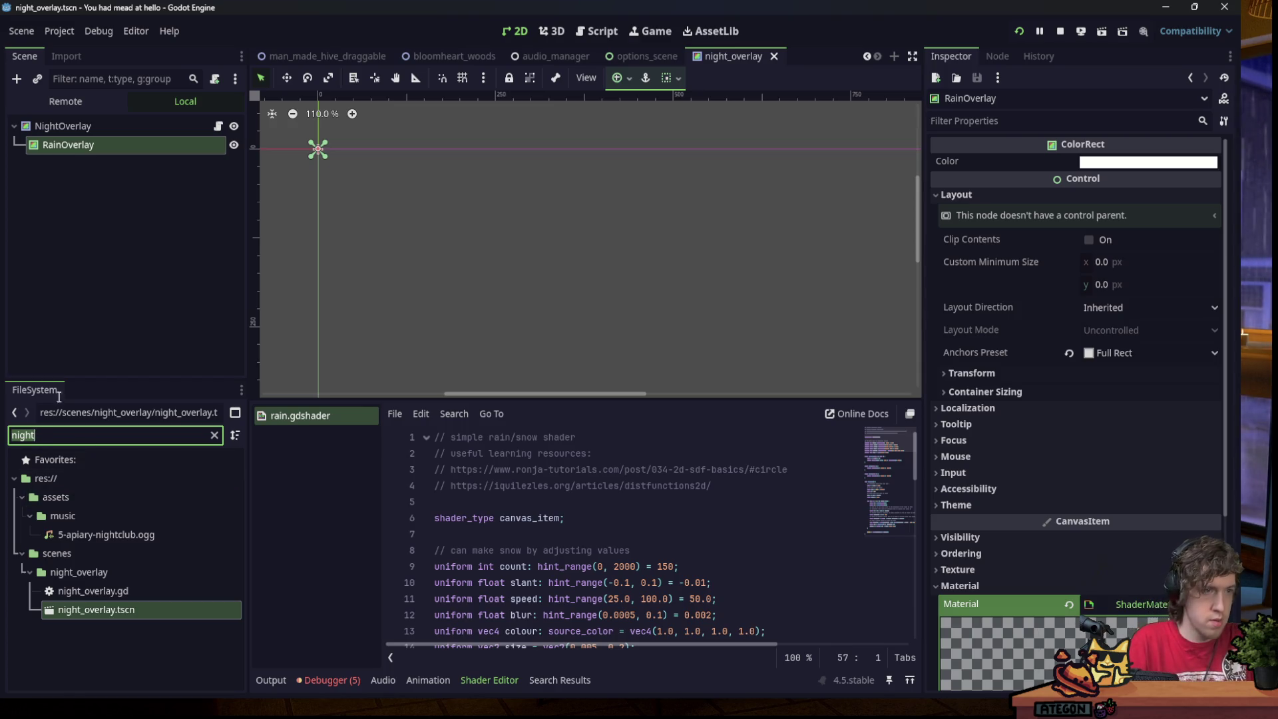
Remove RainOverlay from the night_overlay scene and save it.
left_click(107, 158)
left_click(109, 138)
key("Delete")
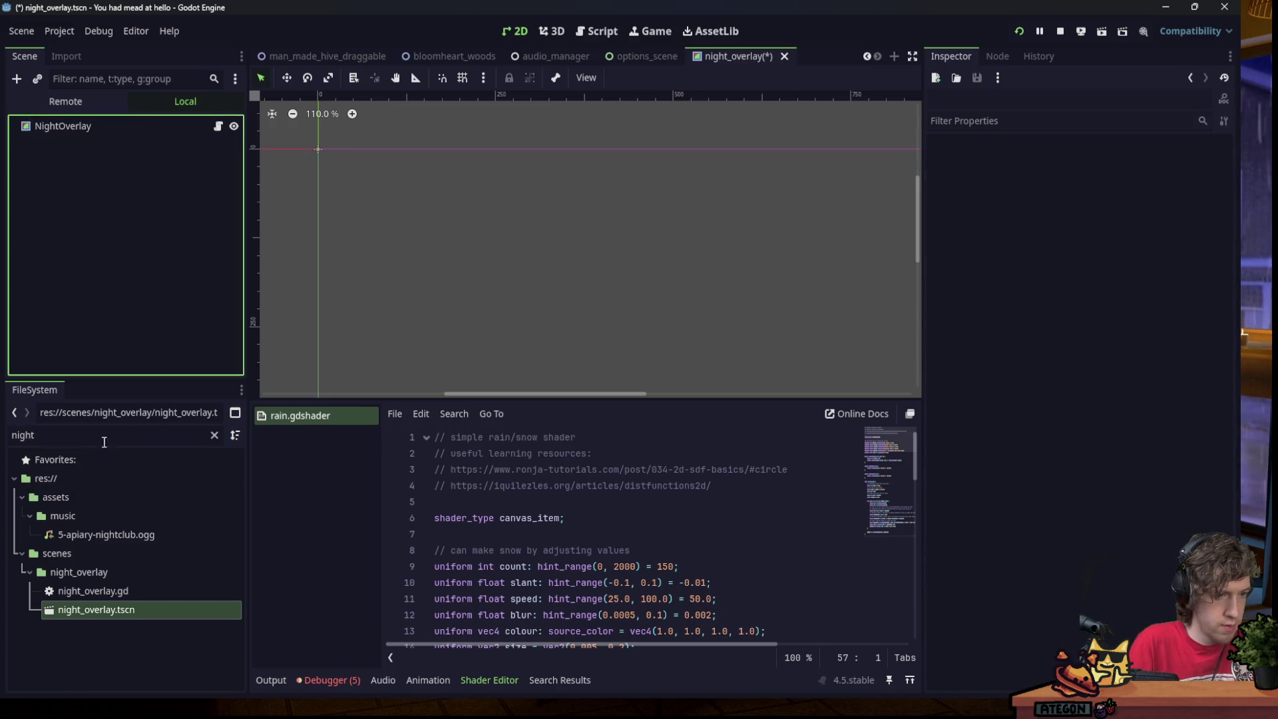
key("ctrl+s")
Filter the FileSystem by 'bloom', reopen bloomheart_woods.tscn, and bring RainOverlay into the level.
key("ctrl+a")
type("bloom")
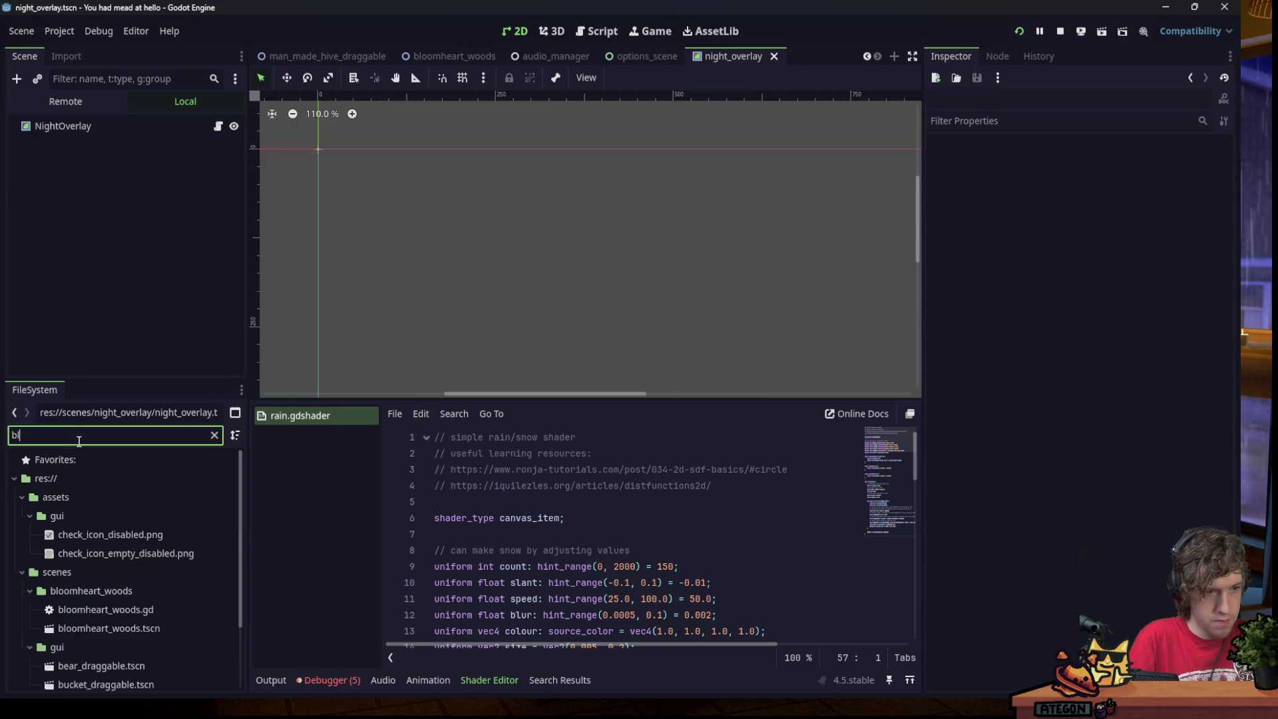
double_click(134, 555)
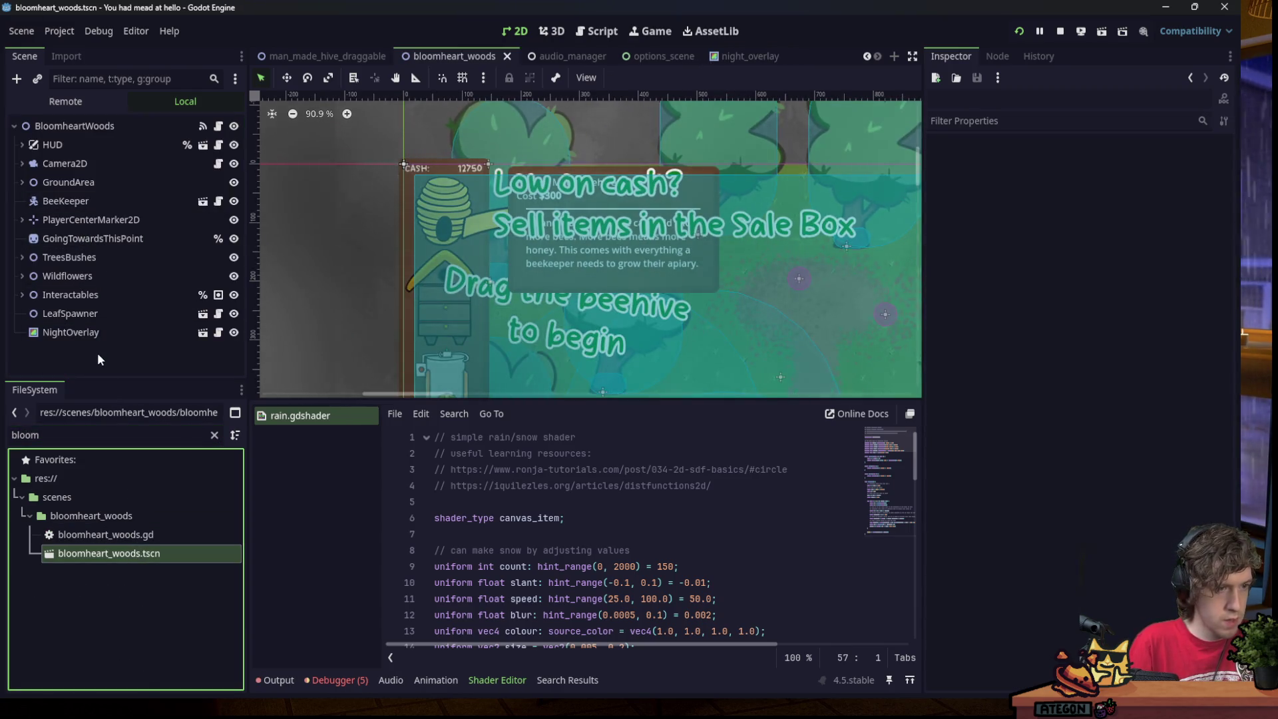
key("ctrl+z")
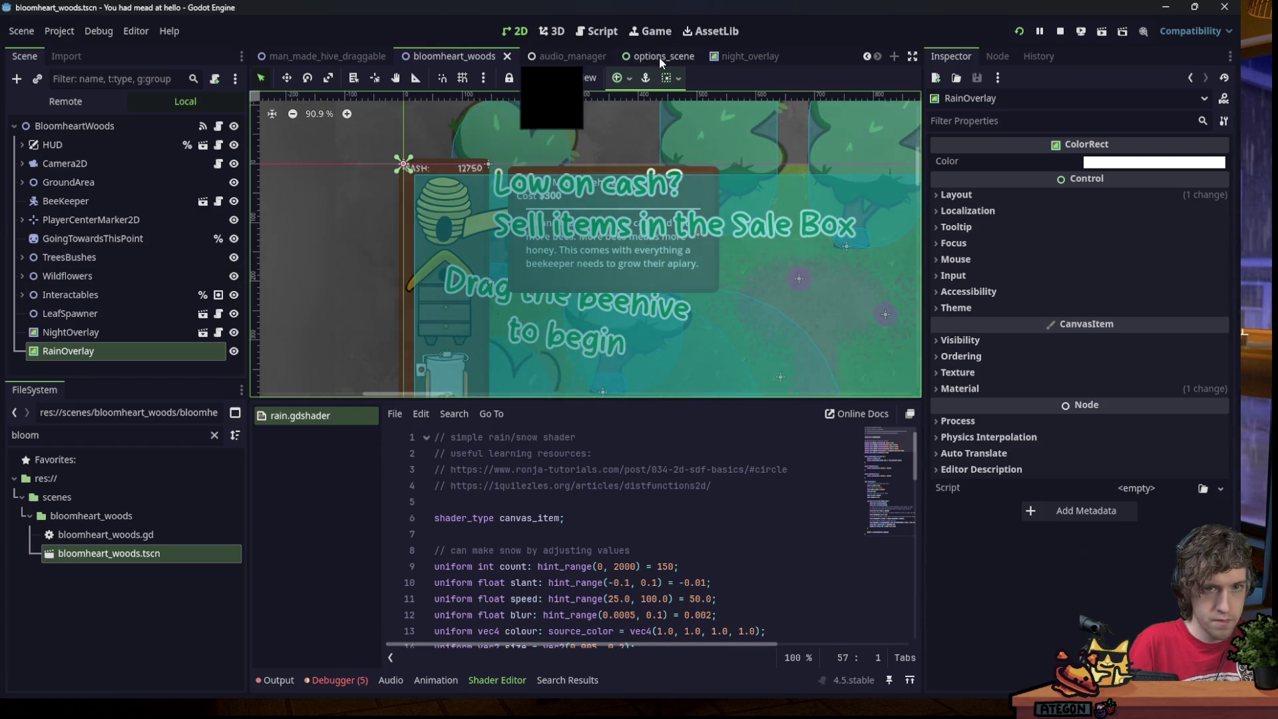
Give RainOverlay the full-screen anchor preset, make it HUD's first child, and save.
left_click(619, 78)
scroll(372, 192, "down", 5)
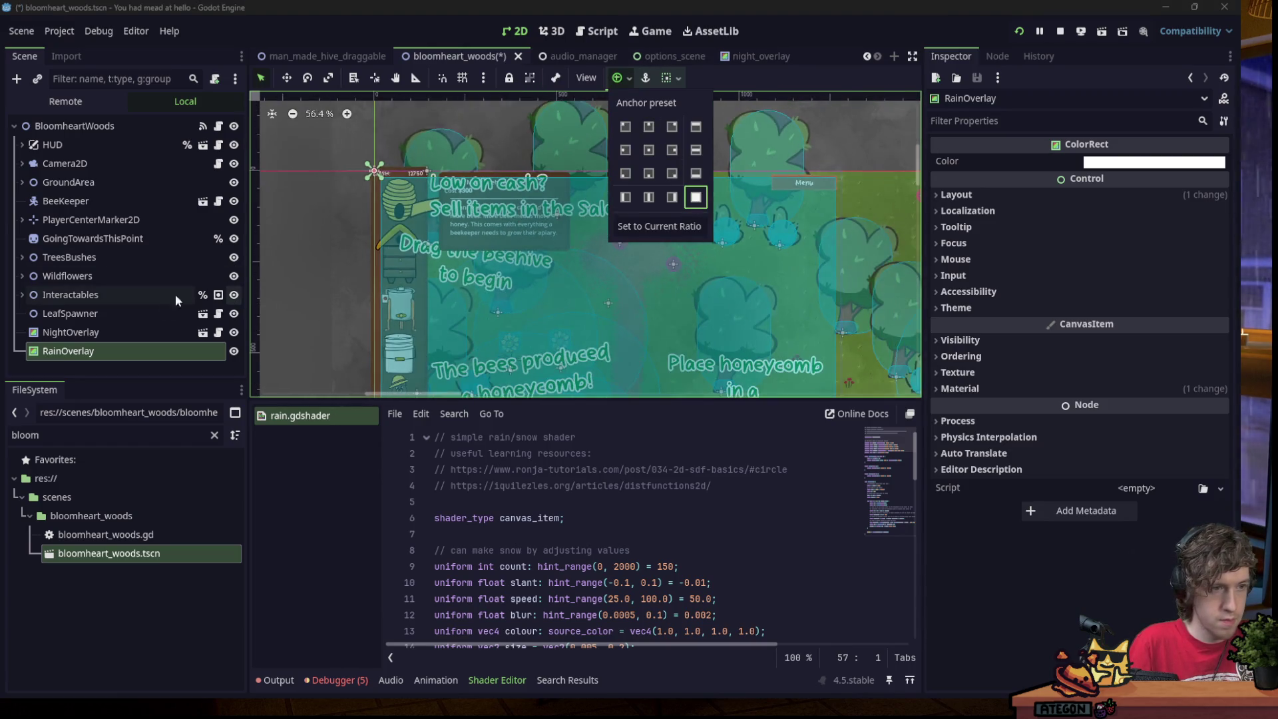
left_click(129, 366)
left_click(22, 145)
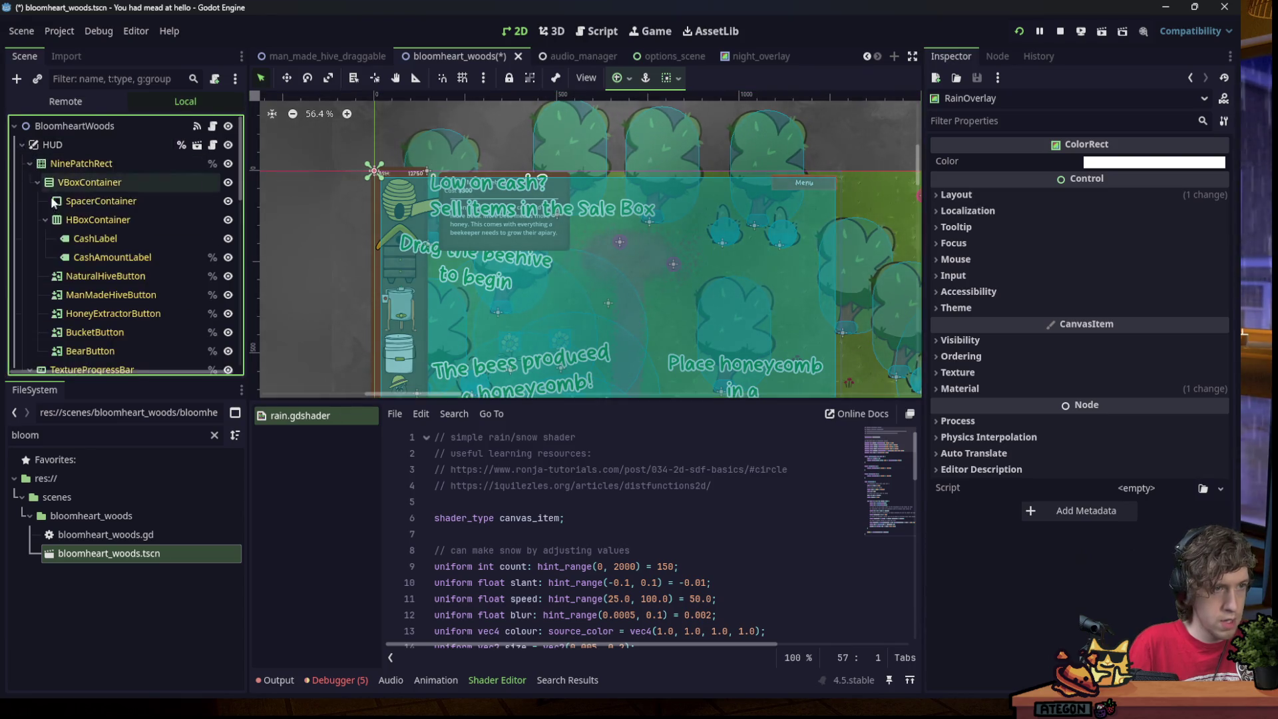
scroll(87, 298, "down", 5)
scroll(86, 296, "down", 5)
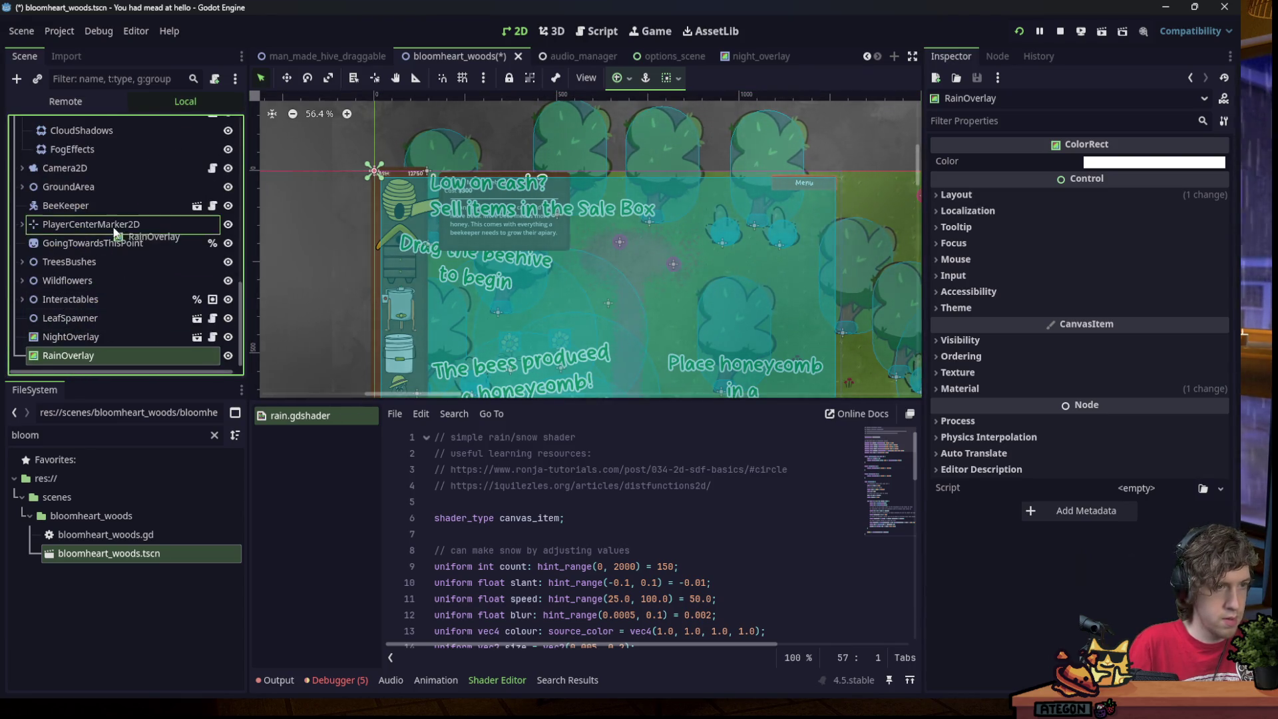
left_click_drag(114, 233, 116, 223)
scroll(116, 228, "up", 10)
left_click_drag(92, 162, 91, 163)
key("ctrl+s")
Run the project and start a New Game to watch the rain, then stop it.
scroll(279, 138, "down", 3)
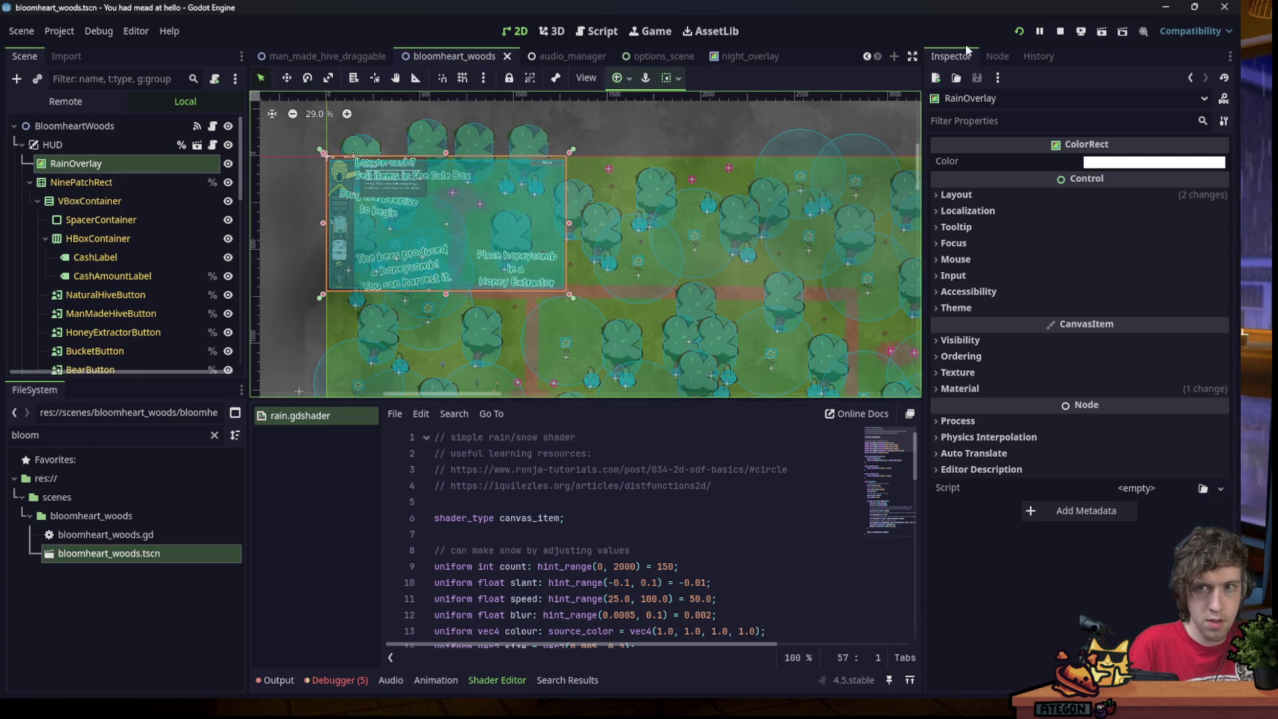
left_click(1026, 31)
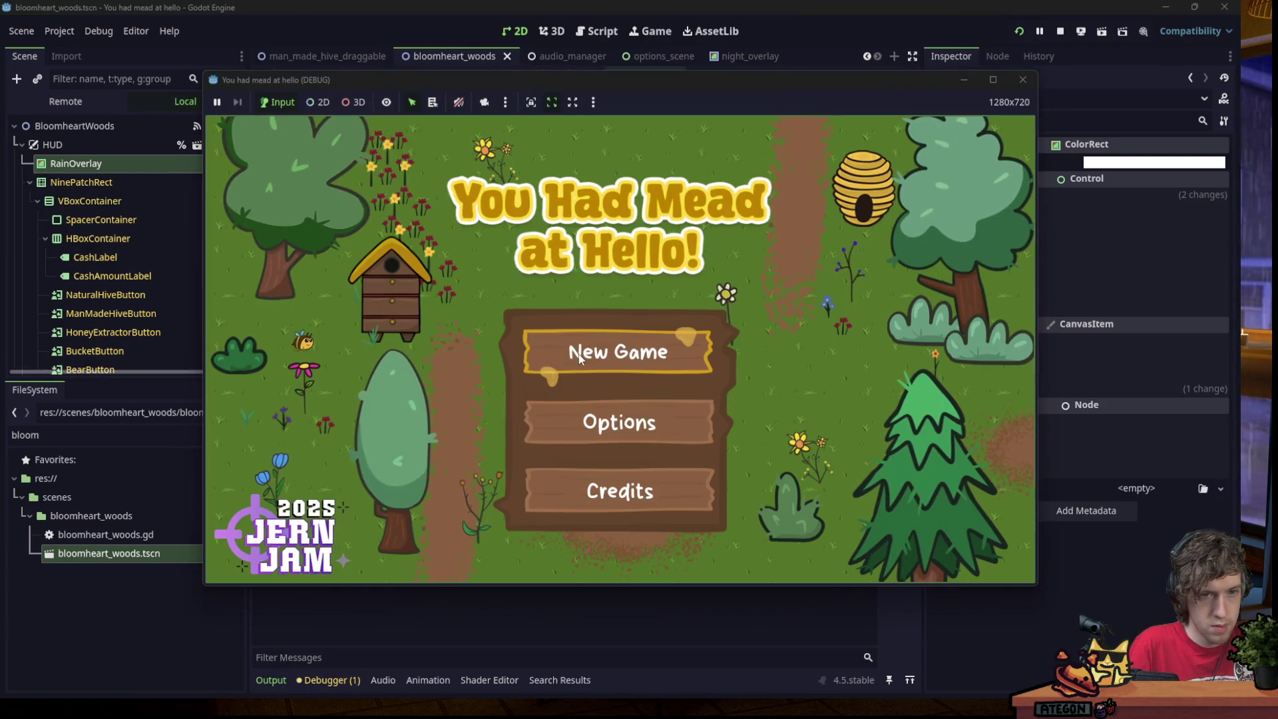
left_click(580, 359)
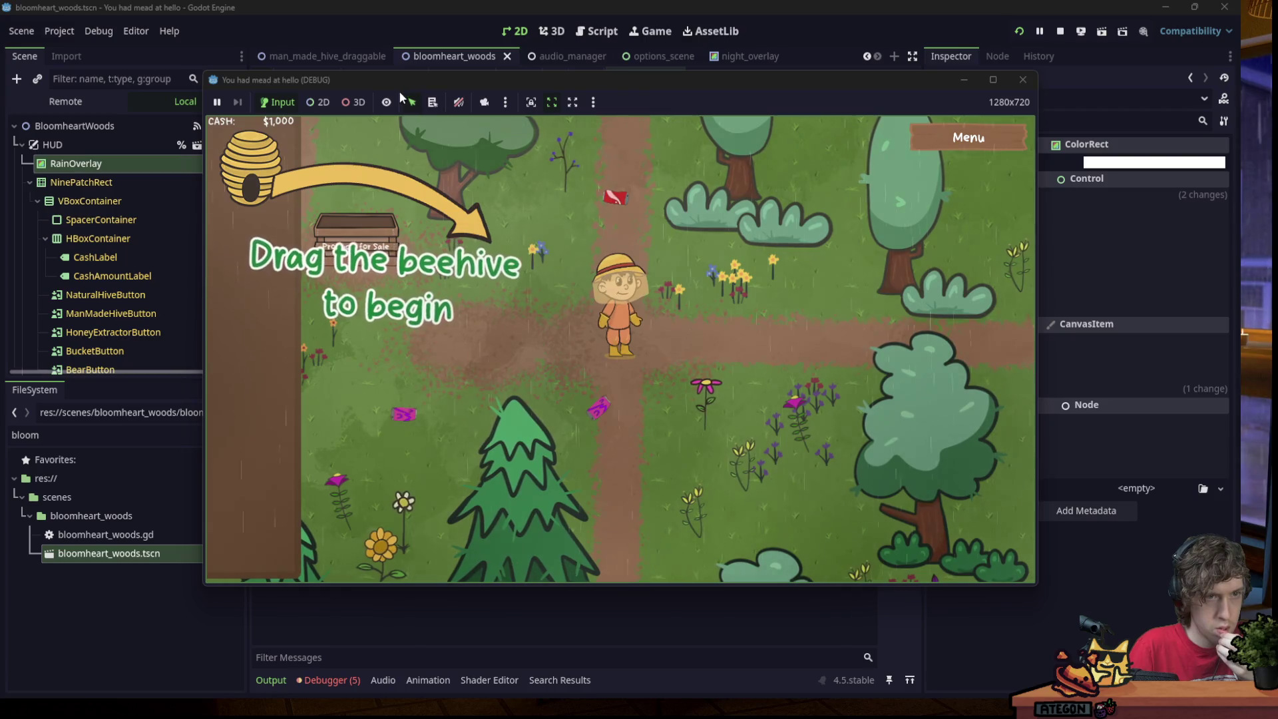
left_click_drag(399, 97, 345, 157)
key("F8")
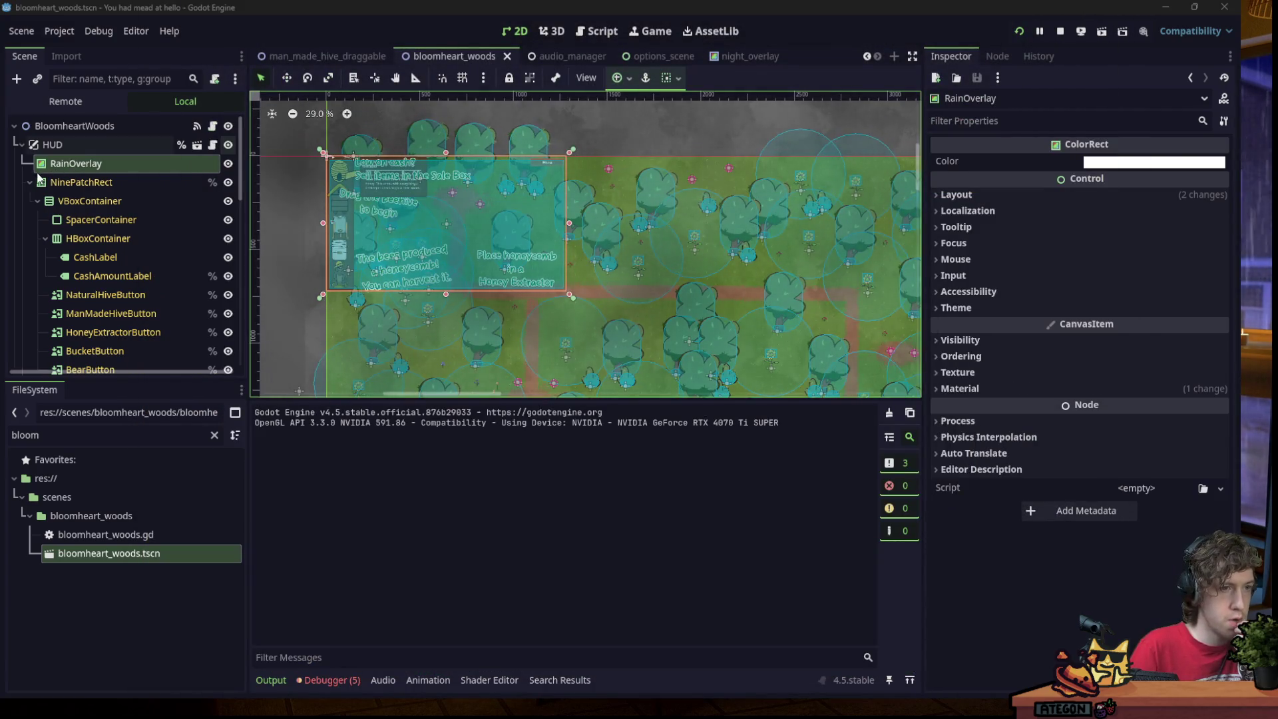
Move RainOverlay below FogEffects and test it in a New Game run.
left_click(30, 182)
left_click_drag(74, 280, 65, 253)
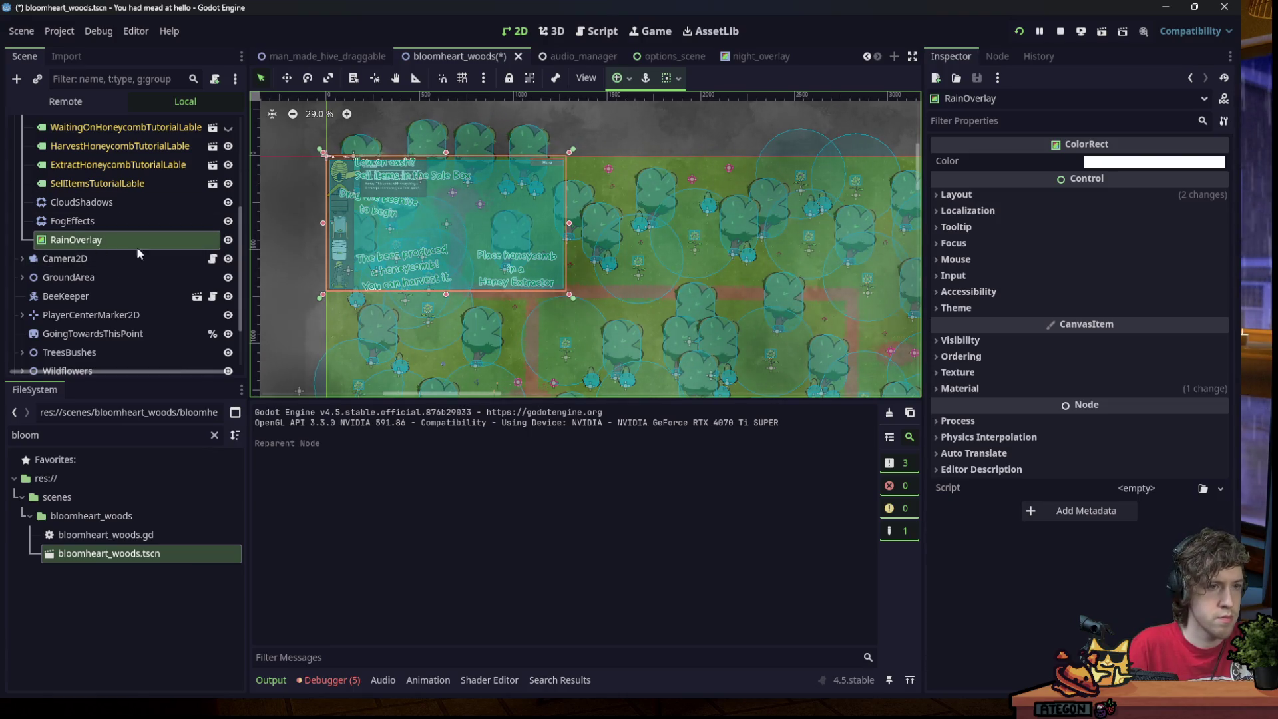
left_click(228, 242)
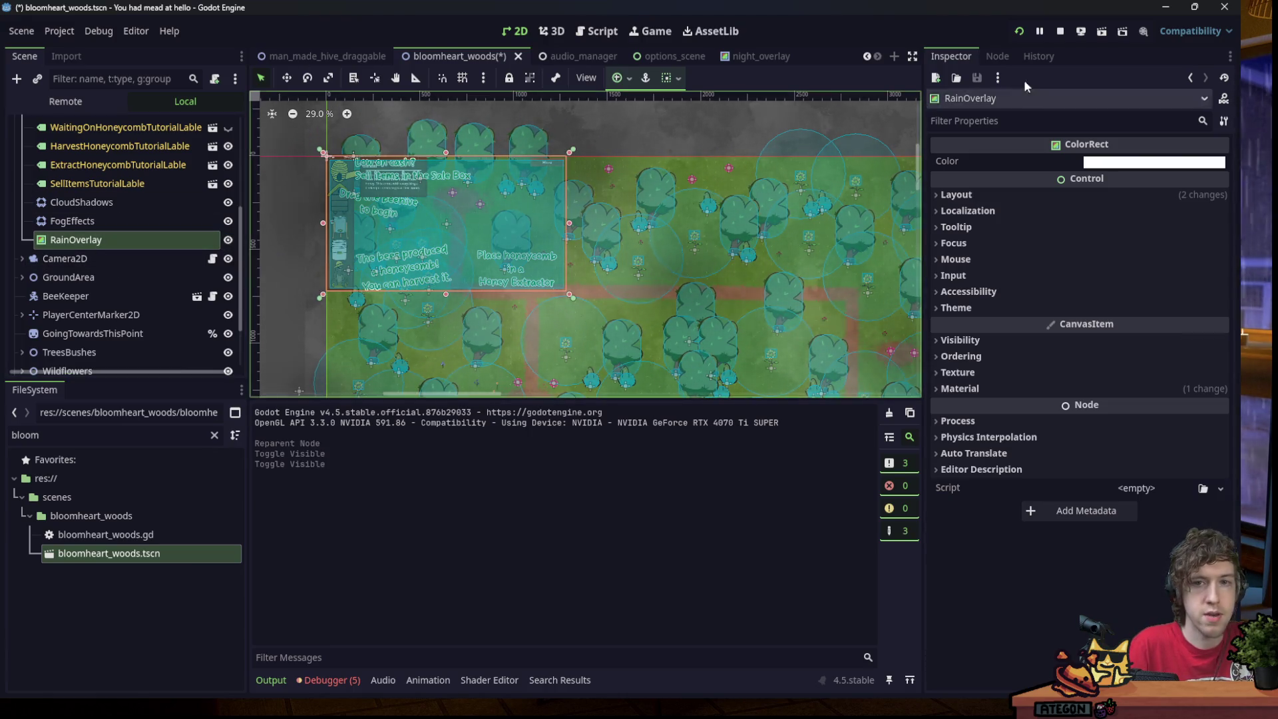
left_click(1020, 32)
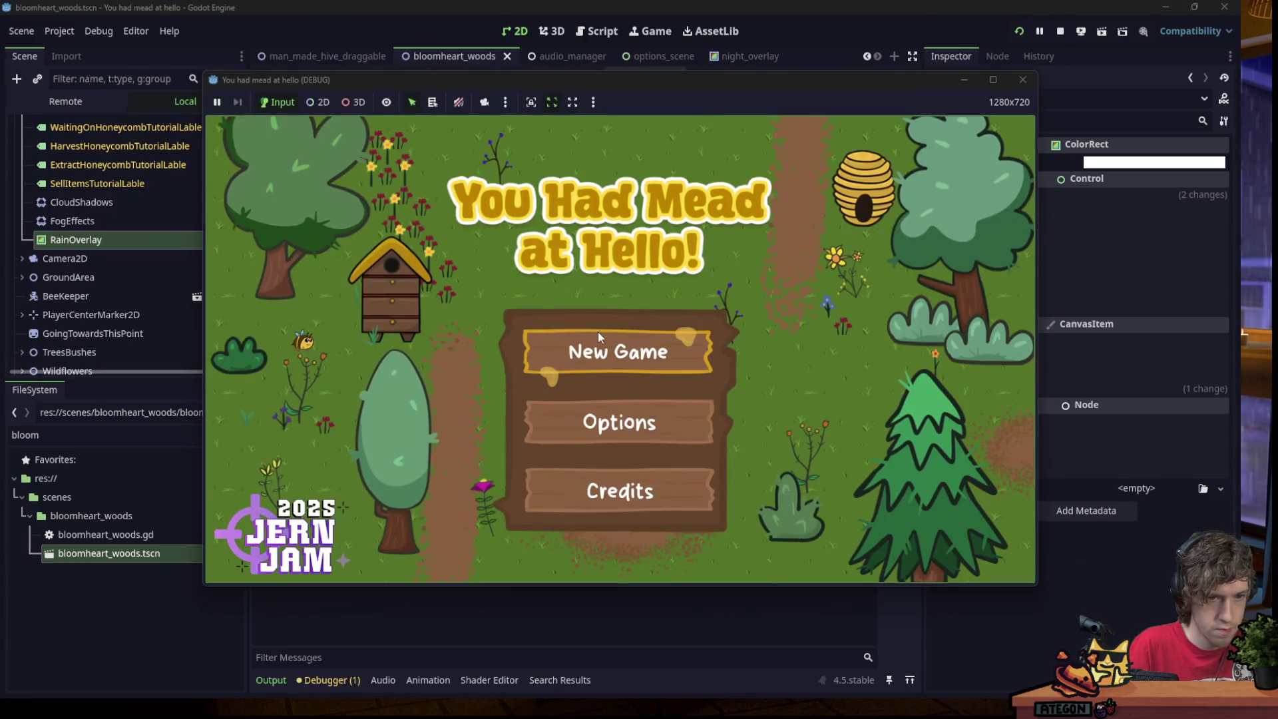
left_click(598, 332)
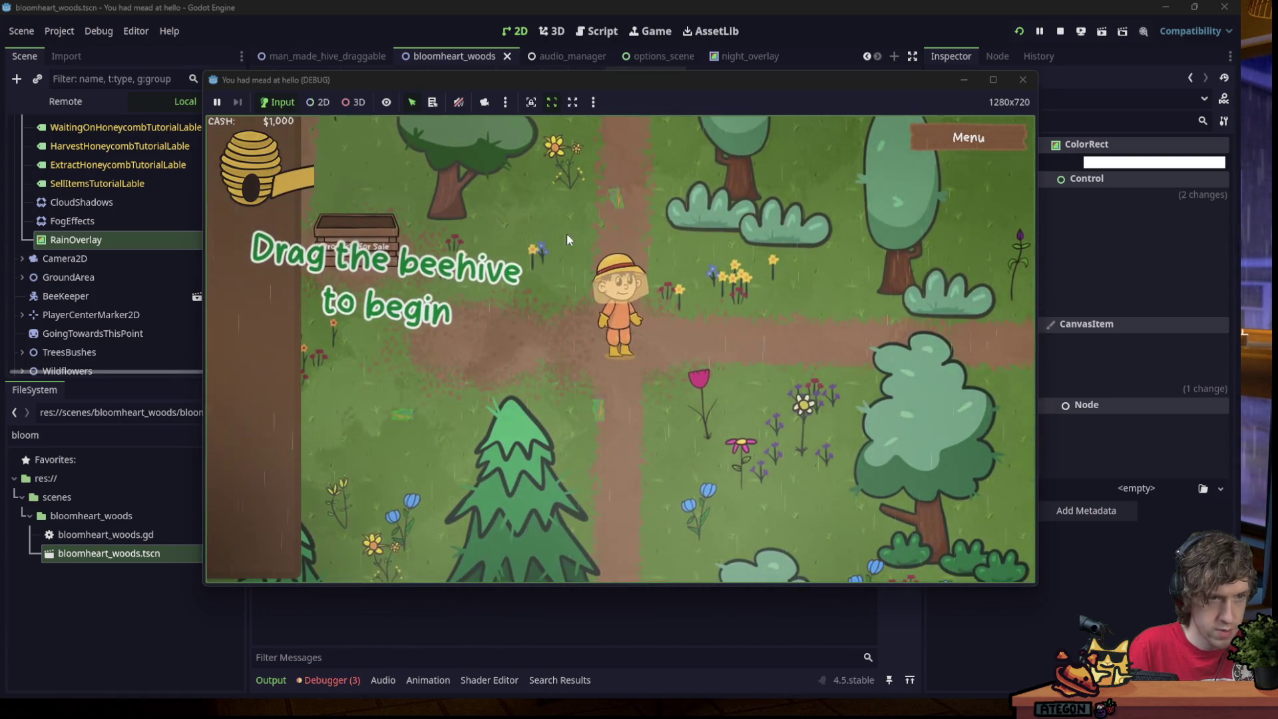
left_click(1023, 79)
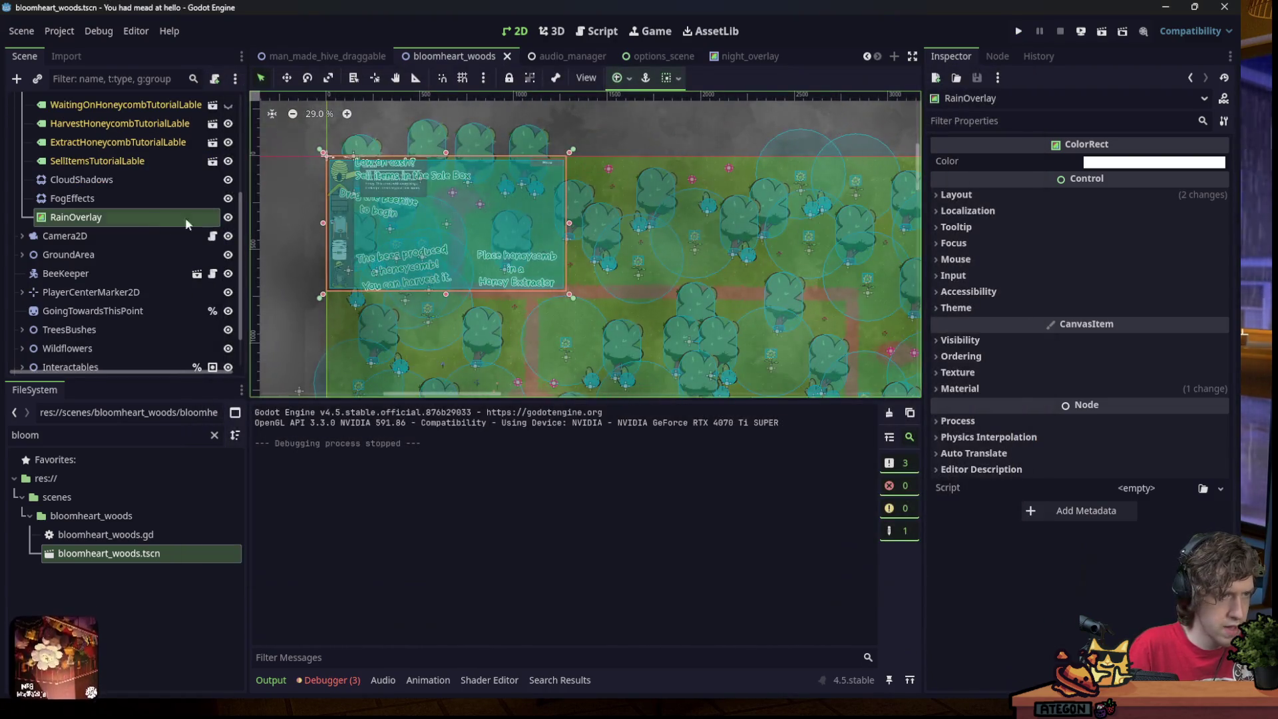
Set RainOverlay's Ordering Z Index to -10, save, and test again in a New Game.
left_click(137, 217)
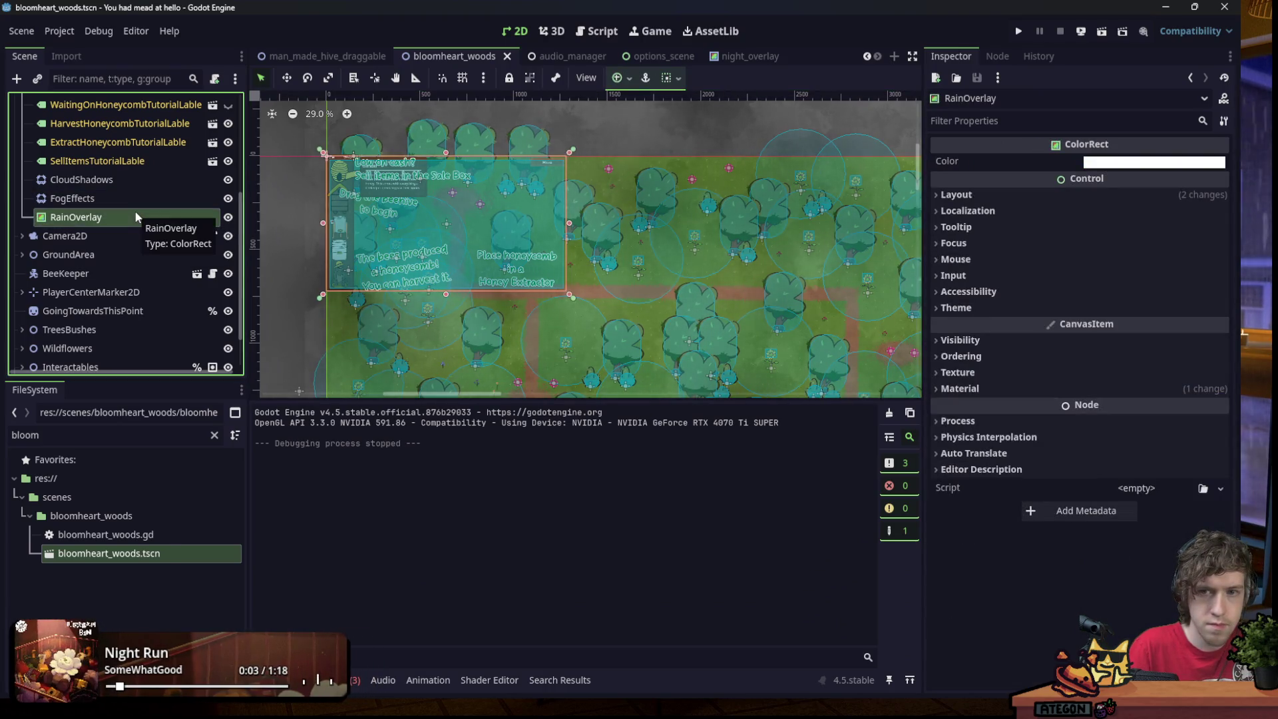
left_click(962, 356)
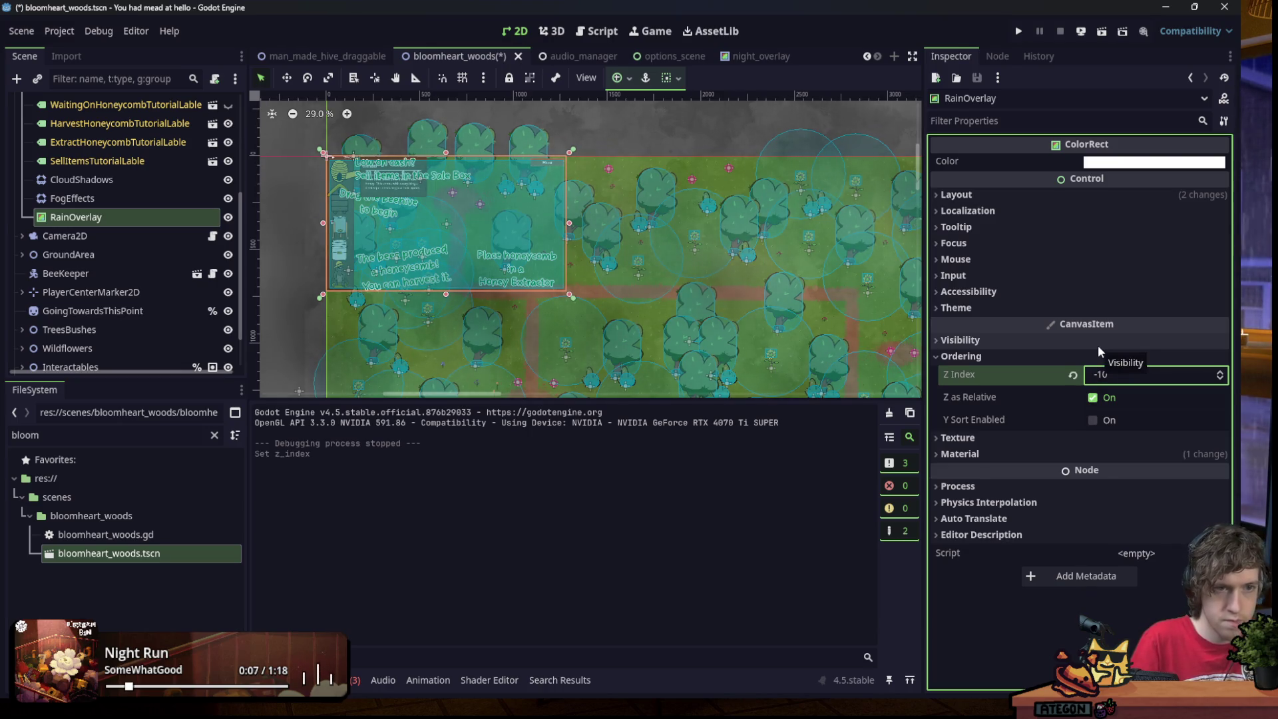
key("ctrl+s")
left_click(1018, 32)
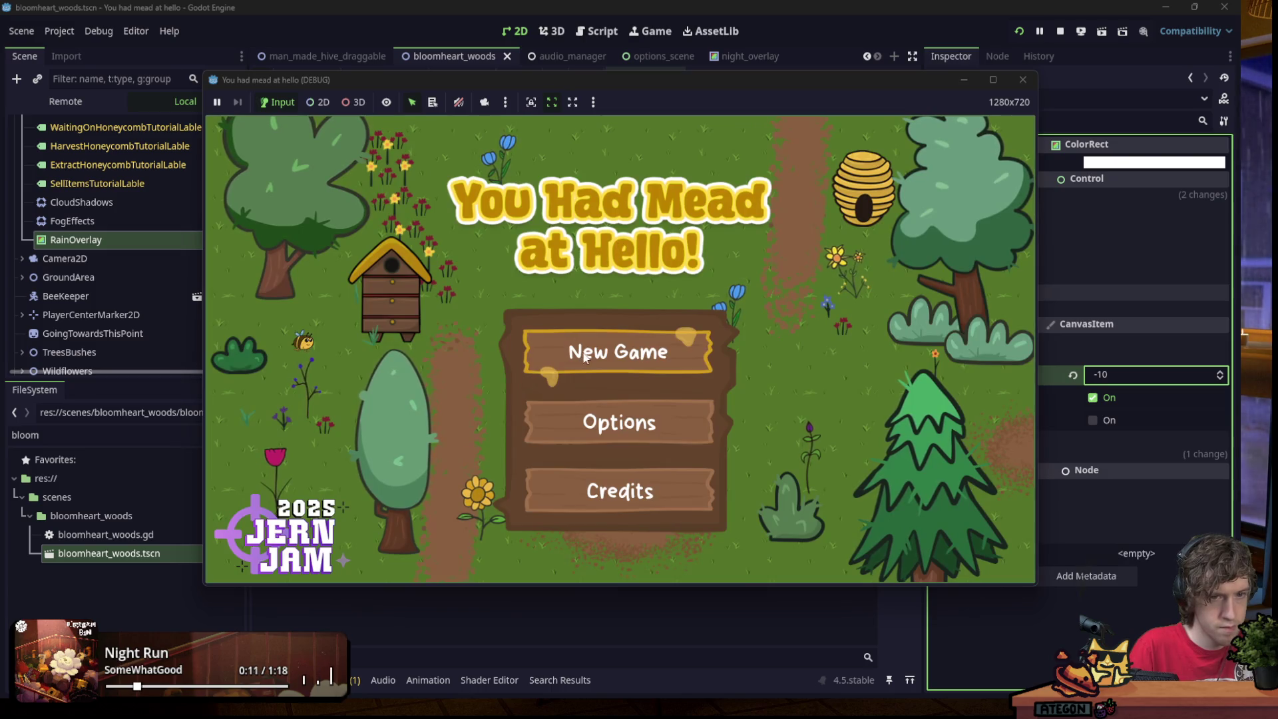
left_click(589, 353)
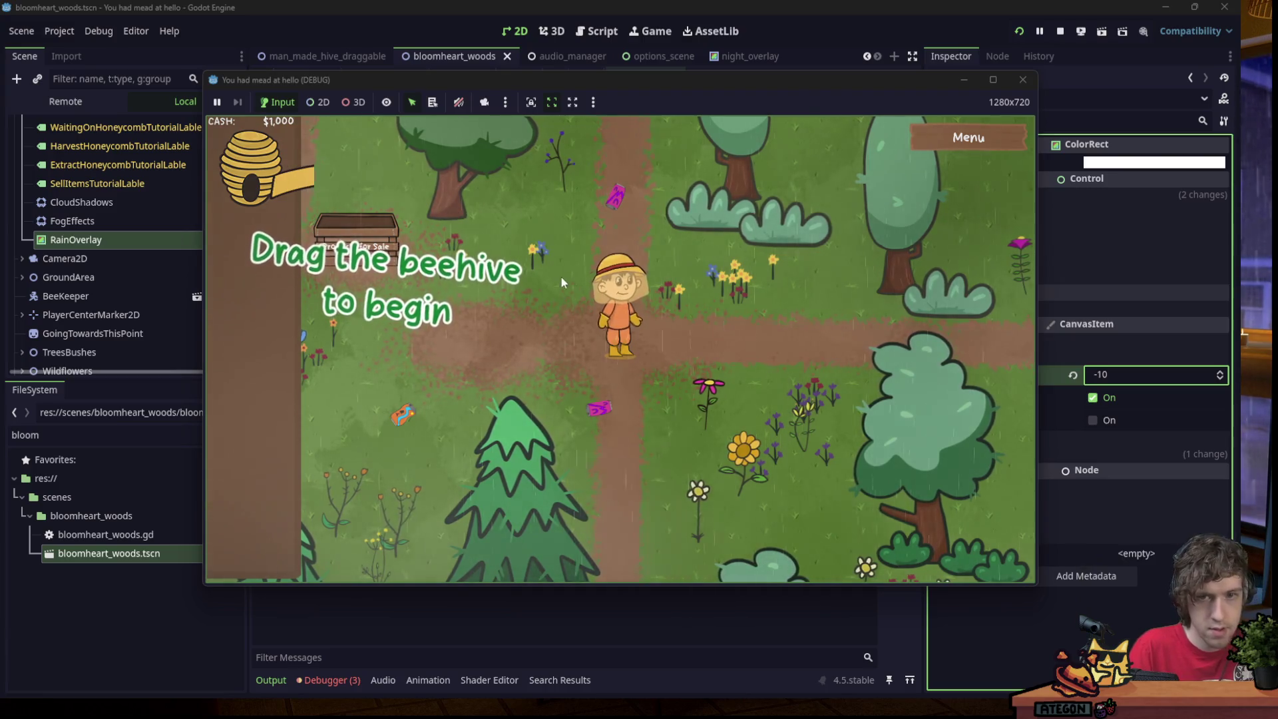
left_click(1023, 80)
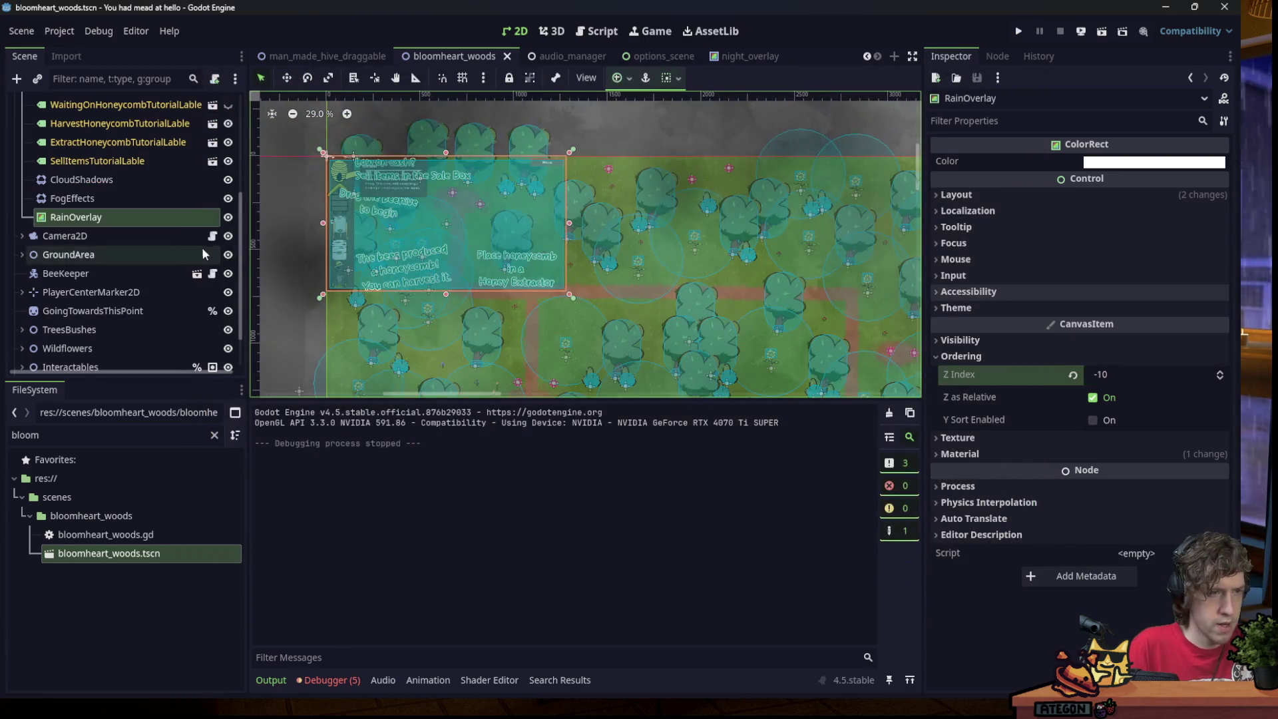
Reselect RainOverlay, clear the FileSystem filter, and do another New Game test run.
left_click(146, 200)
left_click(146, 212)
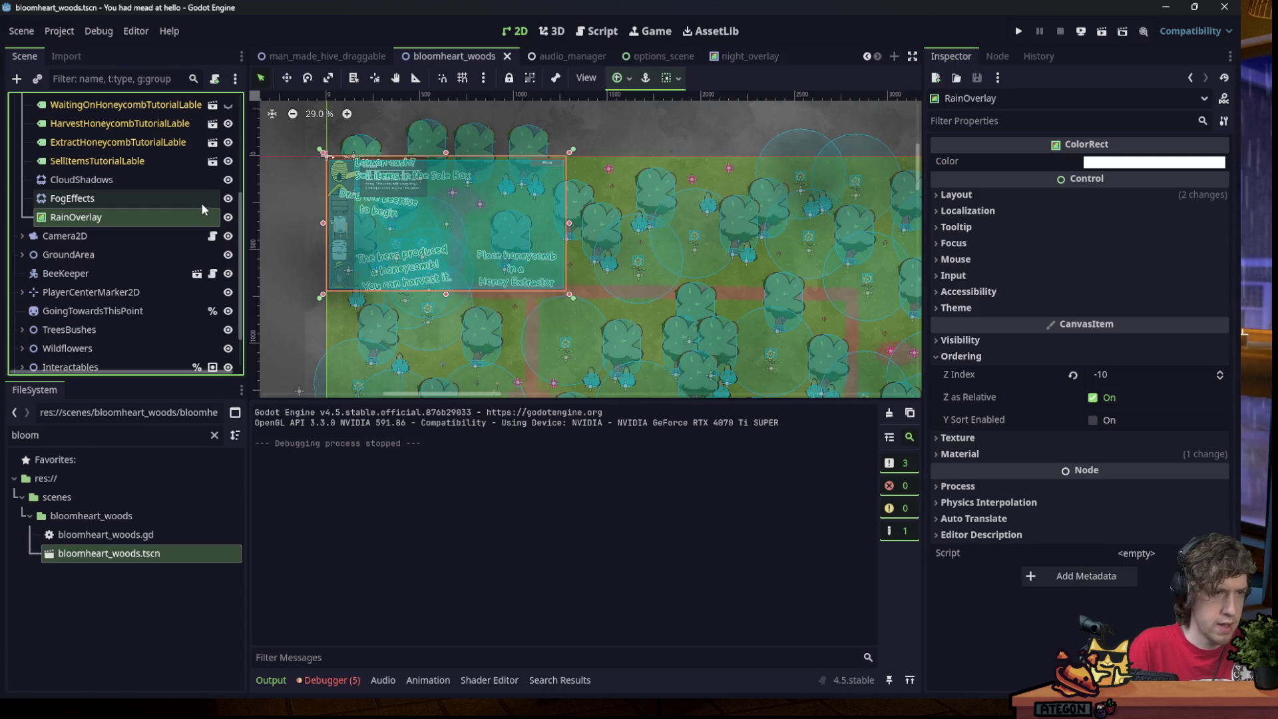
right_click(140, 215)
left_click(117, 497)
left_click(214, 436)
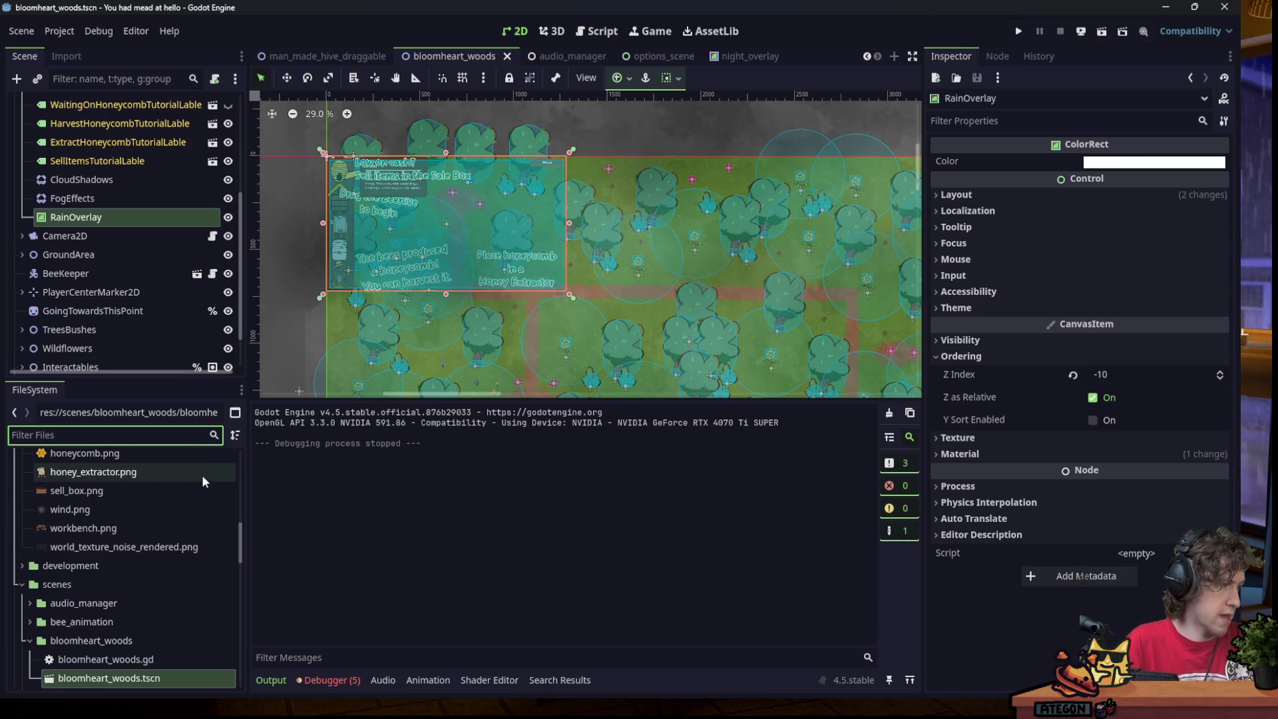
mouse_move(204, 492)
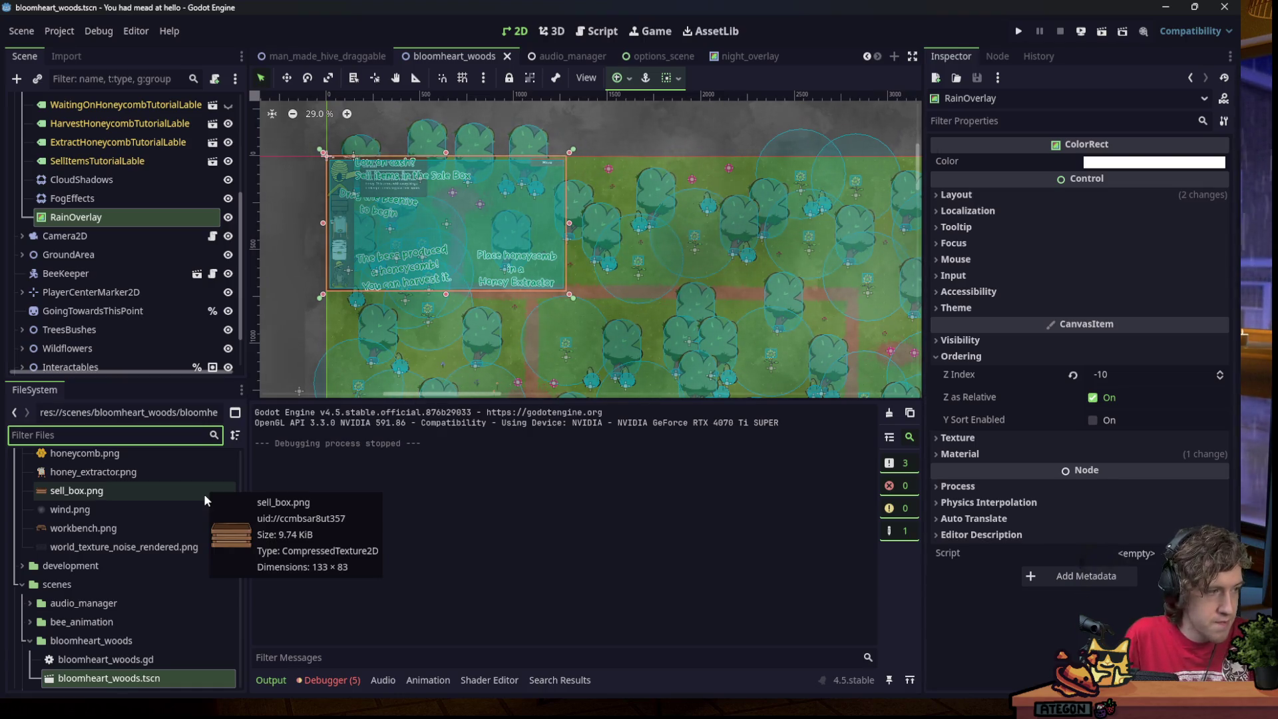
left_click(1019, 31)
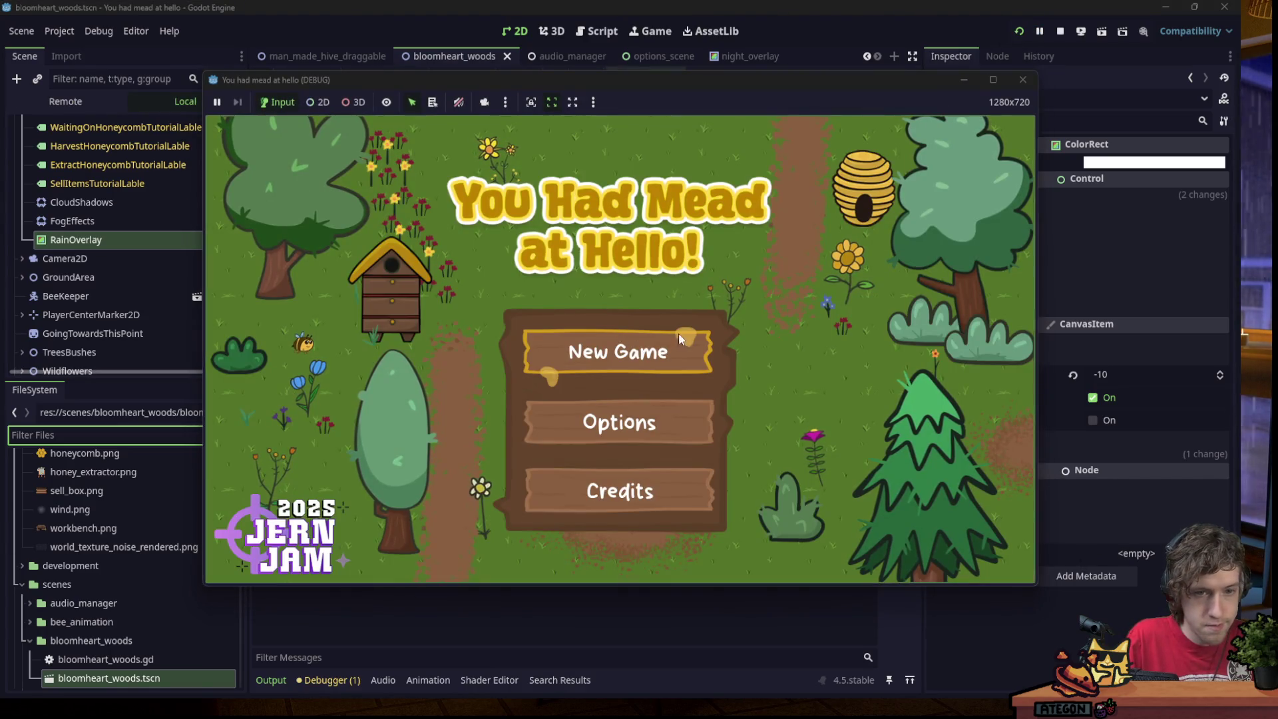
left_click(679, 343)
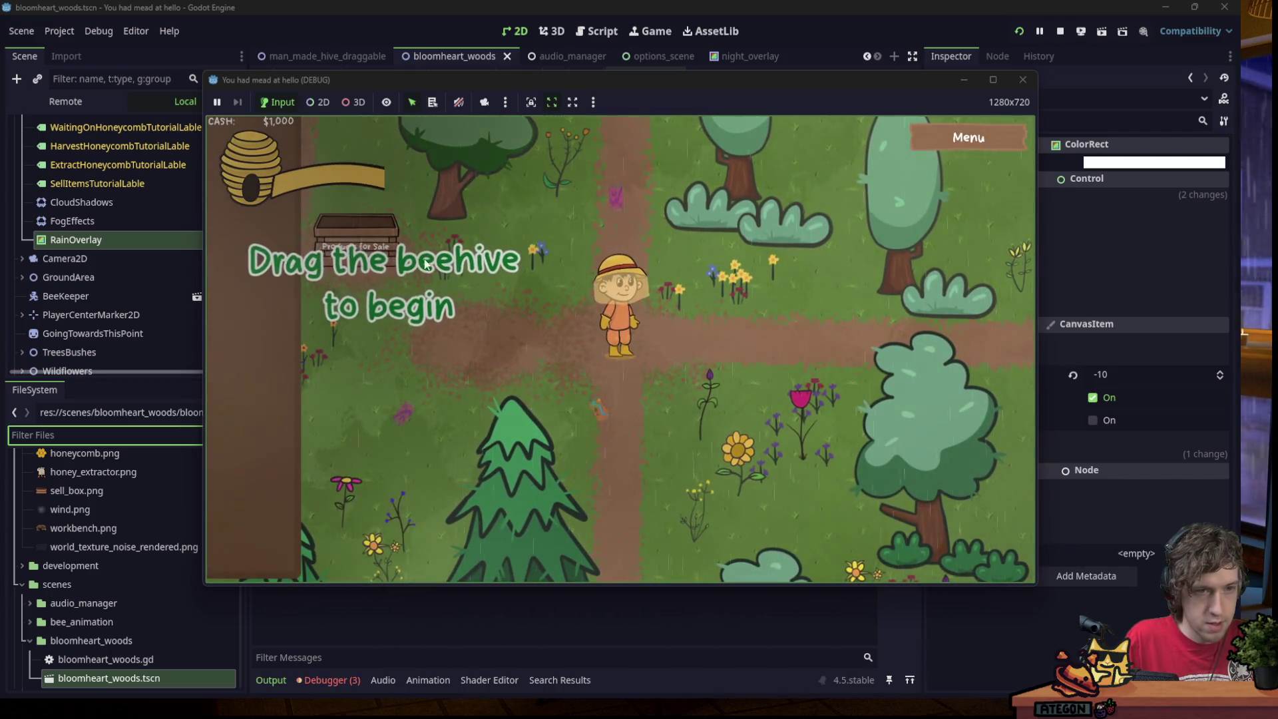
left_click(1023, 80)
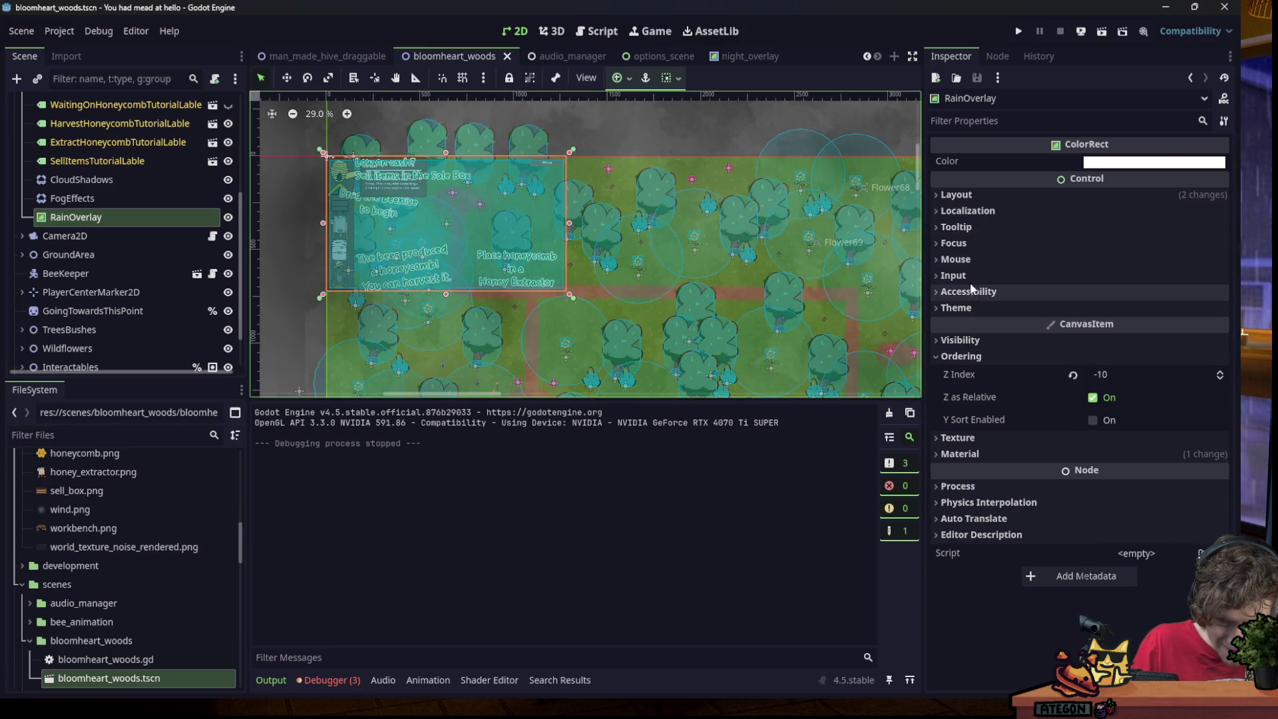
Set RainOverlay's Mouse Filter to Ignore, then save and run the project.
left_click(956, 259)
left_click(1098, 278)
left_click(1113, 335)
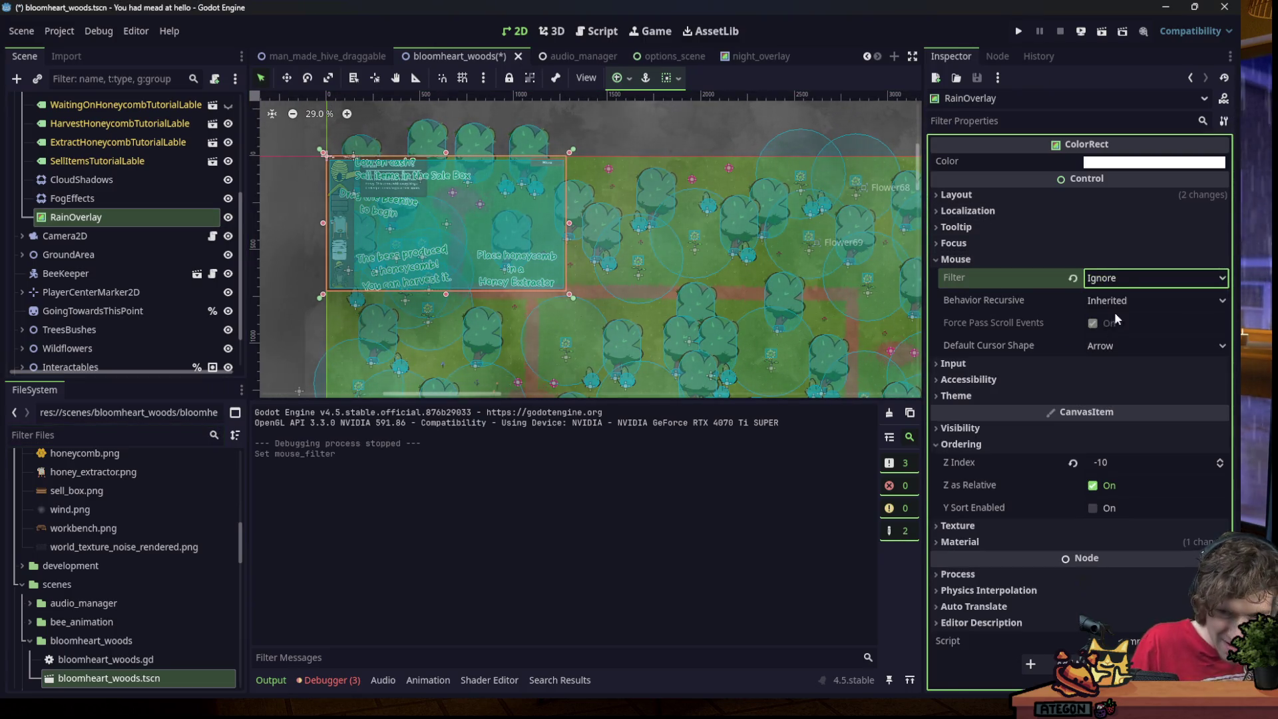
left_click(1019, 31)
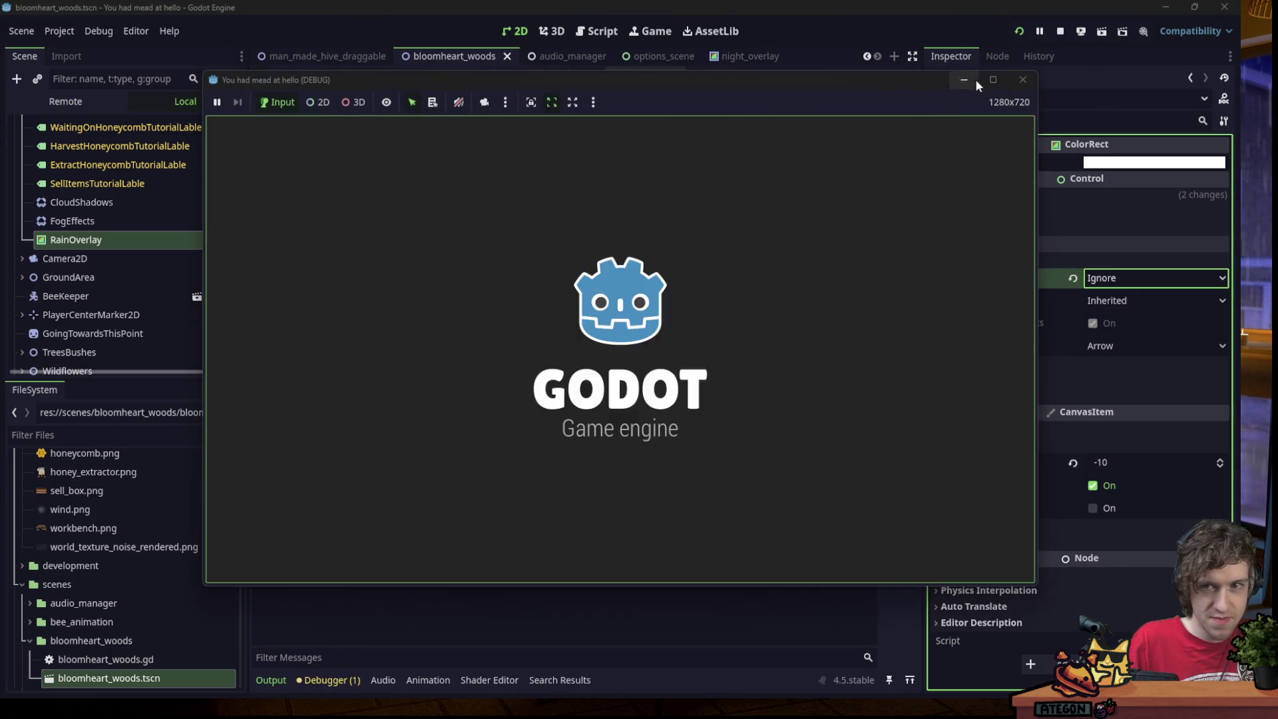
Maximize the game, start a New Game, and place a beehive, honey extractor and bucket.
left_click(993, 80)
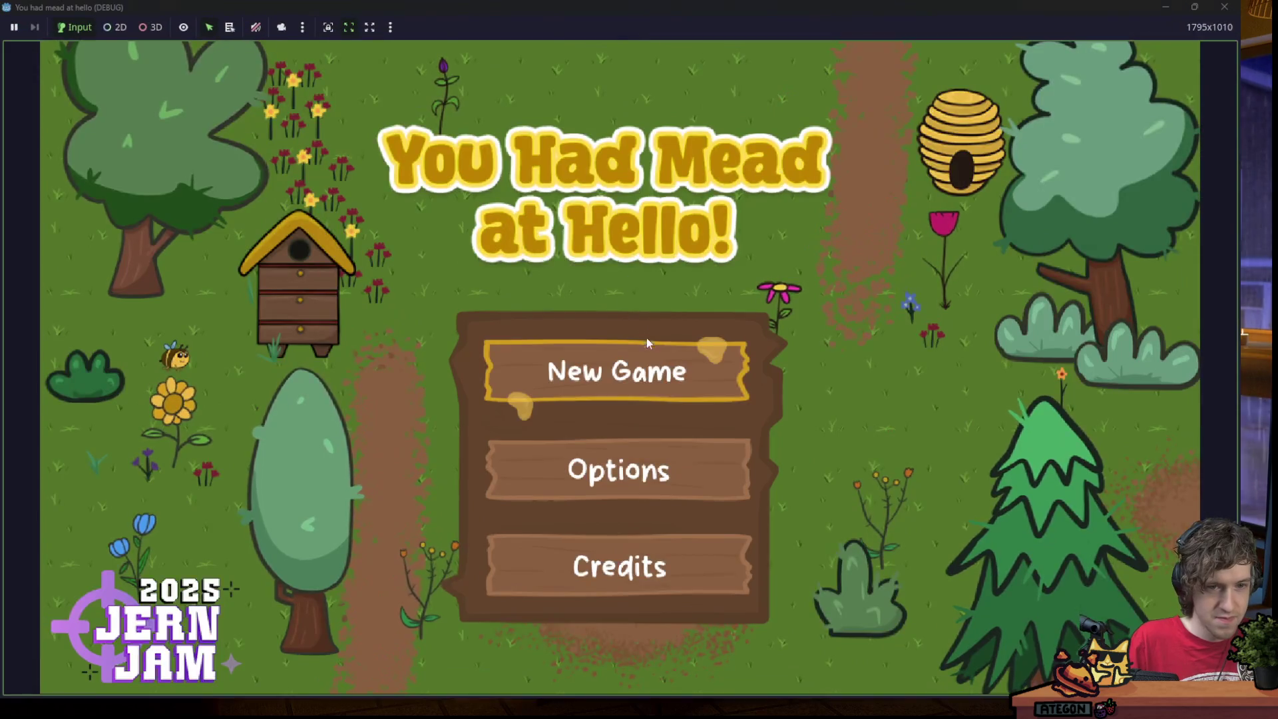
left_click(647, 345)
mouse_move(127, 123)
left_mouse_down()
mouse_move(553, 333)
mouse_move(727, 321)
left_mouse_up()
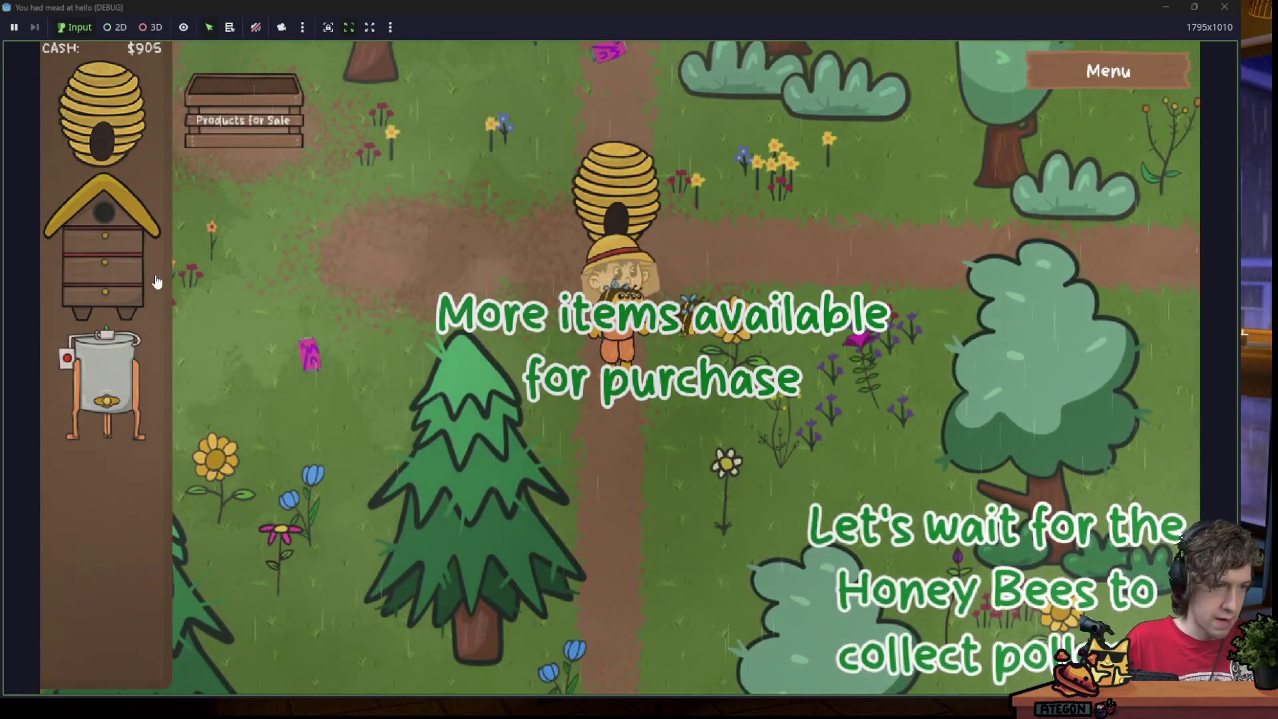
mouse_move(159, 255)
left_mouse_down()
mouse_move(385, 296)
mouse_move(364, 286)
mouse_move(403, 288)
mouse_move(293, 346)
mouse_move(129, 299)
mouse_move(110, 313)
left_mouse_up()
mouse_move(104, 383)
left_mouse_down()
mouse_move(190, 359)
mouse_move(337, 360)
left_mouse_up()
mouse_move(103, 496)
left_mouse_down()
mouse_move(799, 300)
mouse_move(991, 313)
mouse_move(982, 307)
left_mouse_up()
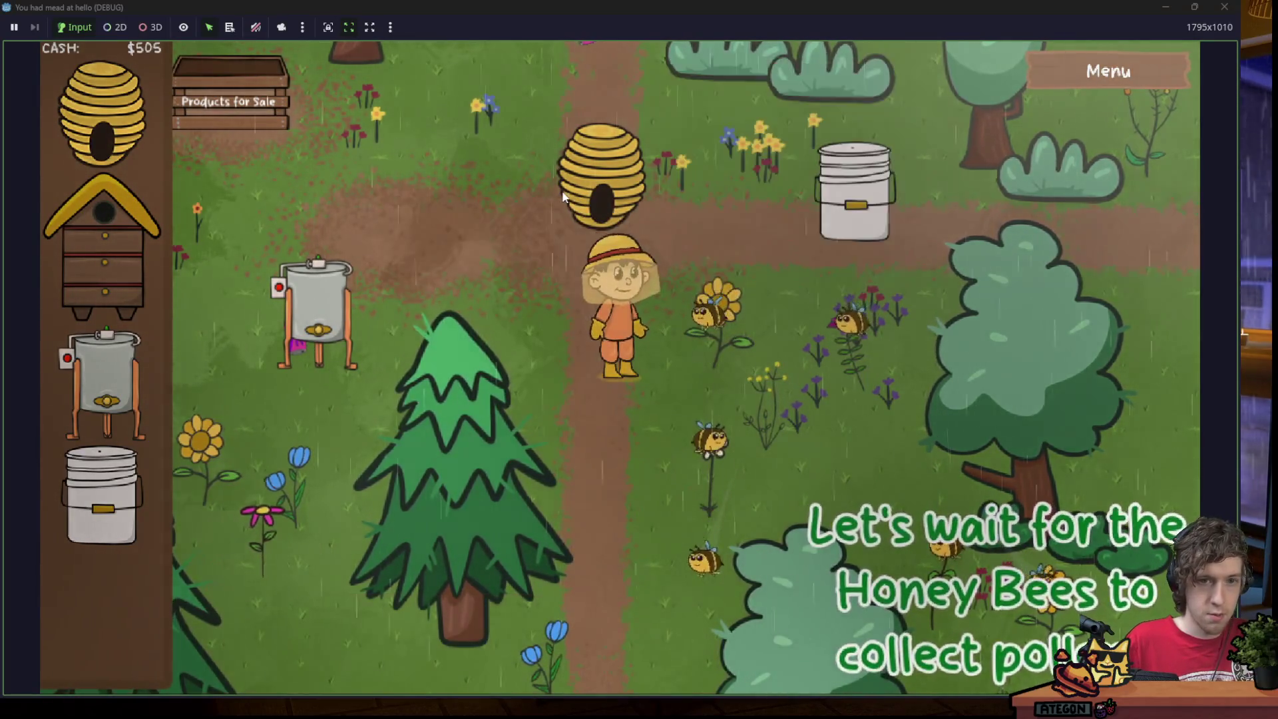
Walk the beekeeper around the rainy forest and to the honey extractor, then quit.
mouse_move(335, 298)
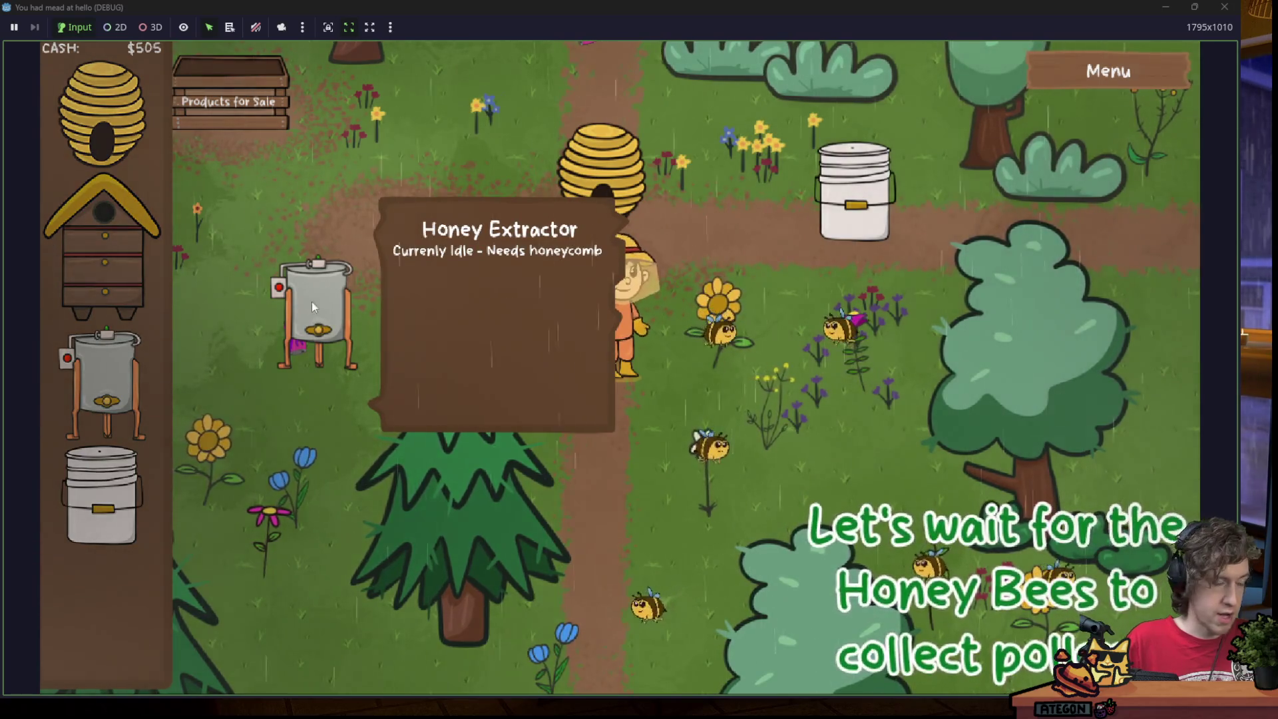
left_click(735, 183)
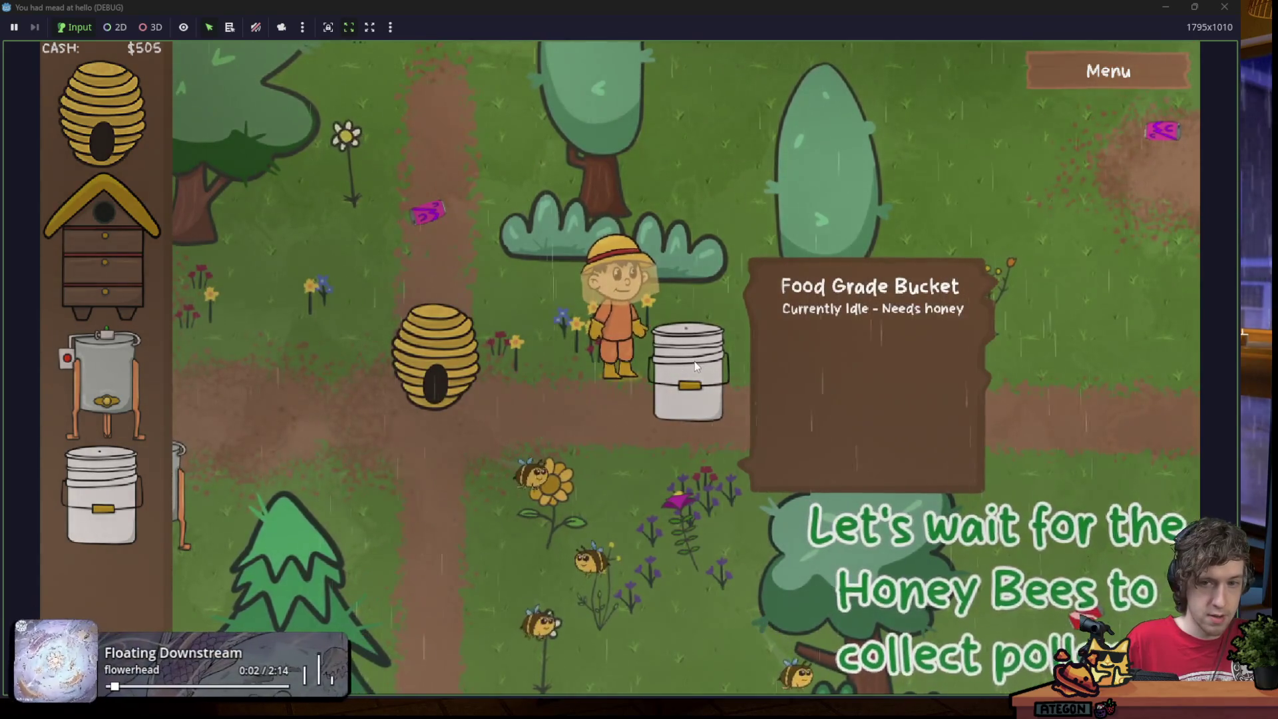
left_click(652, 412)
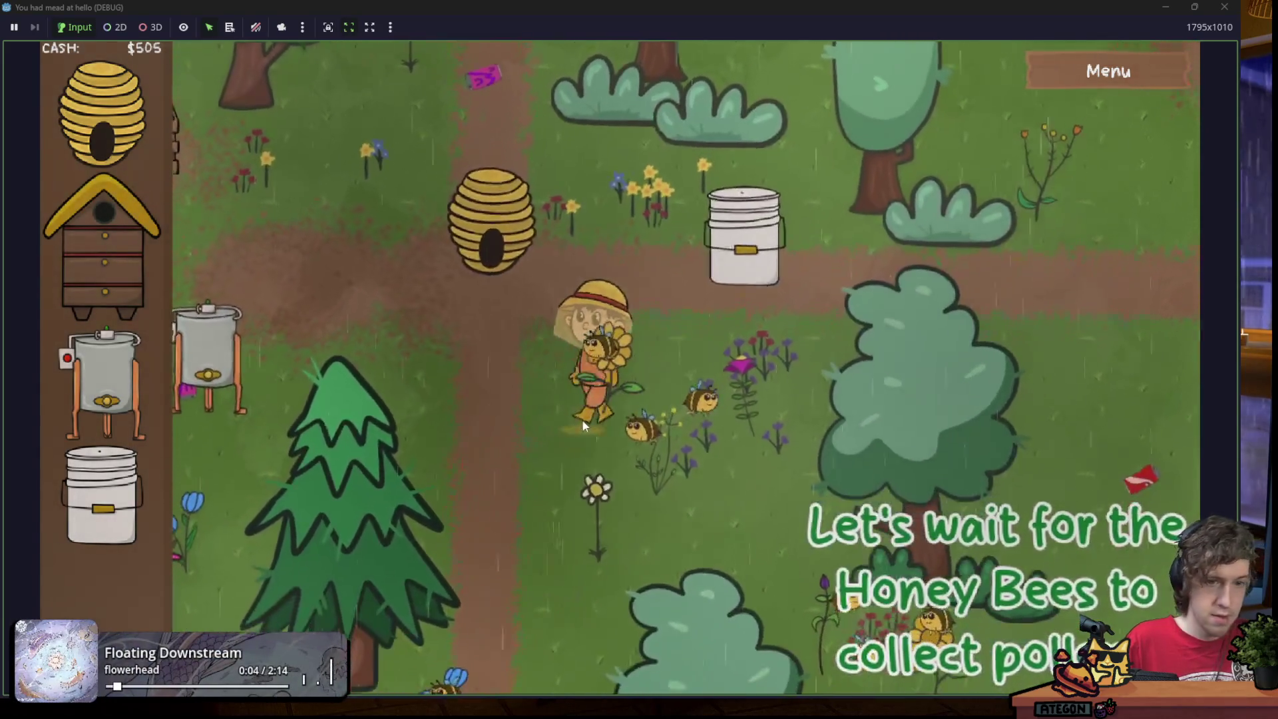
mouse_move(582, 418)
left_mouse_down()
mouse_move(561, 408)
mouse_move(594, 453)
mouse_move(514, 358)
mouse_move(599, 200)
mouse_move(619, 219)
mouse_move(662, 214)
mouse_move(721, 281)
mouse_move(714, 346)
mouse_move(681, 373)
mouse_move(658, 442)
mouse_move(537, 446)
mouse_move(616, 430)
mouse_move(534, 421)
mouse_move(521, 438)
mouse_move(662, 414)
mouse_move(594, 275)
mouse_move(626, 223)
mouse_move(743, 298)
mouse_move(735, 446)
mouse_move(660, 469)
mouse_move(563, 416)
mouse_move(585, 417)
mouse_move(513, 270)
mouse_move(596, 487)
mouse_move(557, 294)
left_mouse_up()
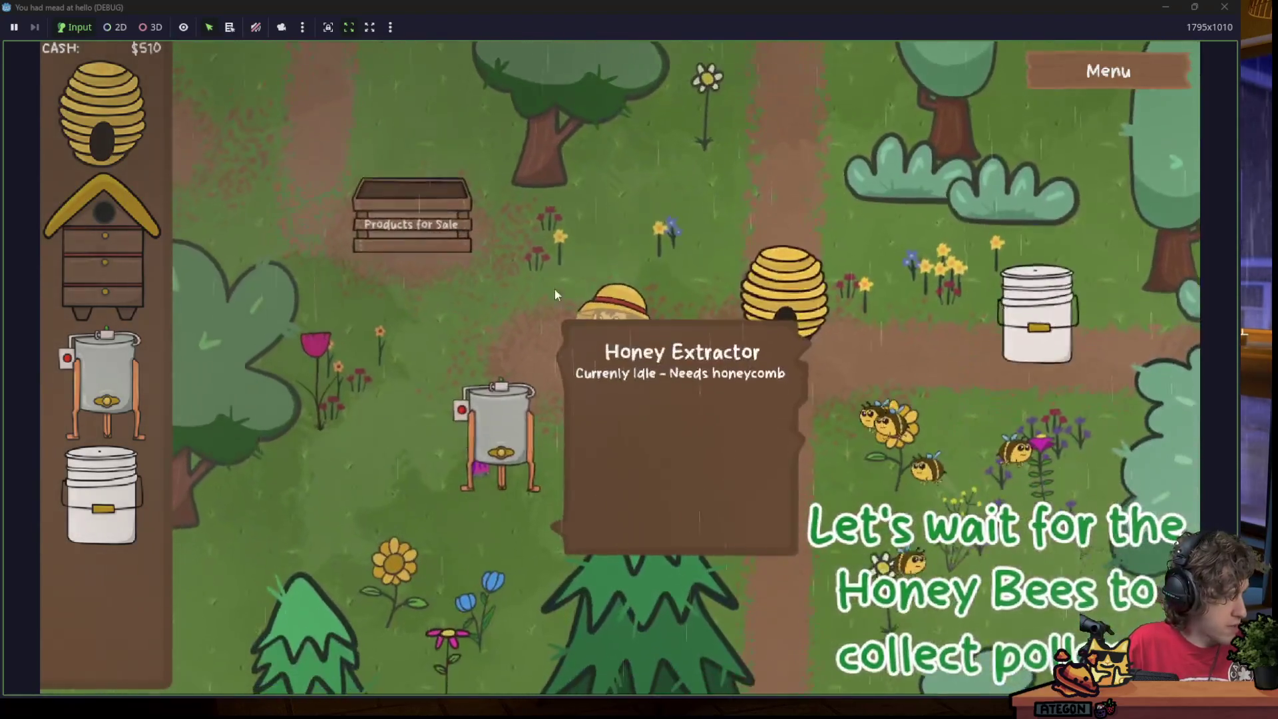
mouse_move(568, 247)
left_mouse_down()
mouse_move(660, 221)
mouse_move(726, 271)
mouse_move(689, 441)
mouse_move(578, 473)
mouse_move(592, 491)
mouse_move(503, 470)
mouse_move(438, 411)
mouse_move(432, 349)
mouse_move(570, 256)
mouse_move(666, 213)
left_mouse_up()
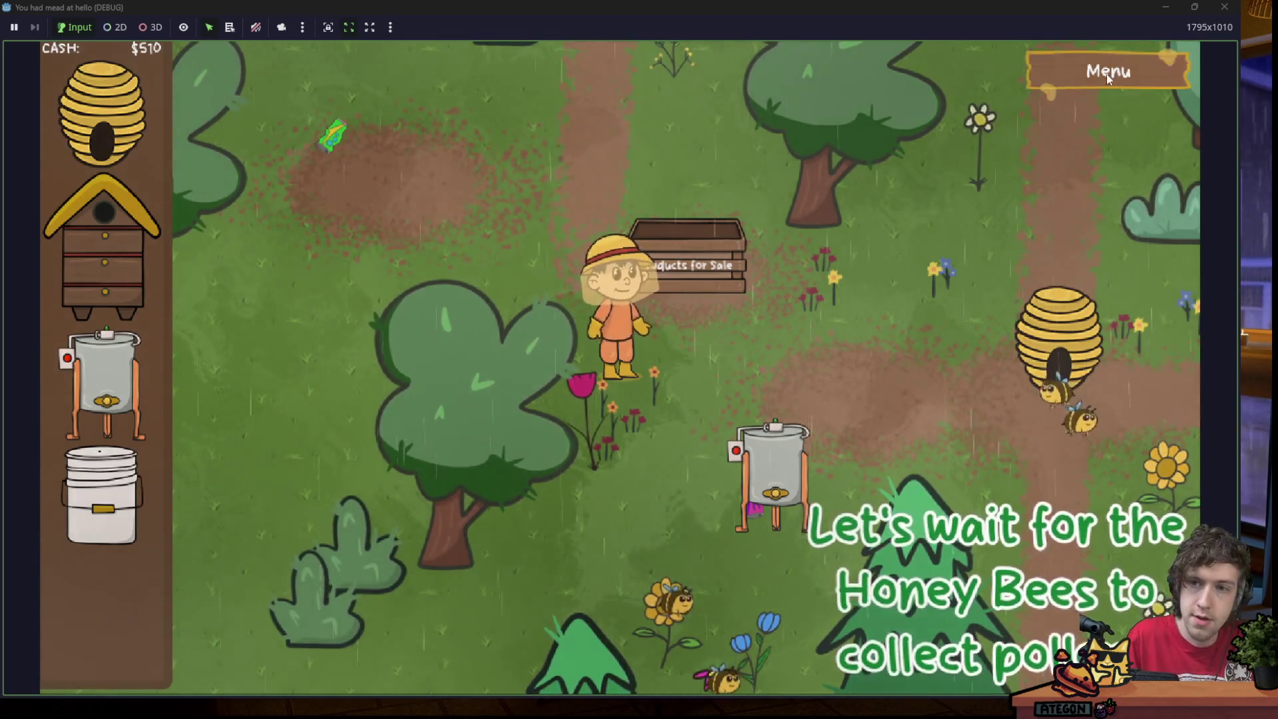
left_click(1225, 7)
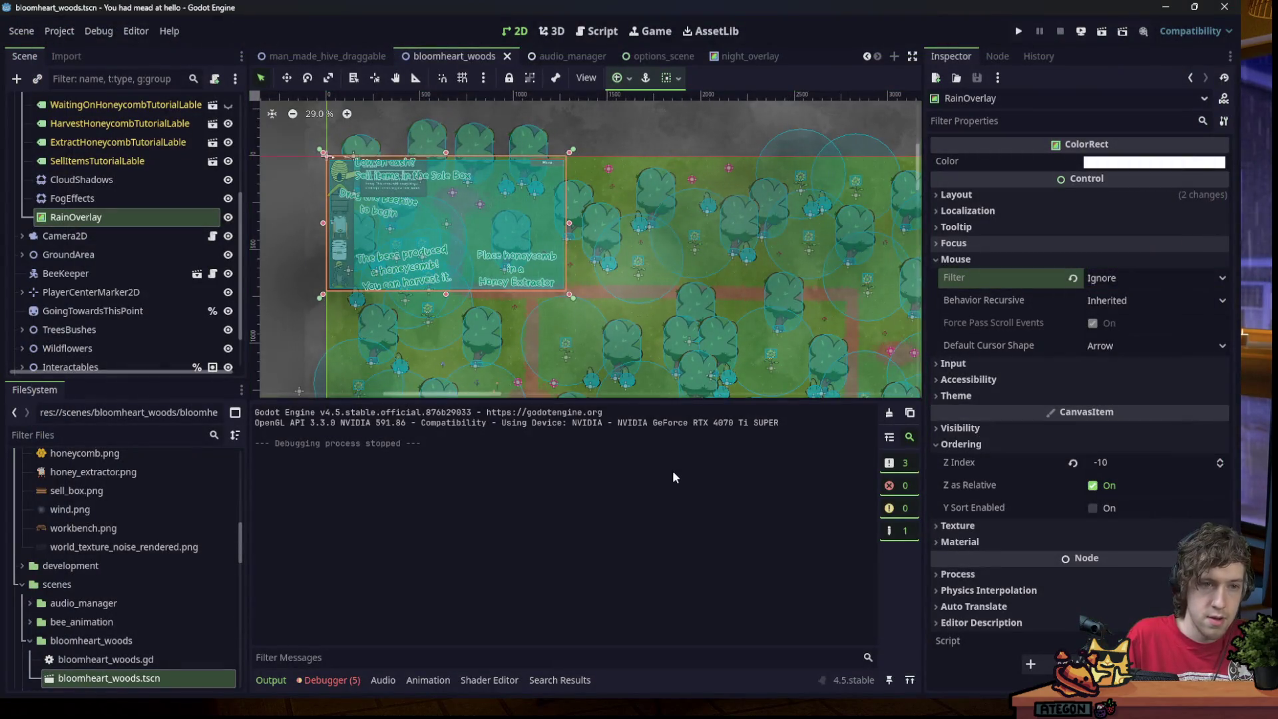
Review the 0.5 weather-swap chance on line 179 of audio_manager.gd, then switch to the rain shader page.
left_click(584, 31)
left_click(641, 229)
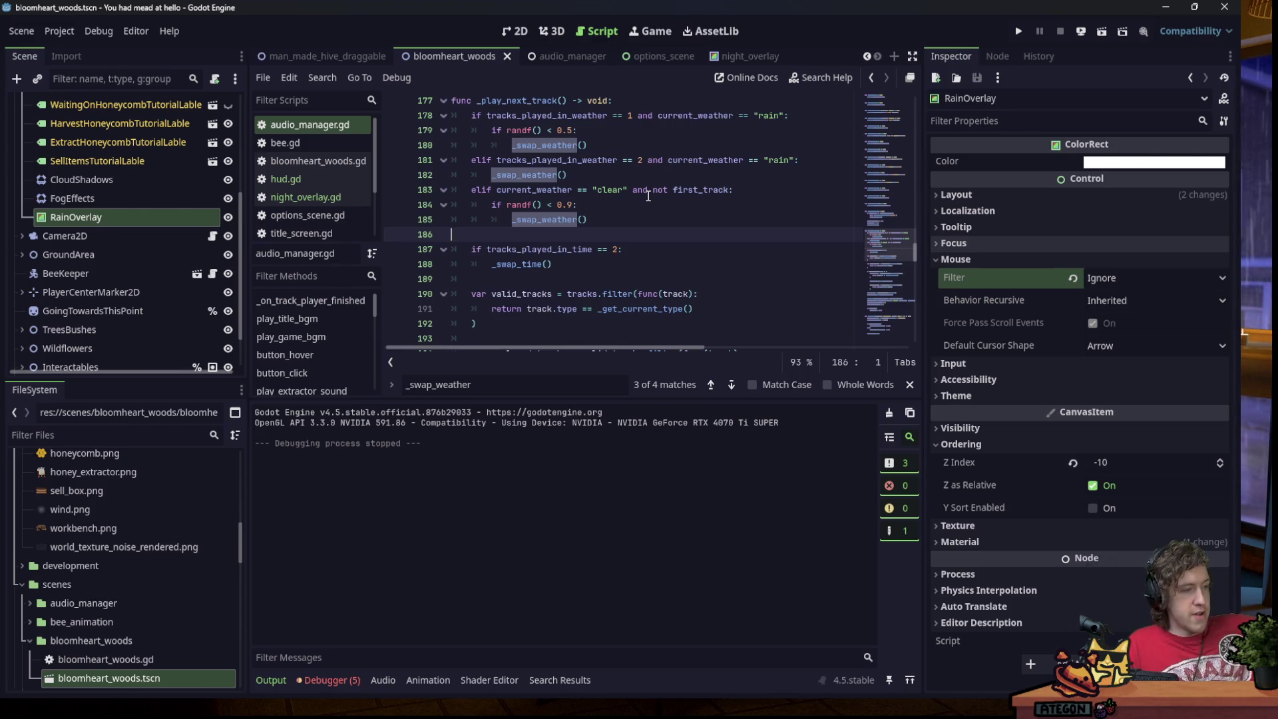
left_click(607, 131)
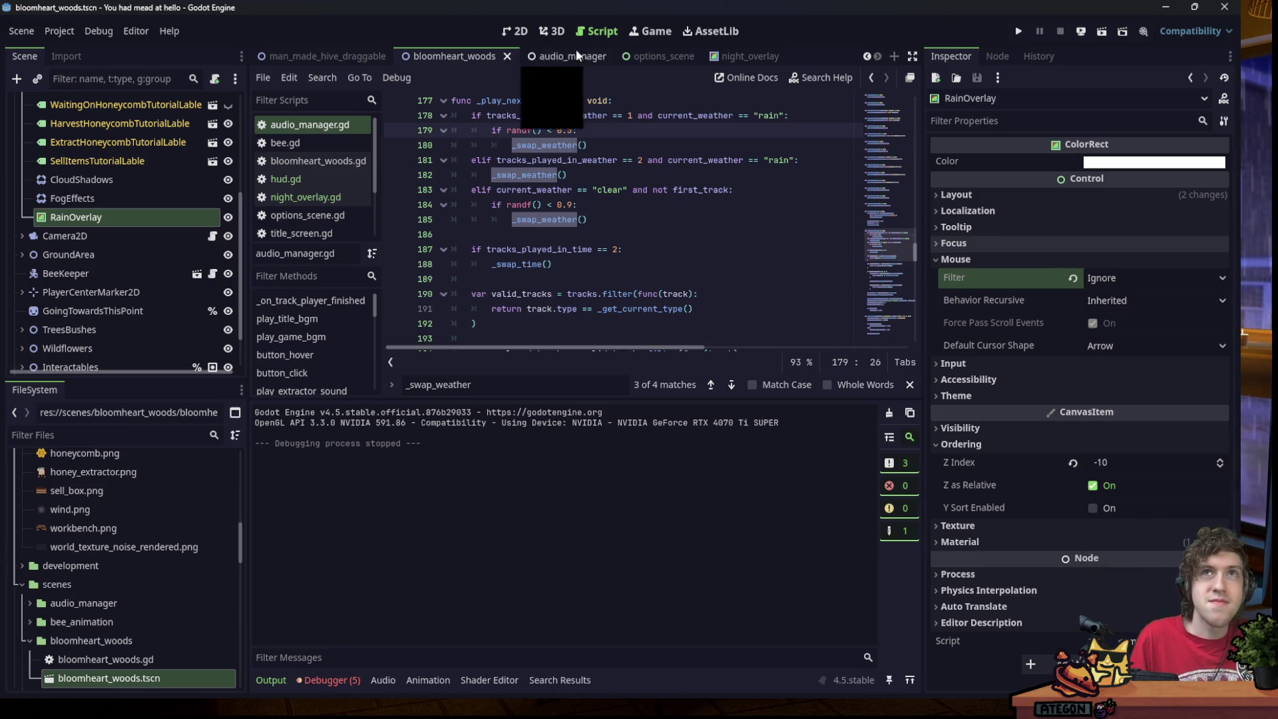
mouse_move(735, 676)
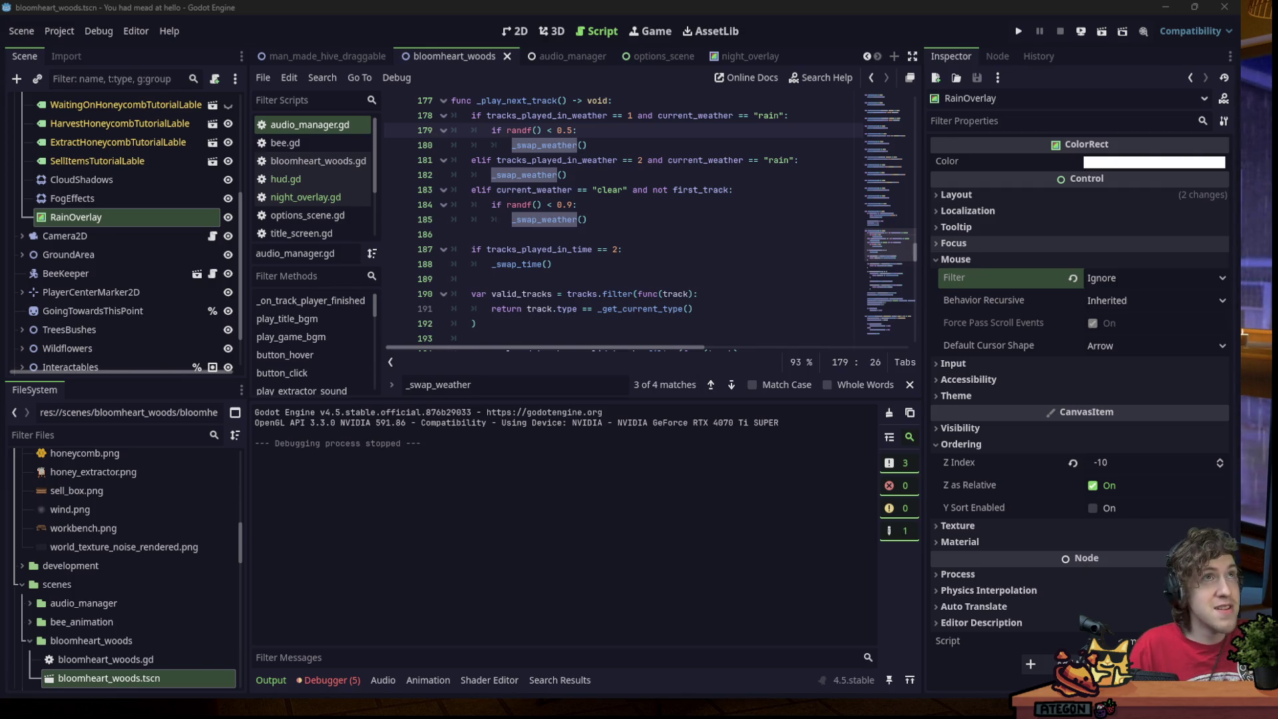
key("alt+Tab")
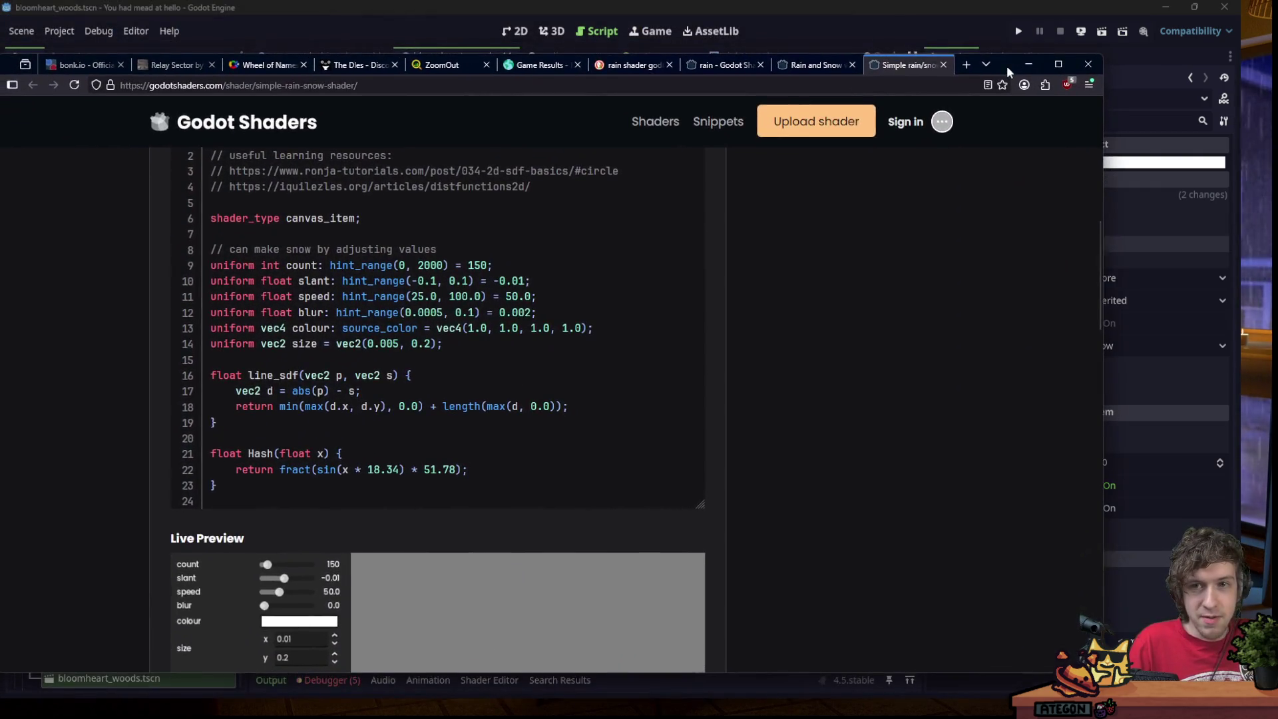
Search the web for 'beetleball', open its Steam page, and mute that tab.
double_click(1006, 65)
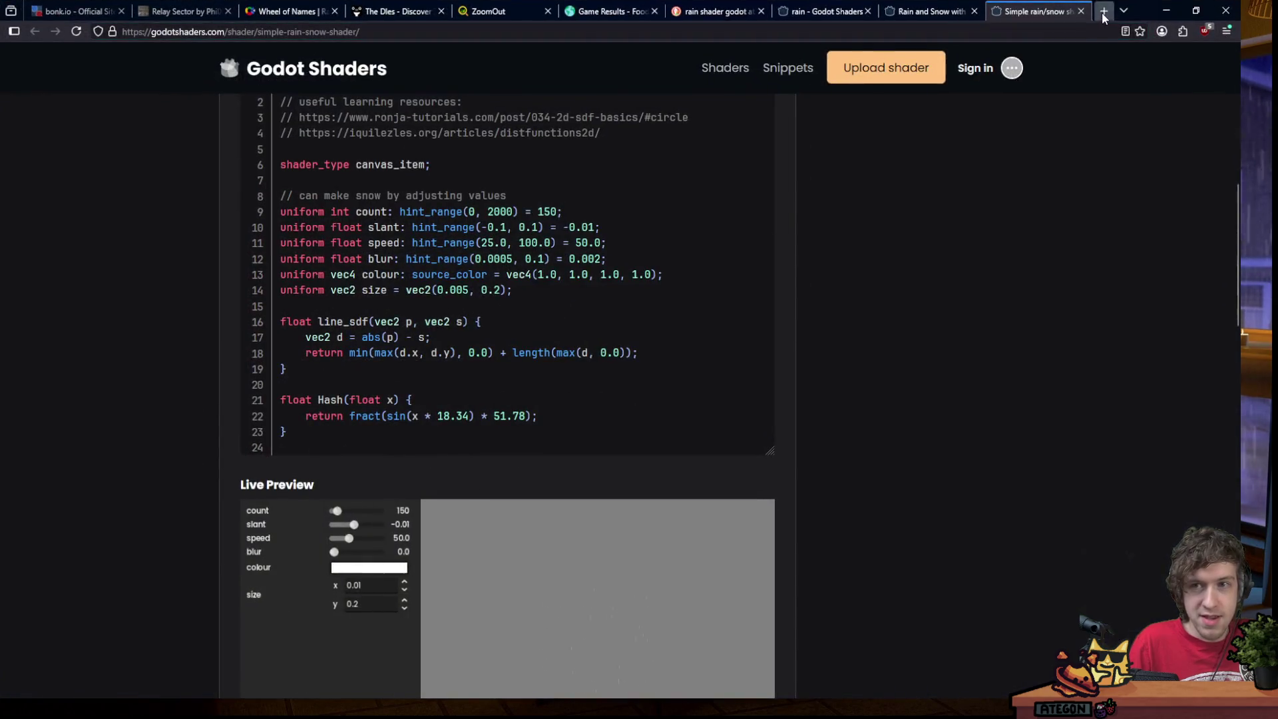
left_click(1103, 11)
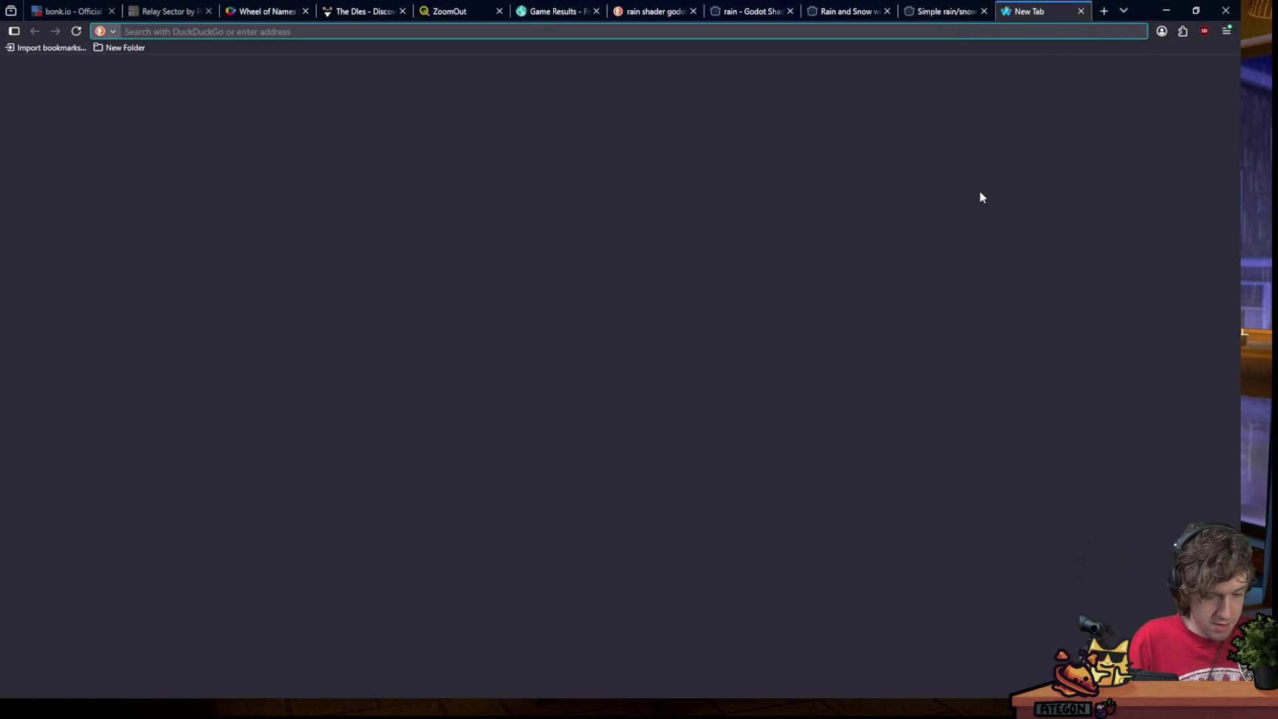
type("beetleball")
key("Return")
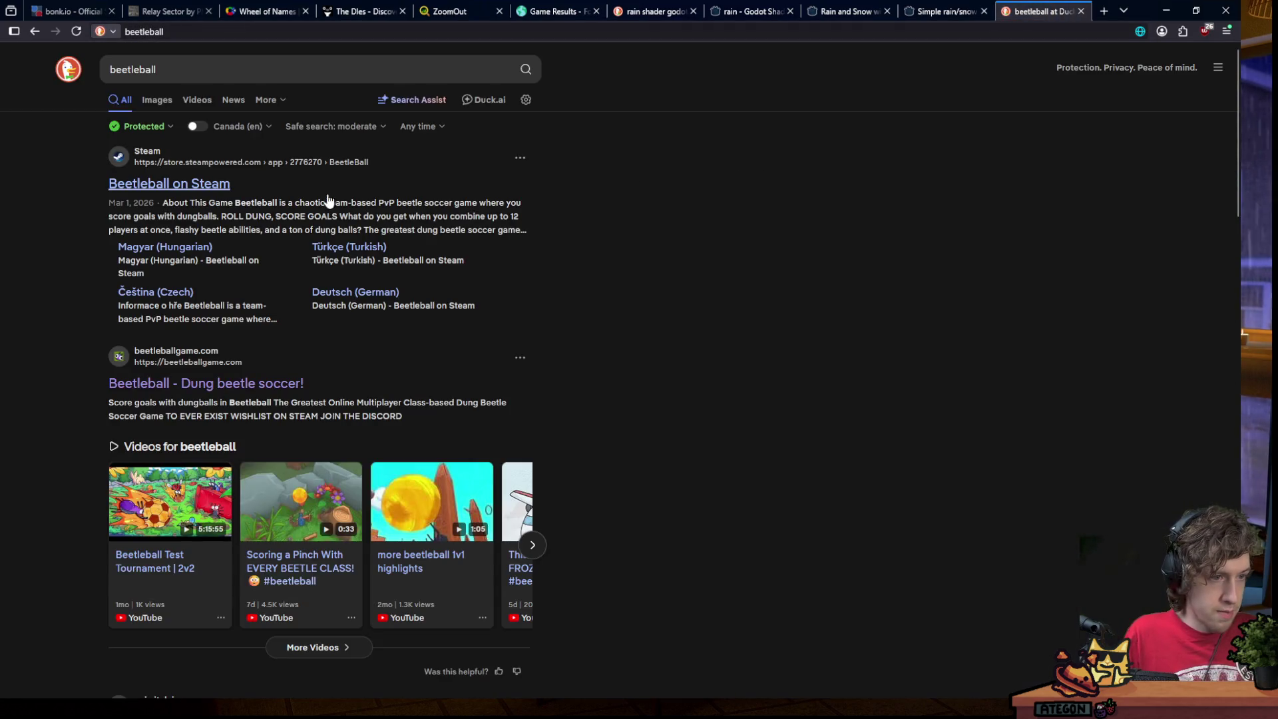
middle_click(59, 241)
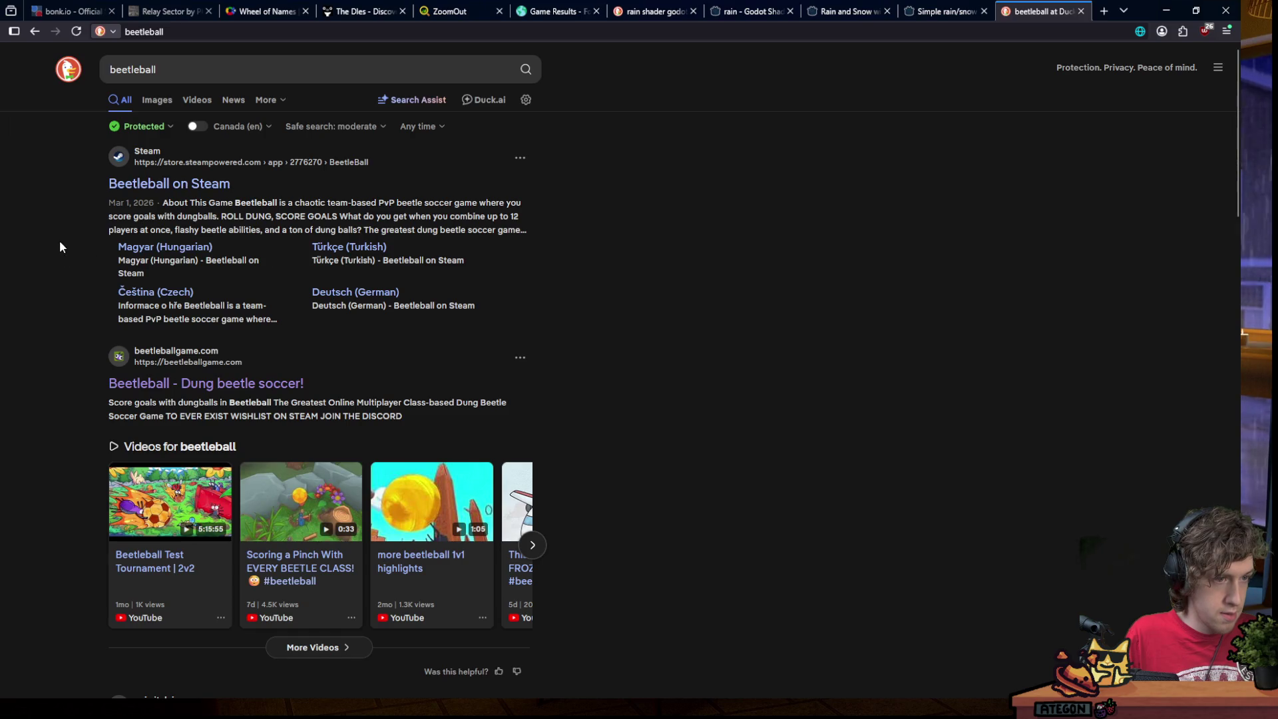
left_click(200, 183)
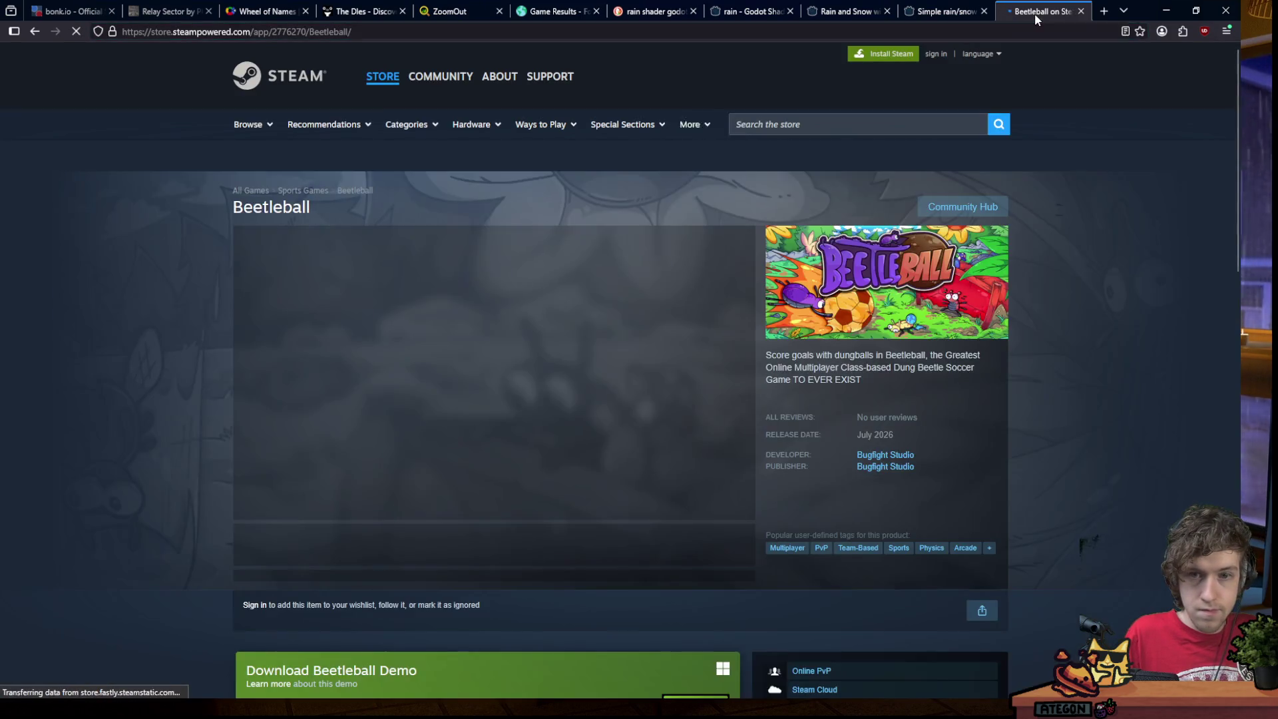
right_click(1034, 13)
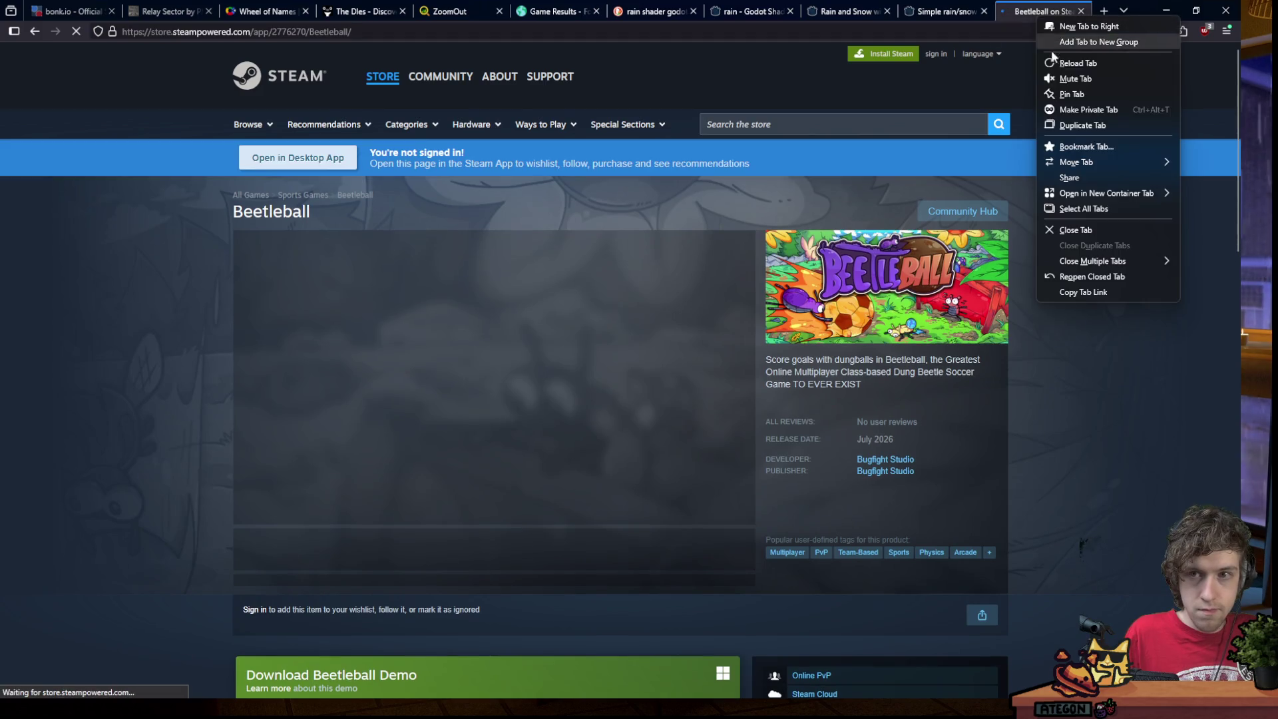
left_click(1069, 78)
scroll(1042, 163, "down", 1)
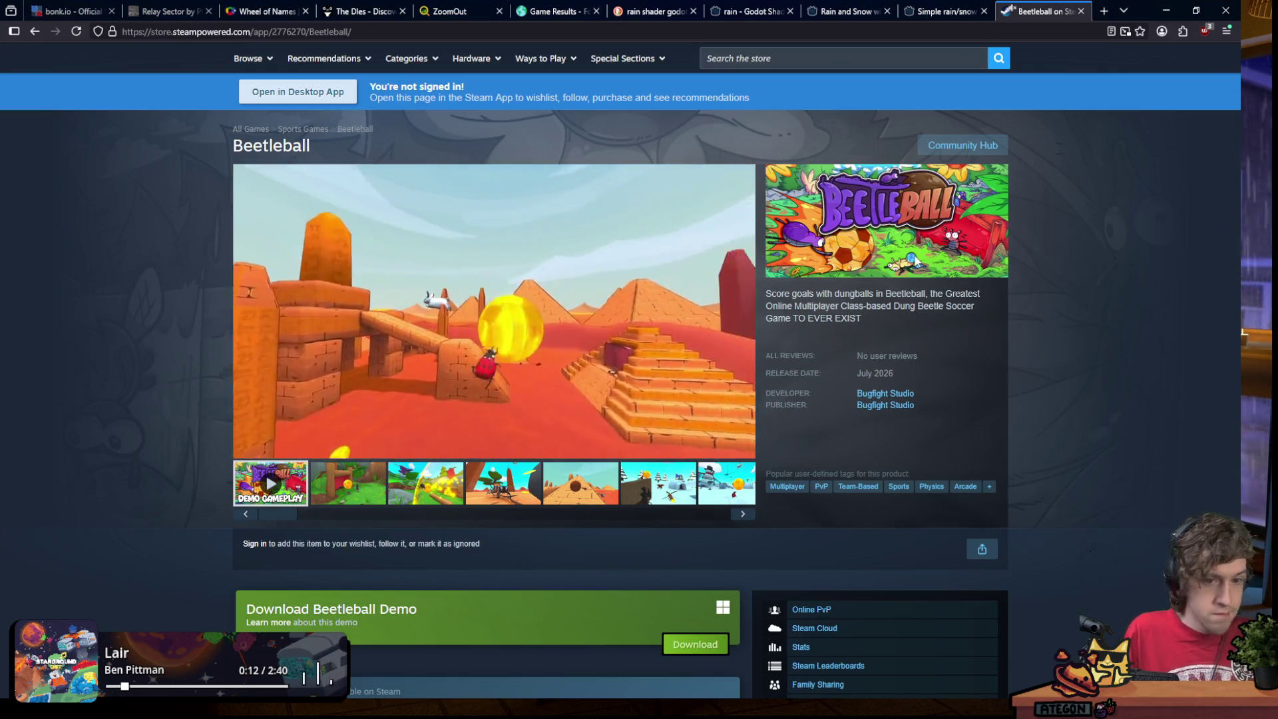
Find 'beetleball demo' in the Steam store, browse its page and reviews, then close the tab.
left_click(799, 58)
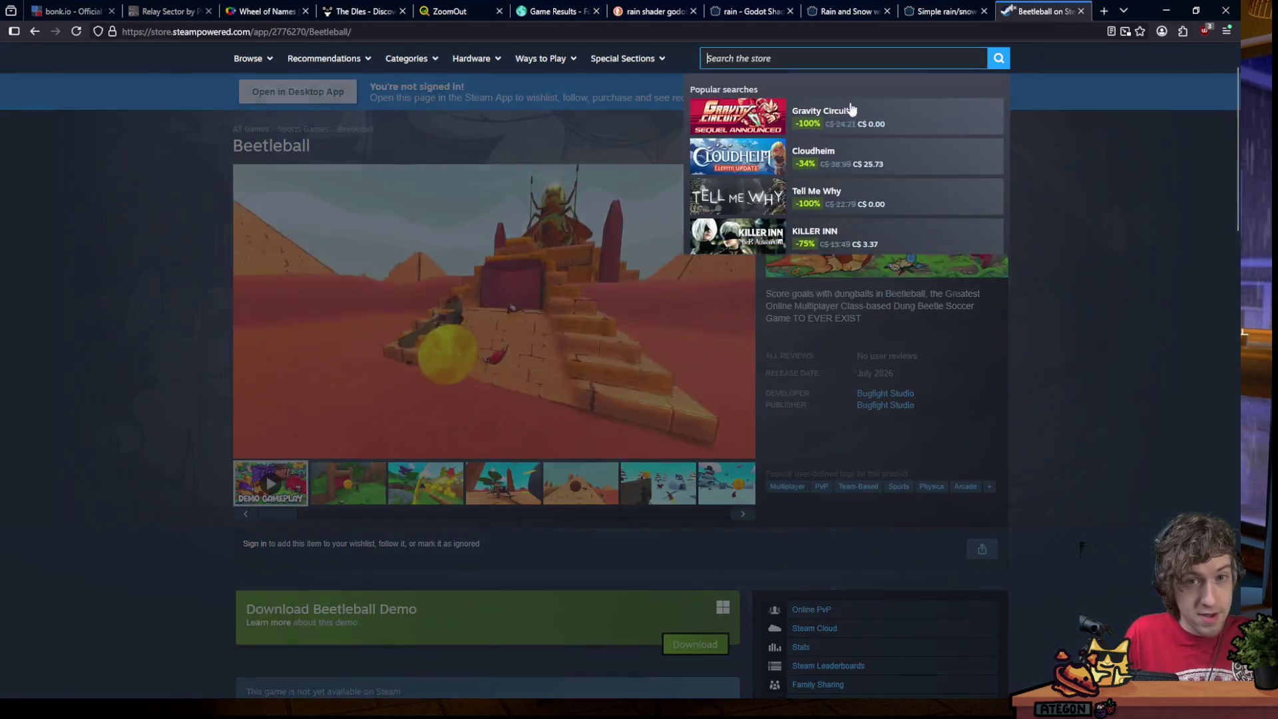
type("beetleball demo")
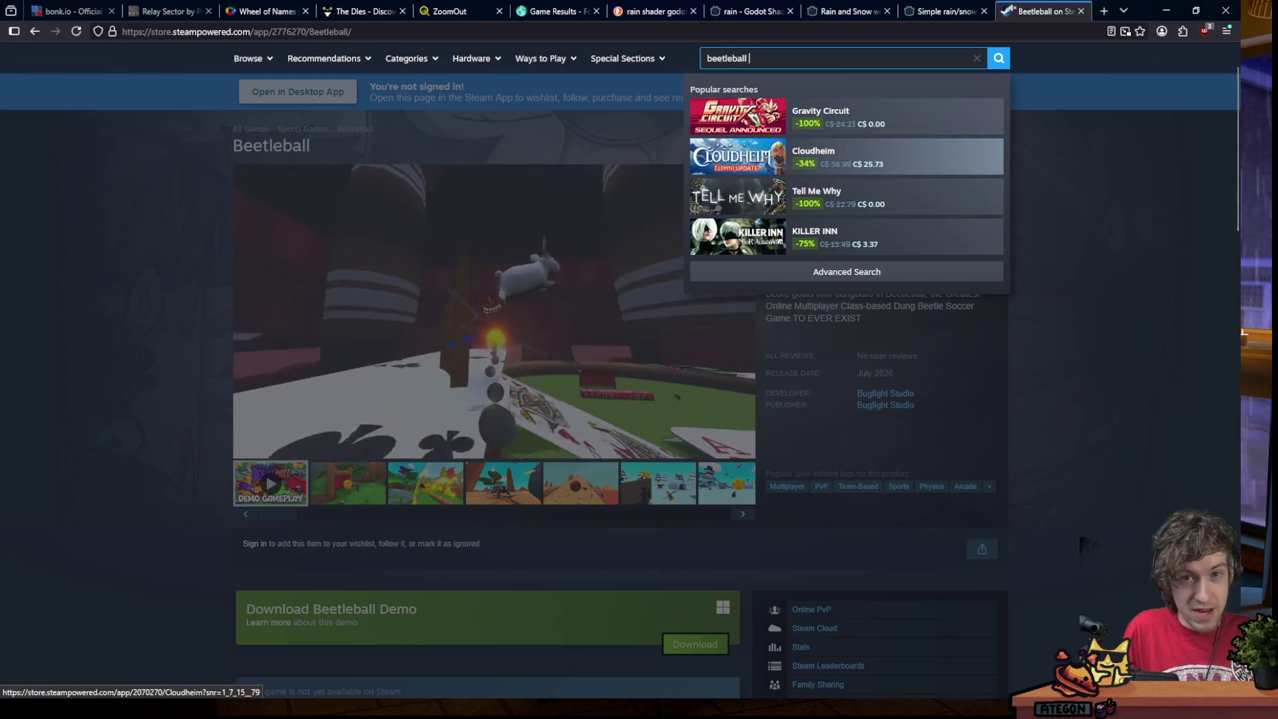
left_click(872, 126)
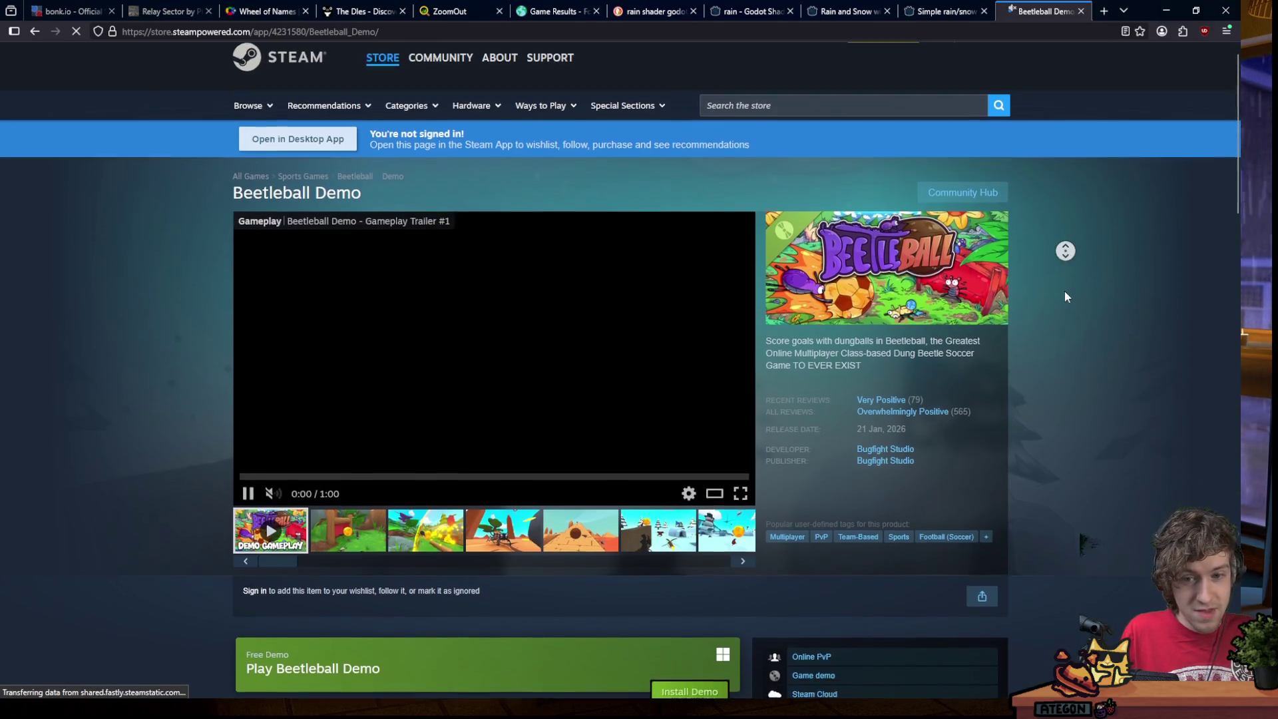
scroll(1066, 297, "down", 1)
mouse_move(965, 366)
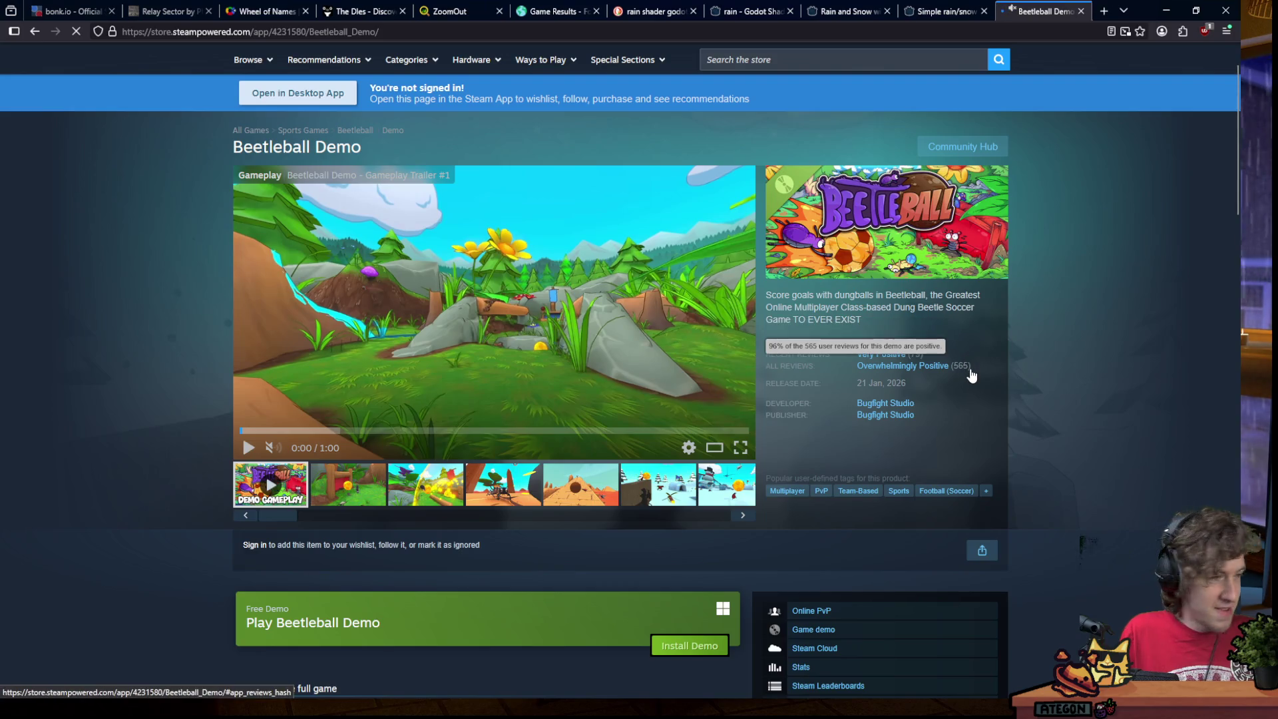
middle_click(1086, 330)
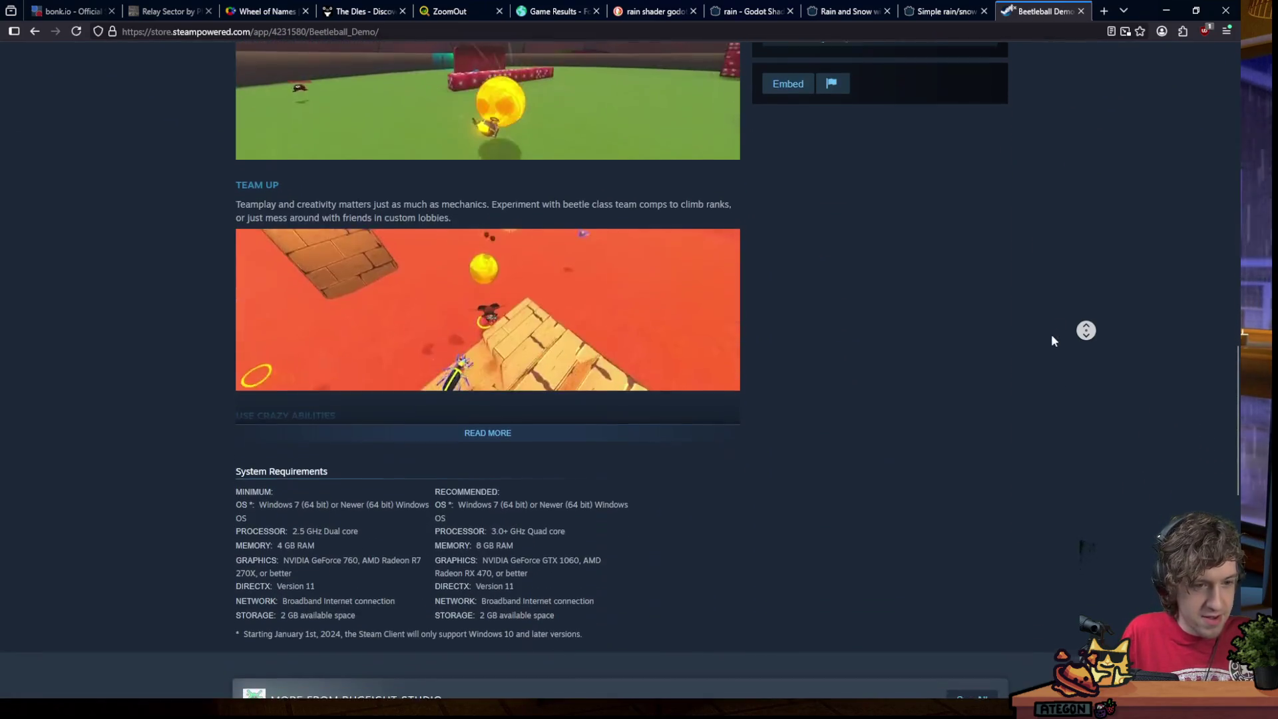
left_click(1052, 333)
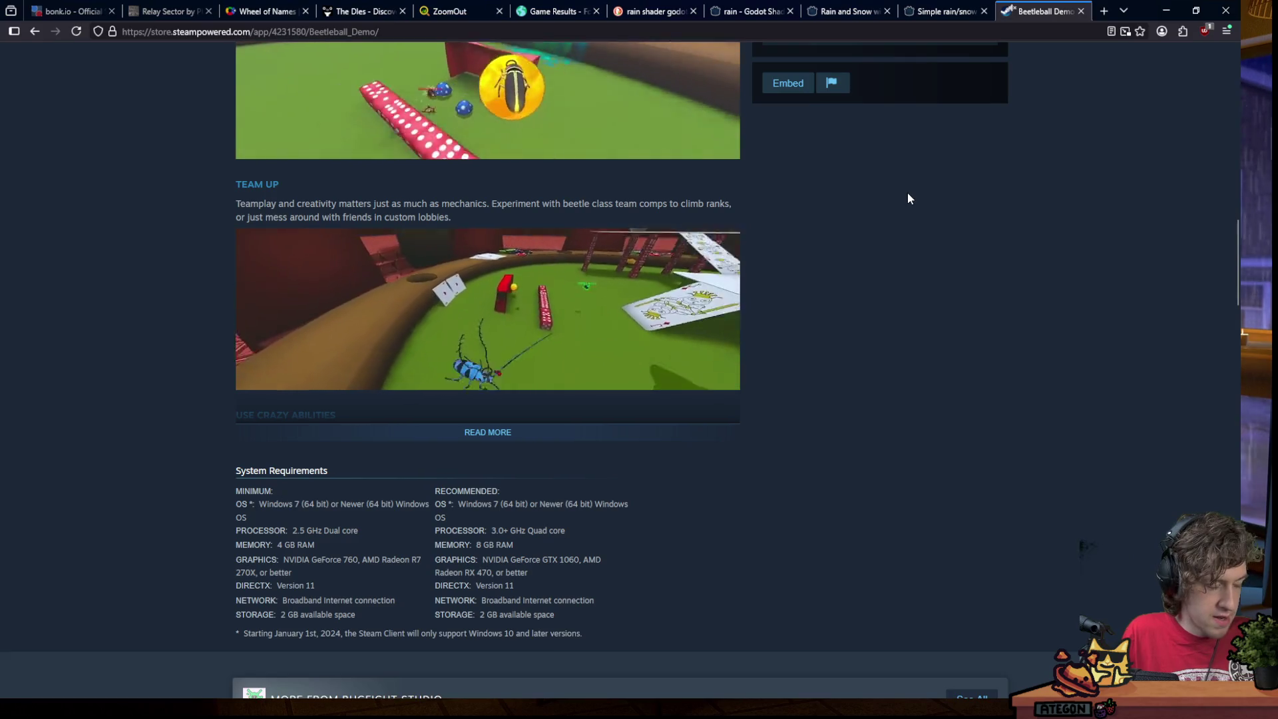
scroll(946, 214, "down", 10)
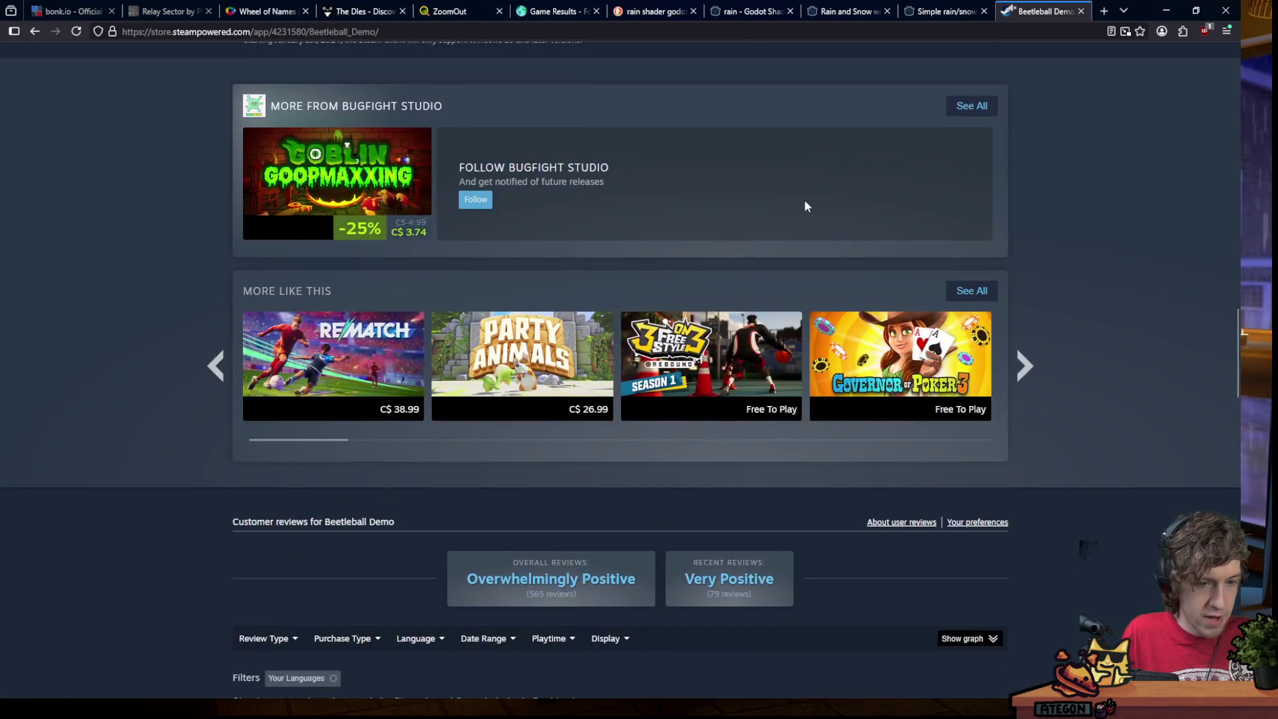
scroll(818, 191, "down", 8)
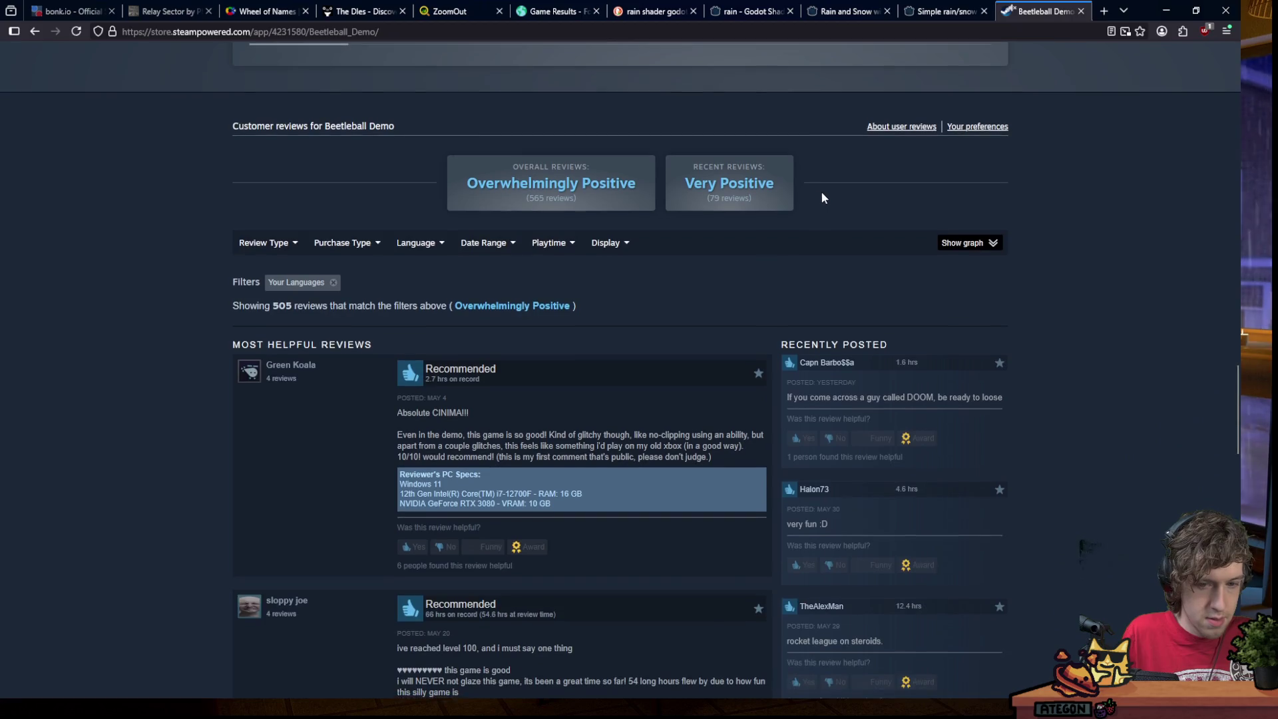
scroll(827, 192, "down", 4)
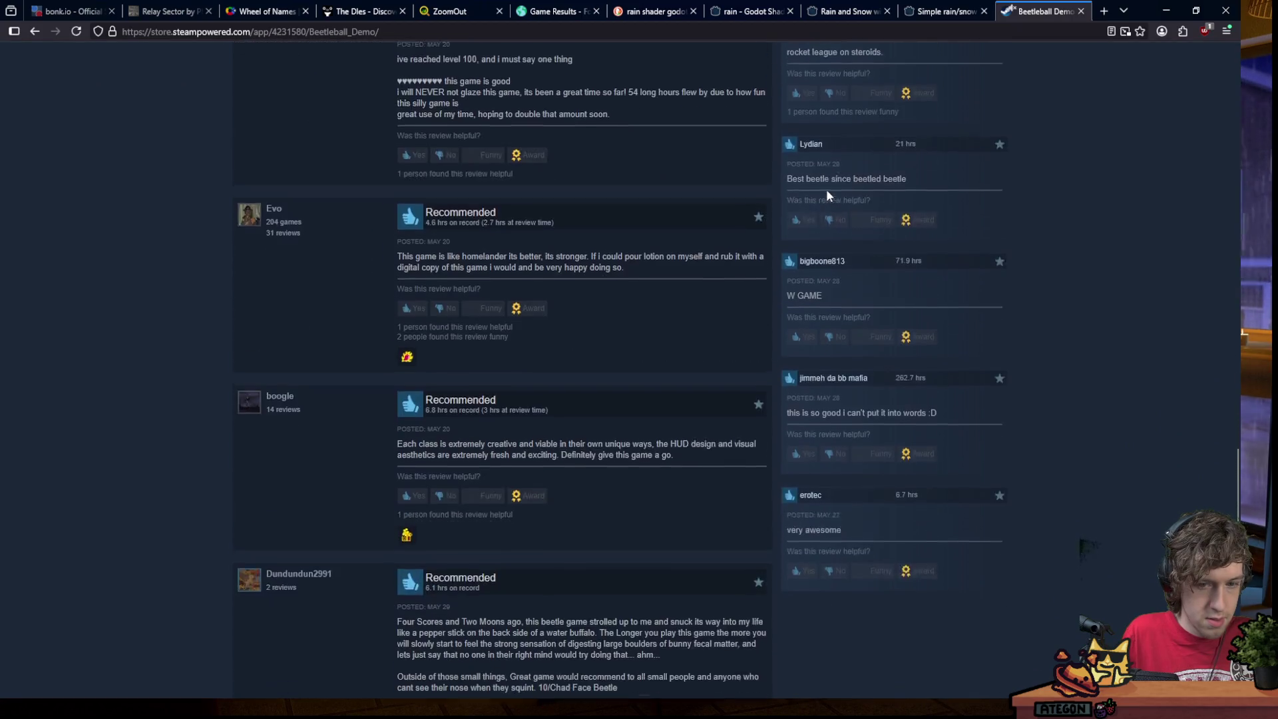
scroll(827, 192, "up", 5)
scroll(895, 174, "up", 20)
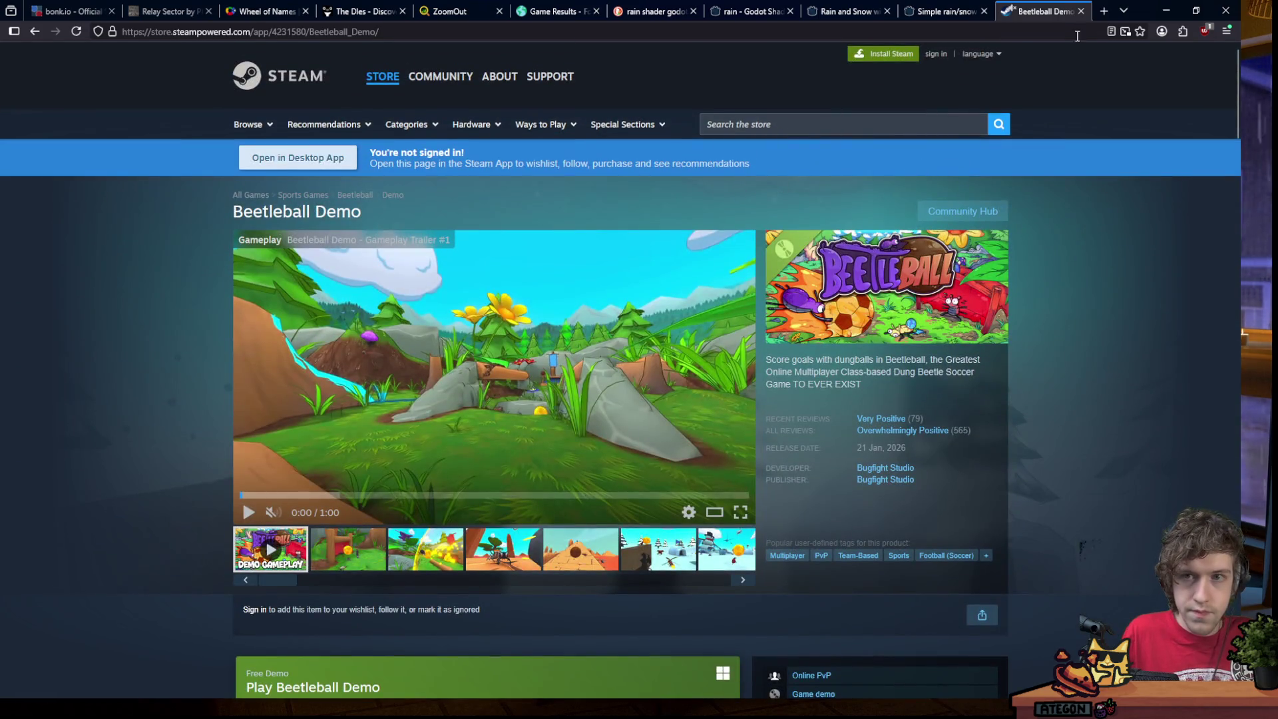
key("ctrl+w")
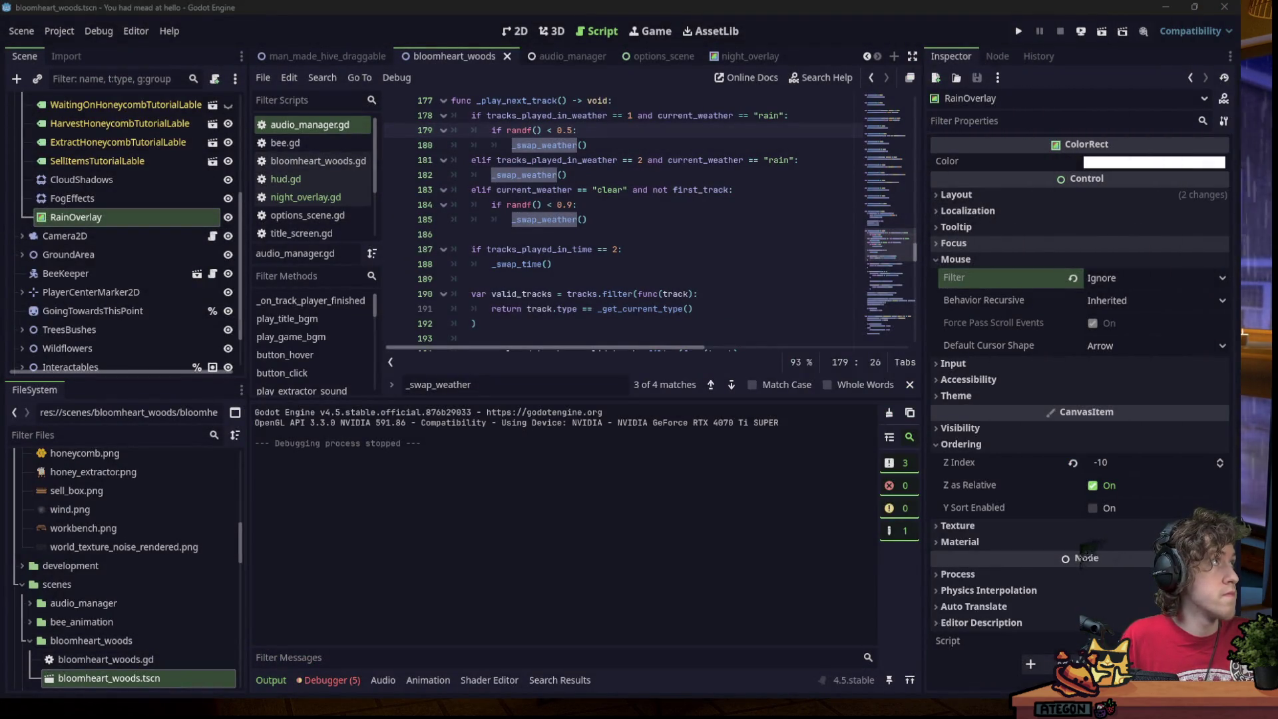
left_click(660, 160)
left_click(737, 133)
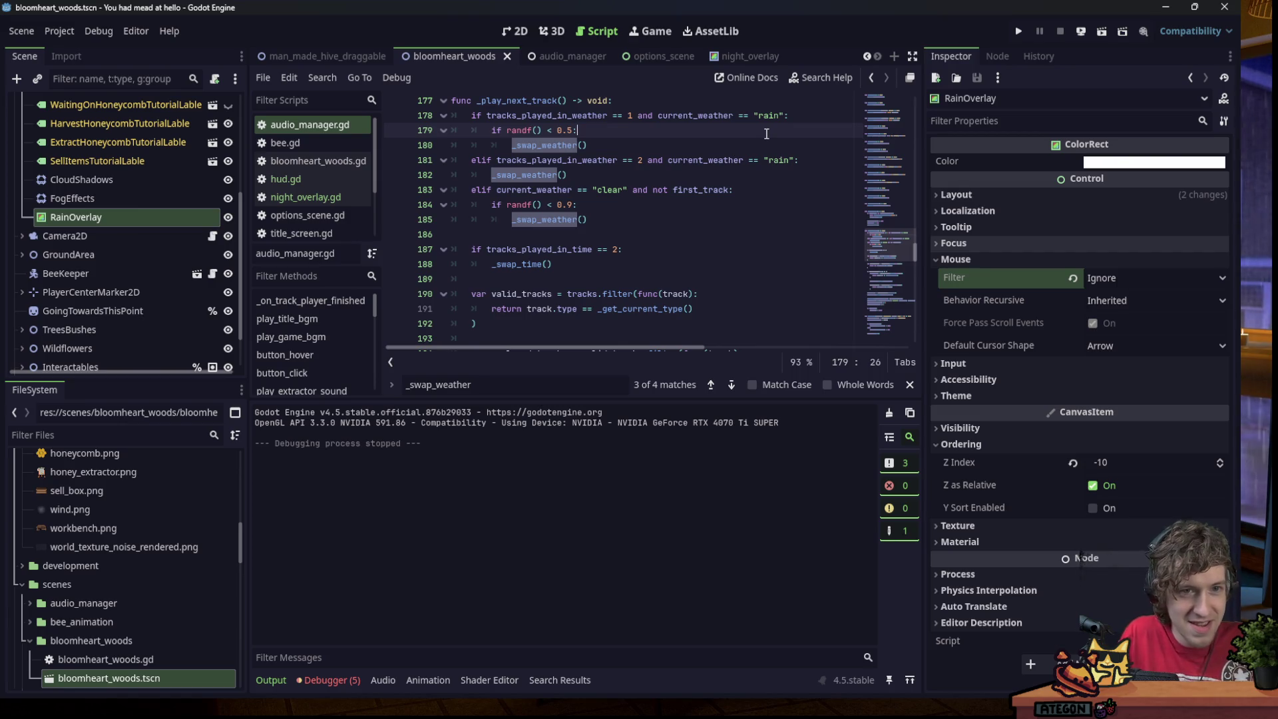
left_click(643, 222)
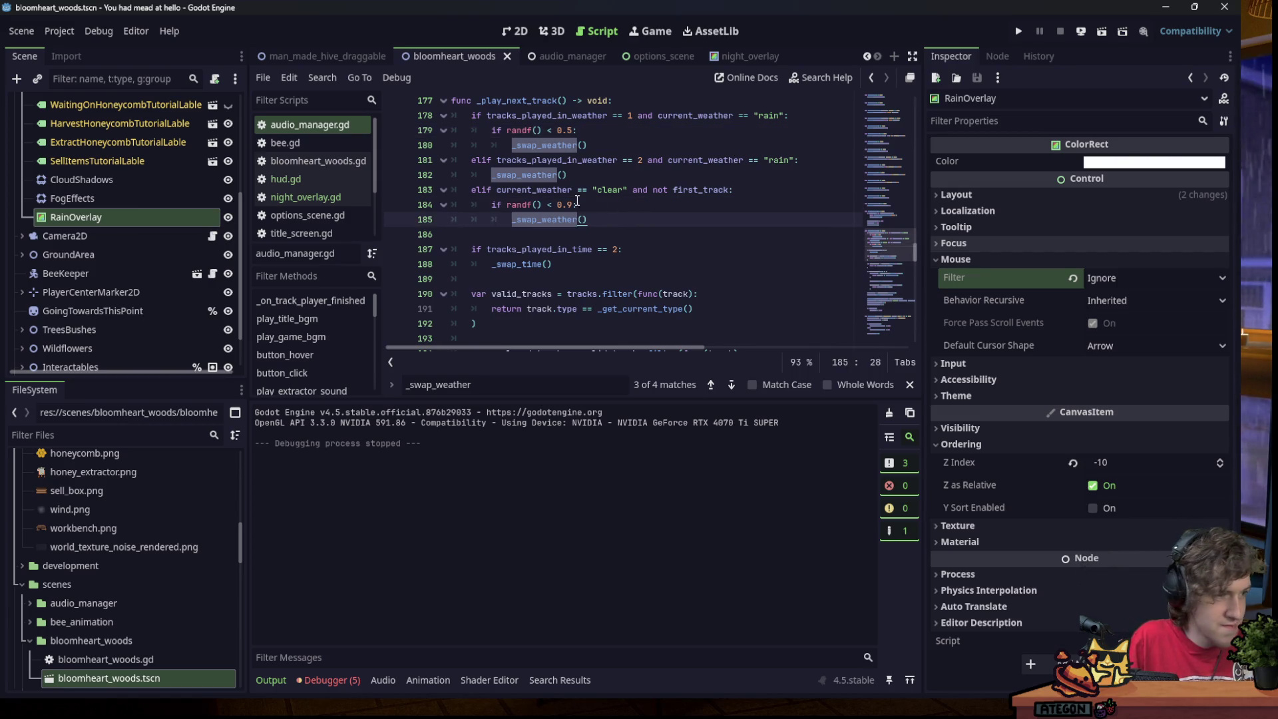
mouse_move(527, 197)
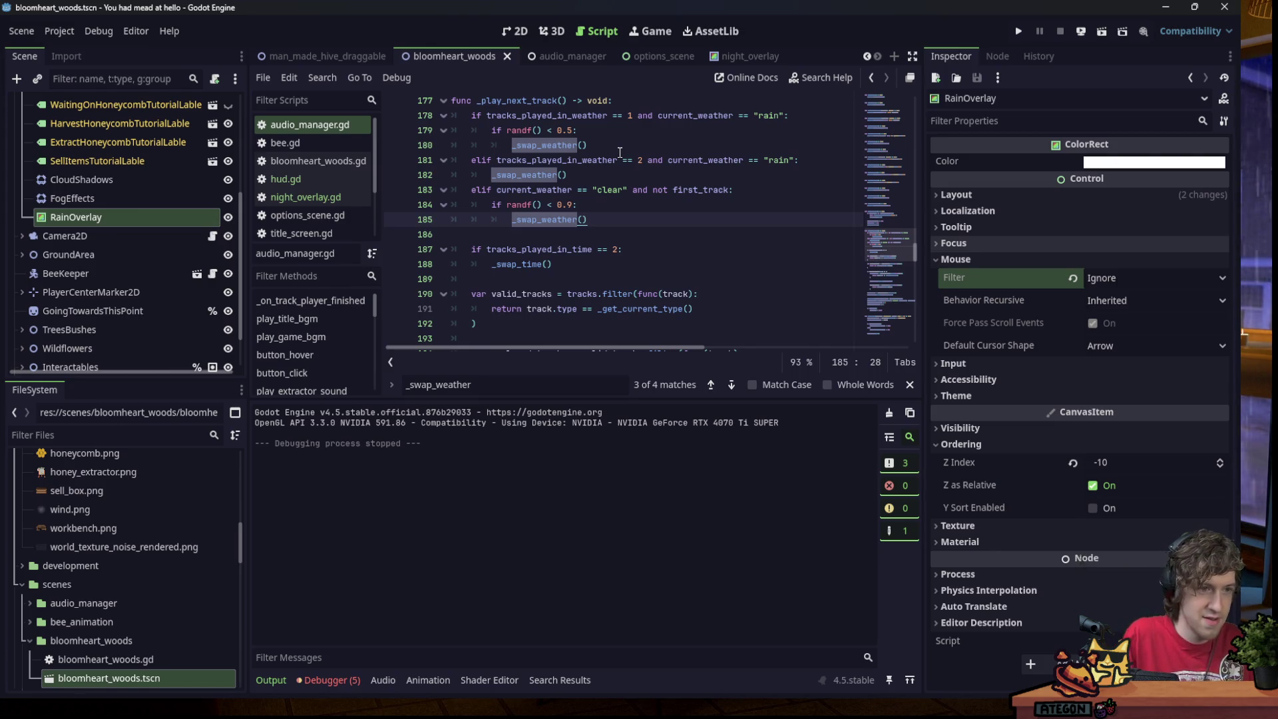
scroll(101, 199, "up", 5)
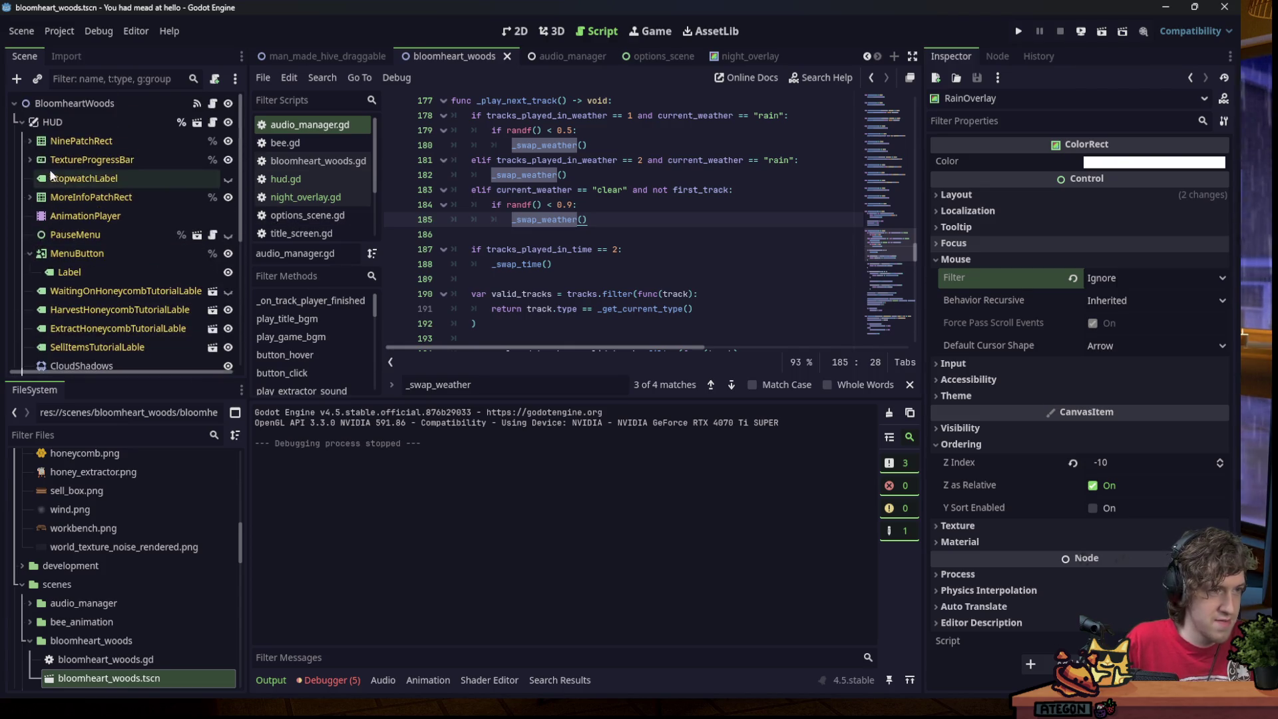
left_click(493, 165)
left_click(714, 204)
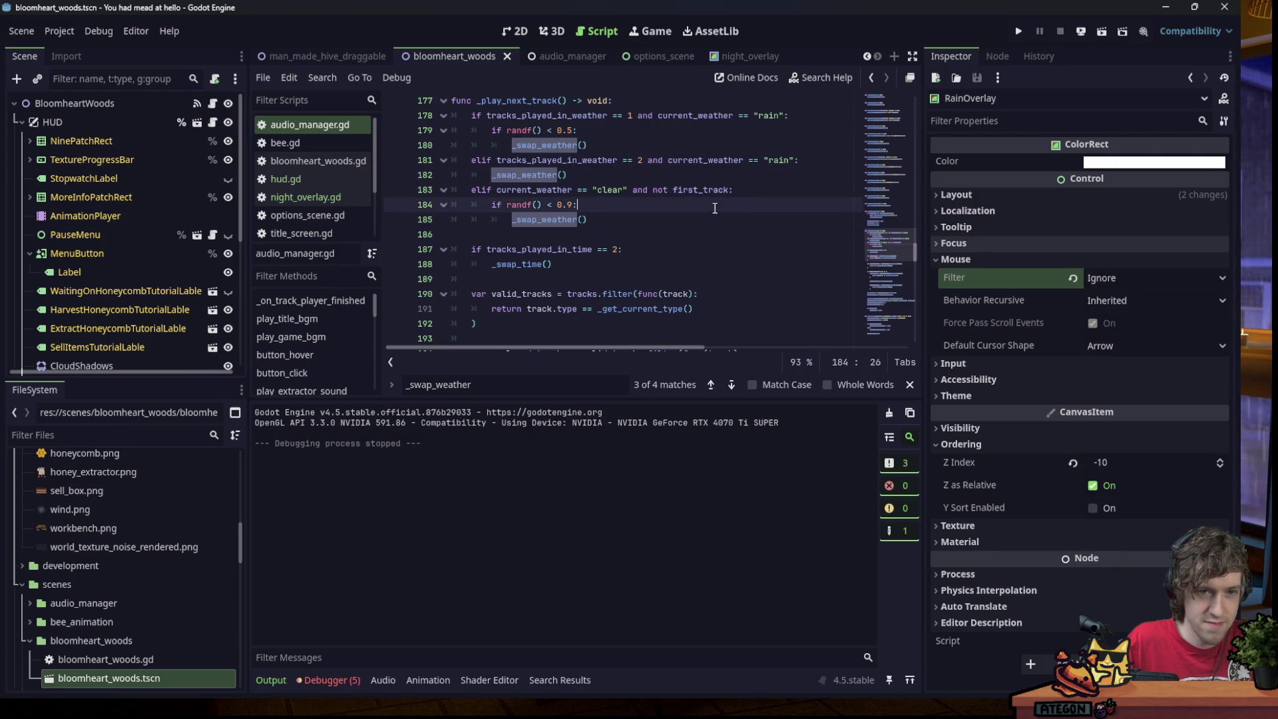
scroll(145, 225, "down", 5)
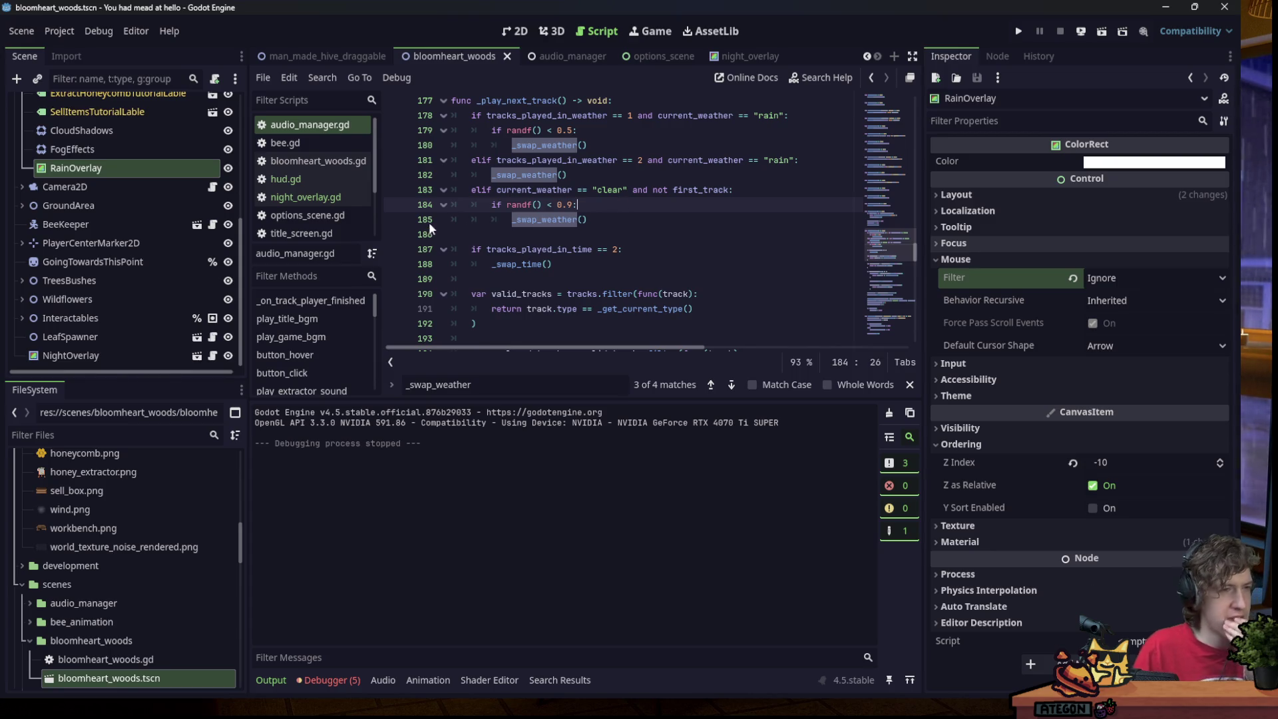
left_click(123, 171)
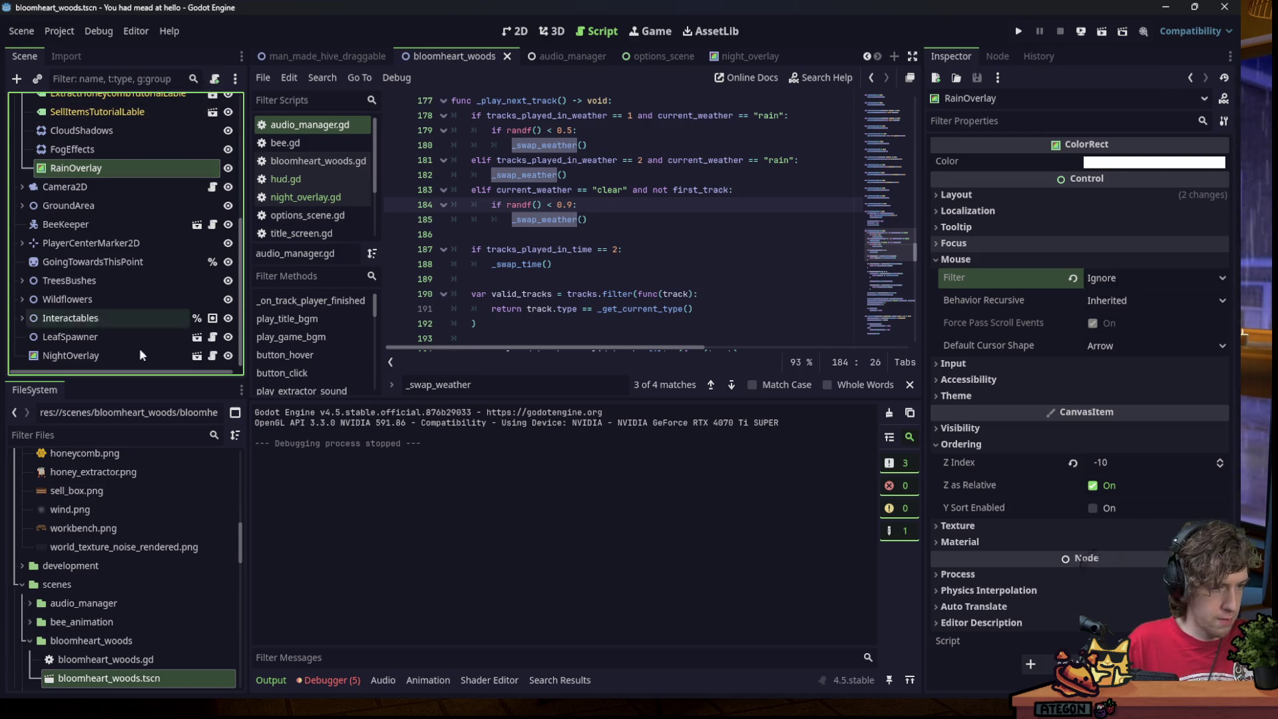
left_click(29, 641)
right_click(57, 525)
Create a new rain_overlay folder inside scenes.
mouse_move(99, 422)
left_click(258, 430)
type("rain_overlay")
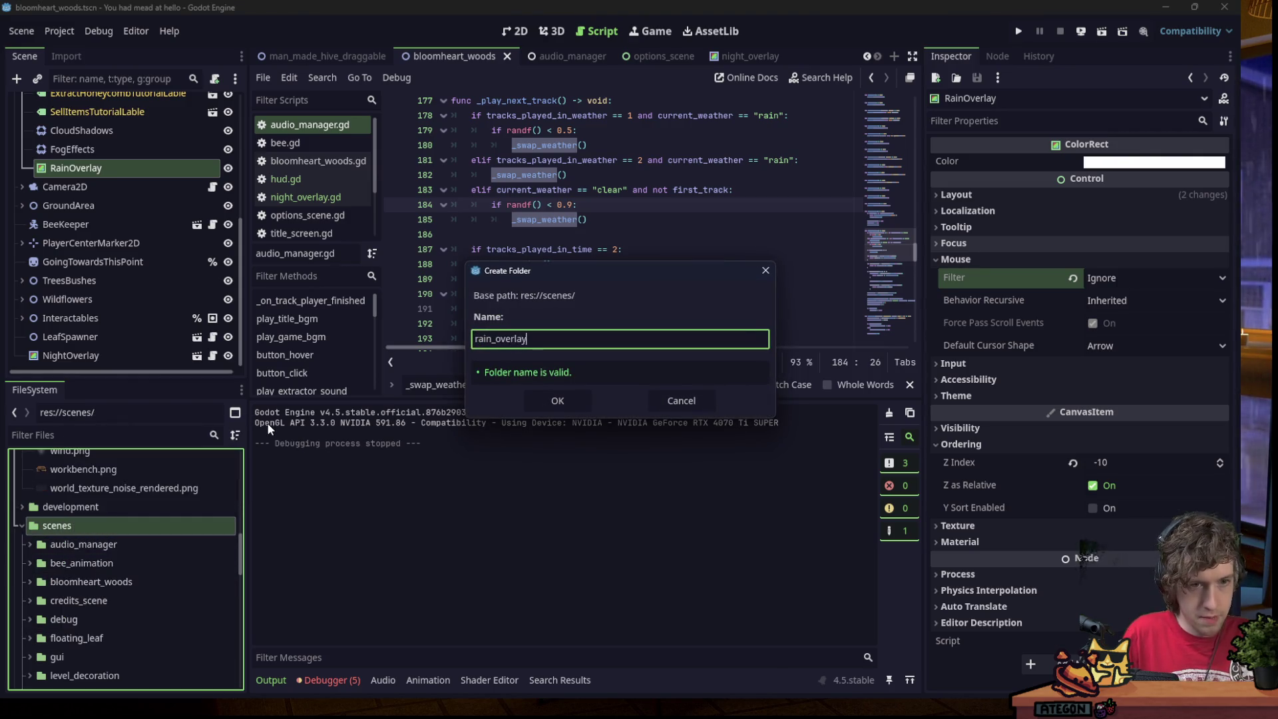
key("Return")
scroll(113, 553, "down", 5)
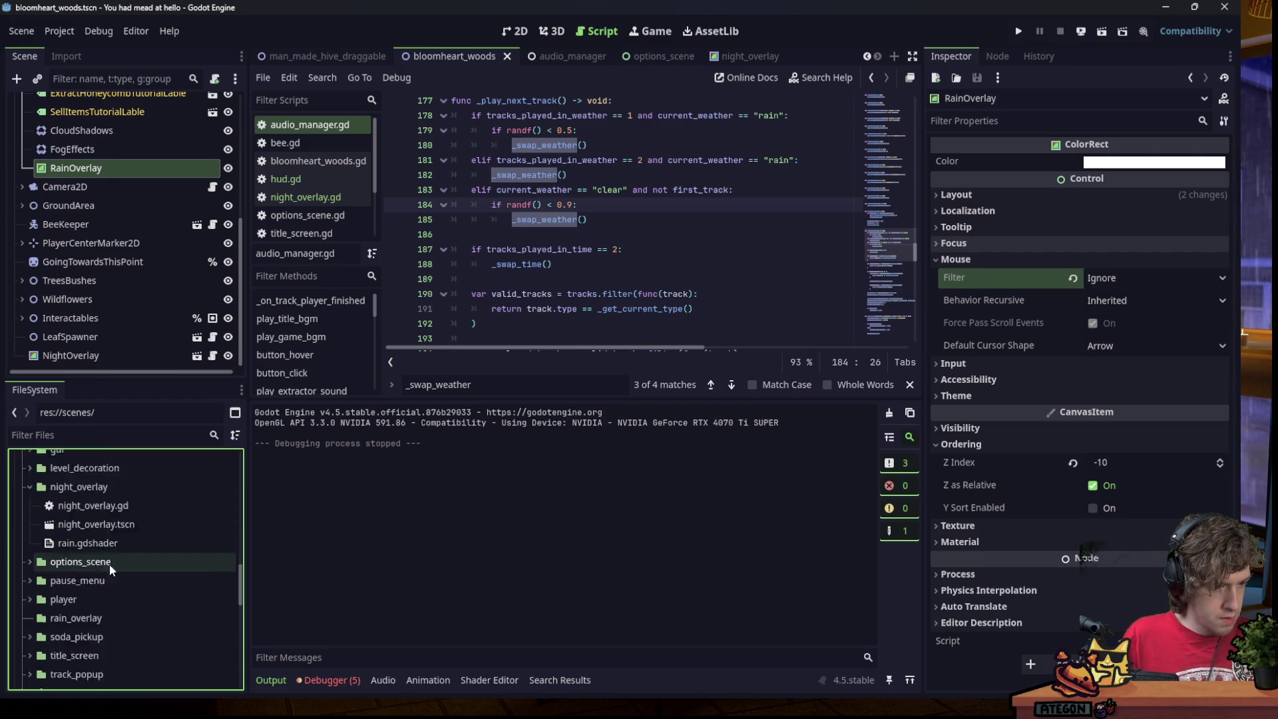
Save the RainOverlay branch as rain_overlay.tscn in res://scenes/rain_overlay and open it.
right_click(72, 175)
left_click(167, 534)
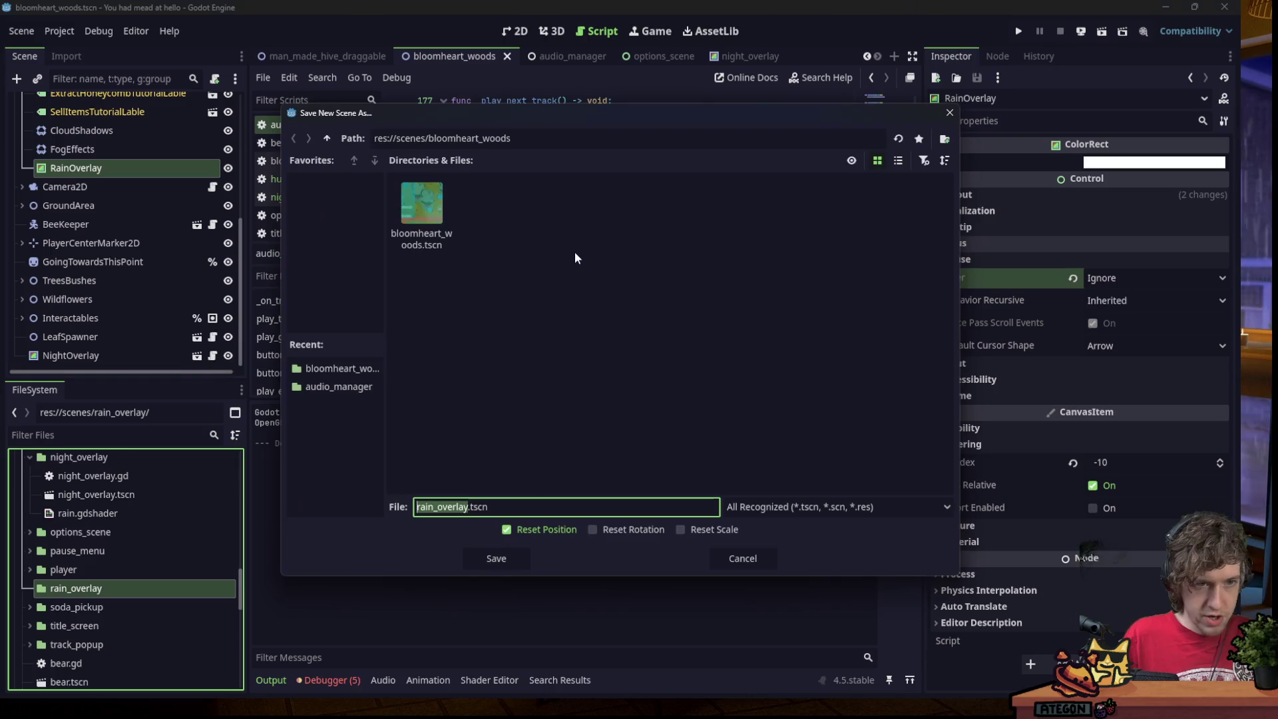
double_click(459, 140)
type("rain_overlay")
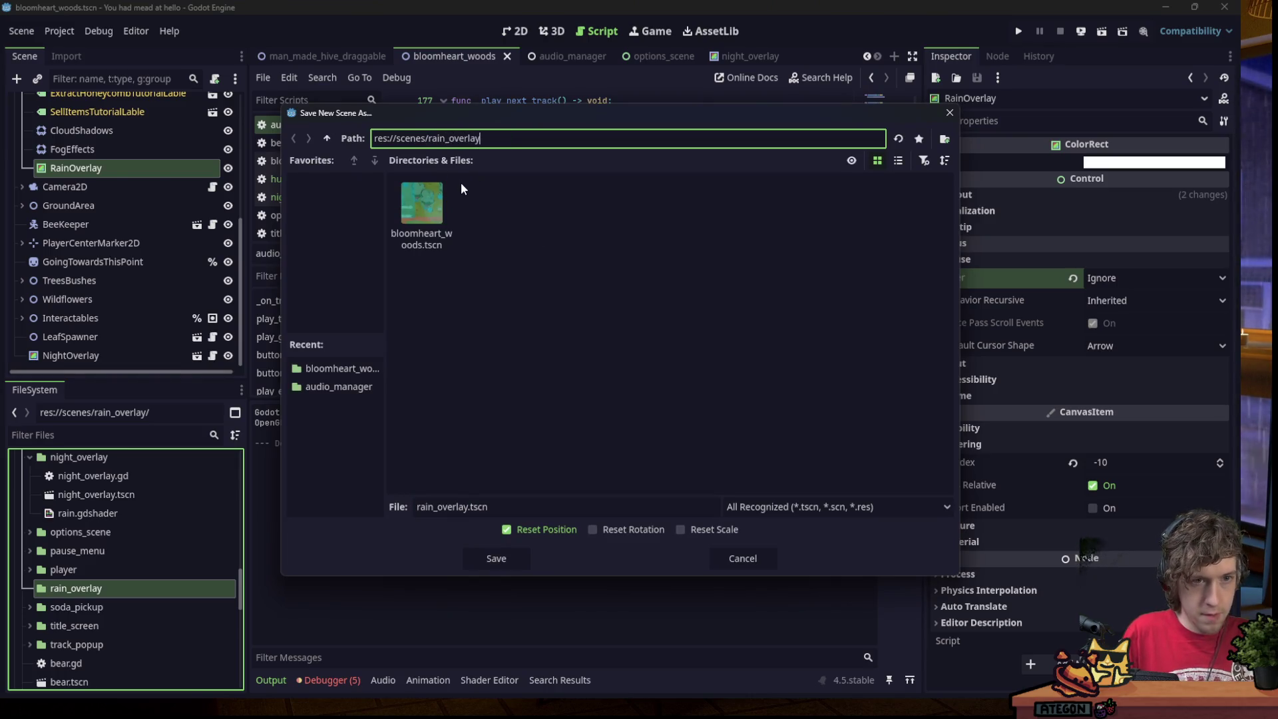
key("Return")
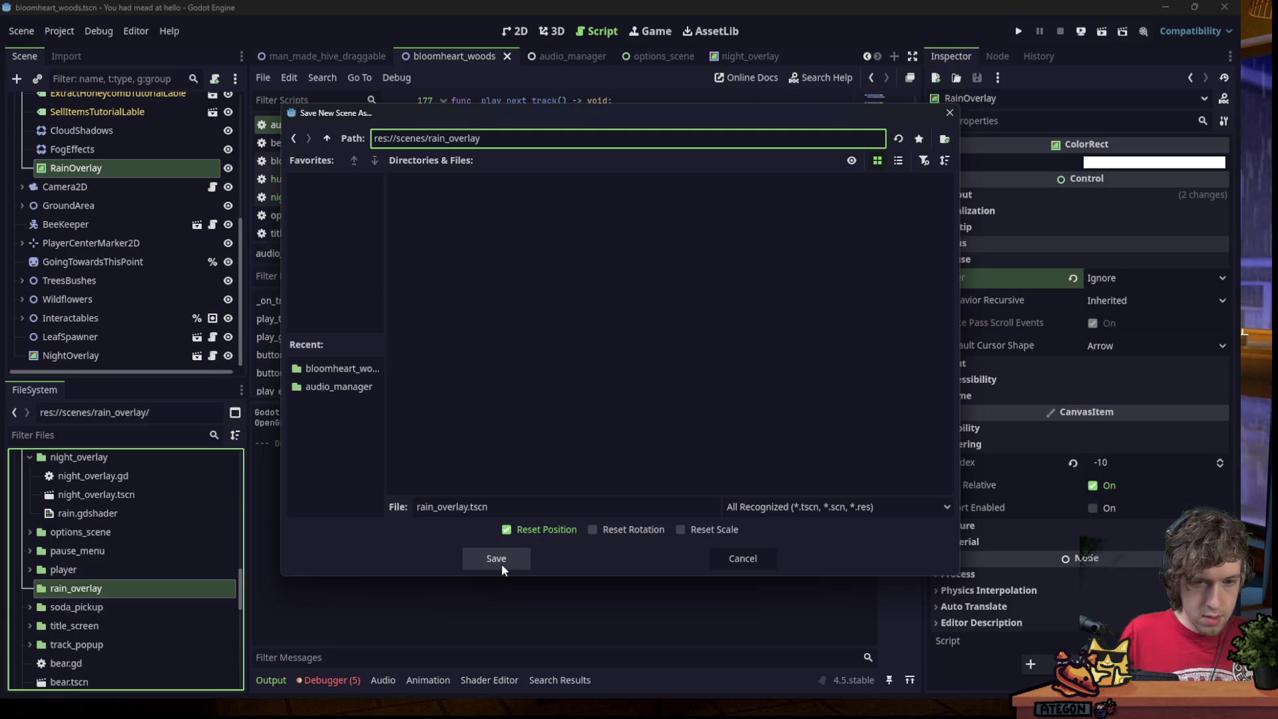
left_click(501, 565)
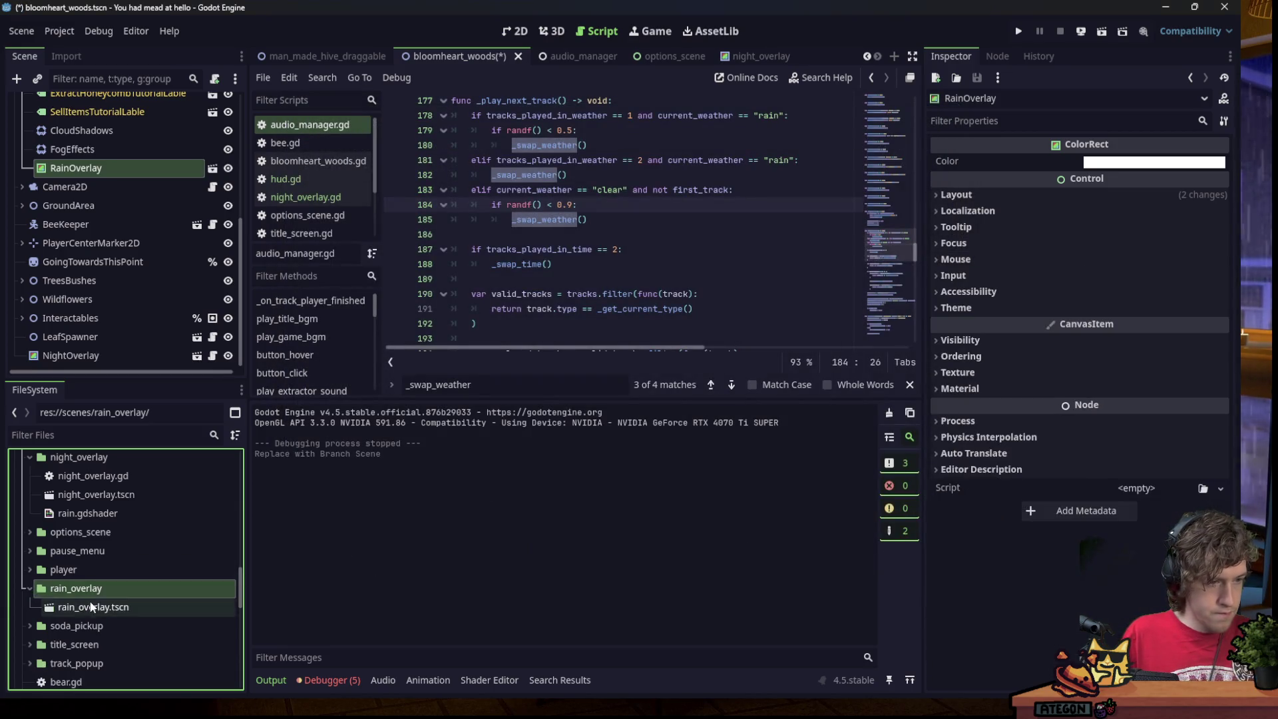
double_click(91, 606)
left_click(133, 104)
Attach a new rain_overlay.gd script and paste in the night_overlay.gd code.
left_click(215, 79)
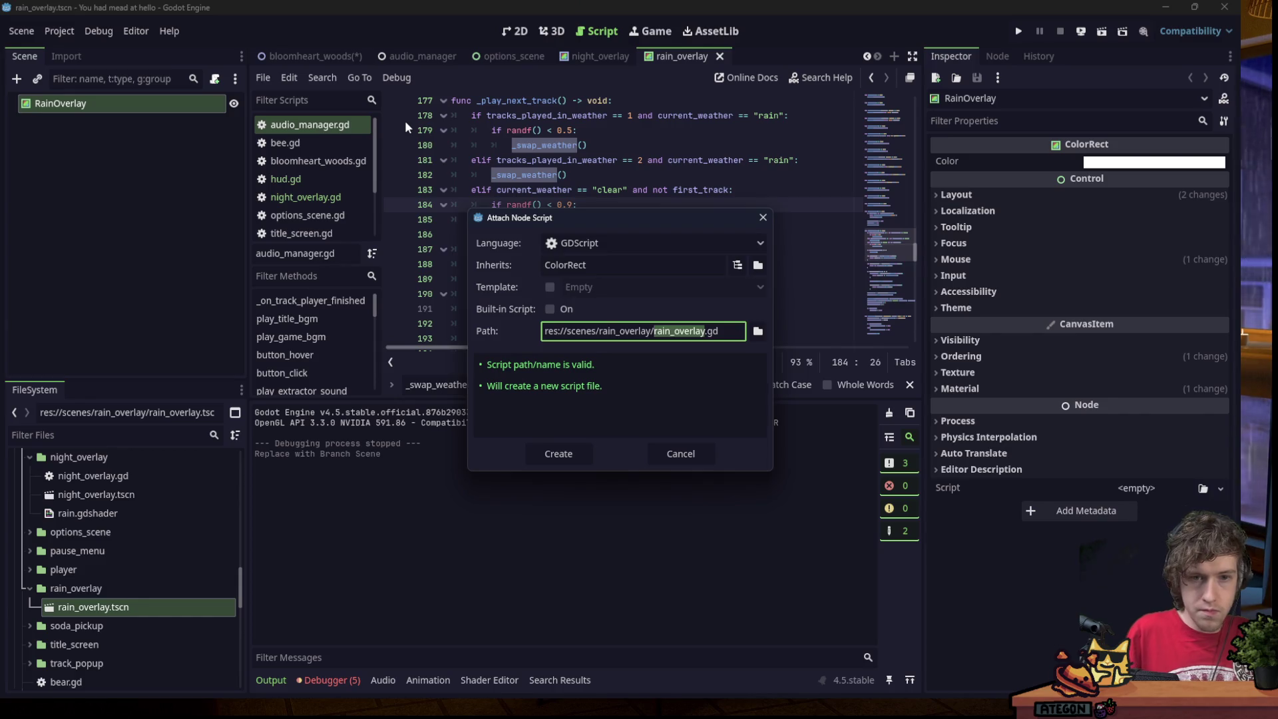
key("Return")
left_click(320, 197)
key("ctrl+a")
key("ctrl+c")
left_click(333, 234)
key("ctrl+a")
key("ctrl+v")
Change the script's base class from CanvasModulate to ColorRect and save.
scroll(597, 209, "up", 3)
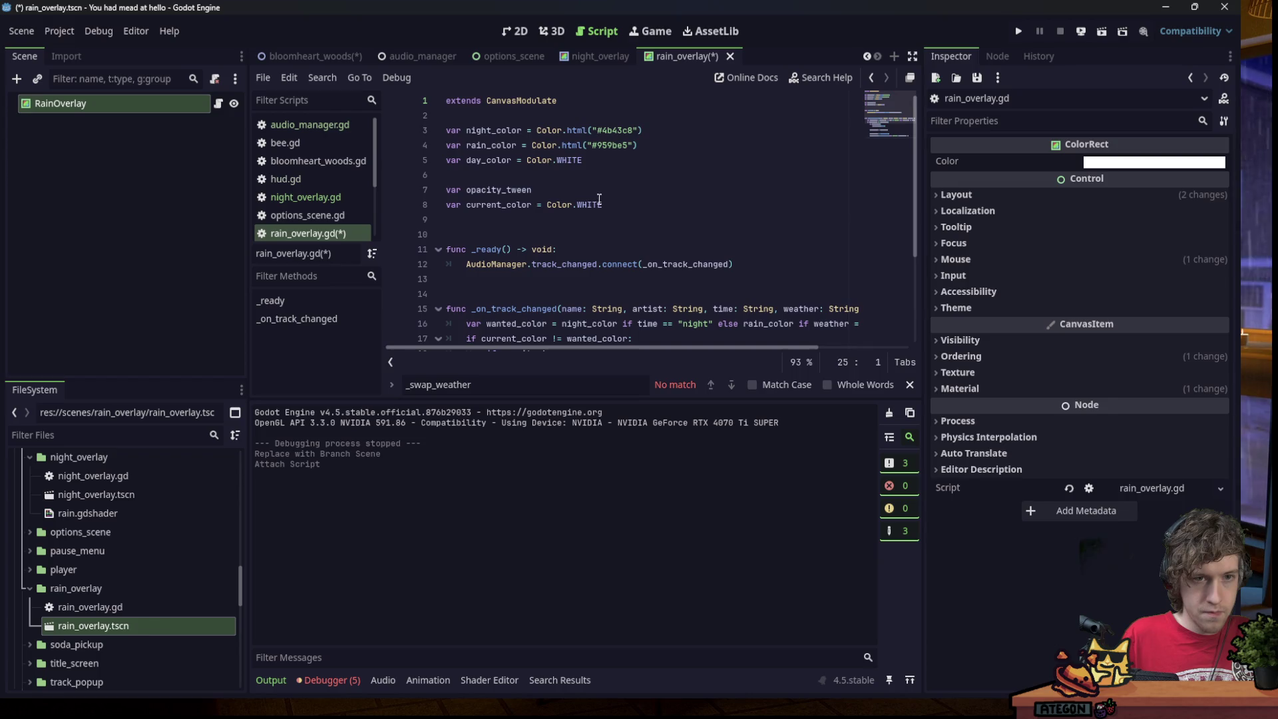
double_click(526, 100)
type("C")
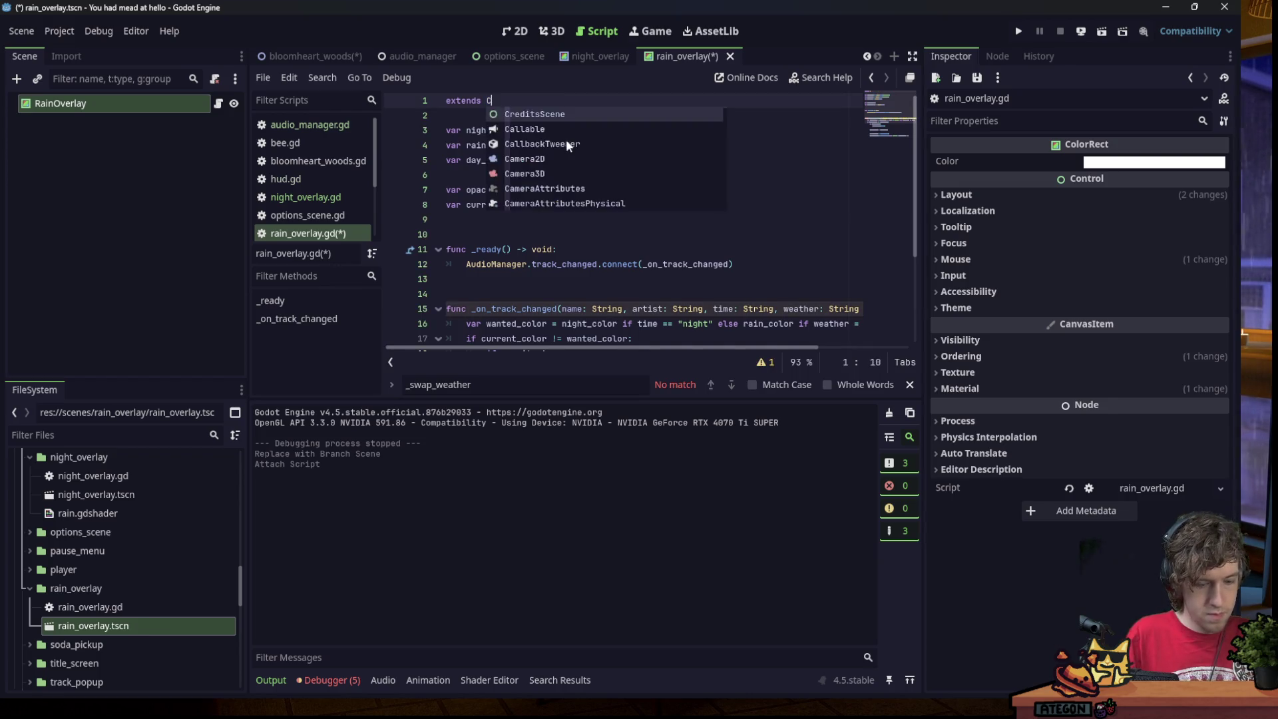
type("olorRect")
key("Return")
key("ctrl+s")
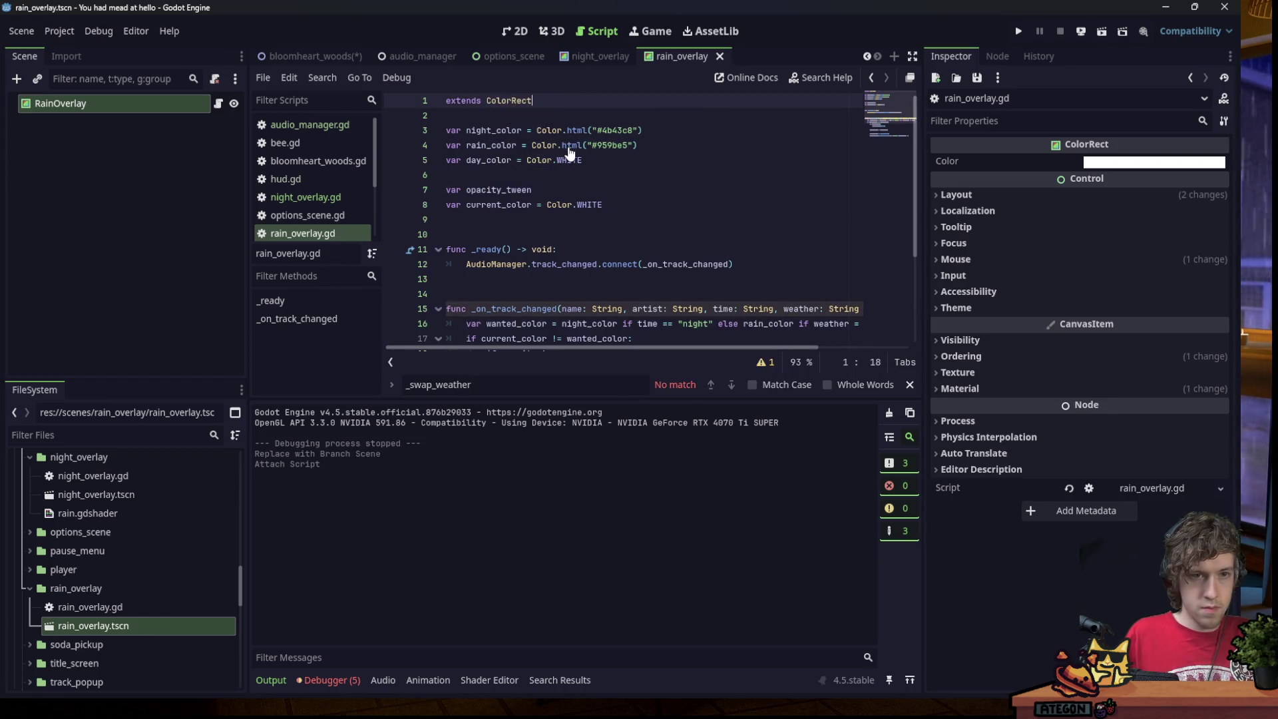
Delete the three colour variable lines and save the script.
left_click(673, 144)
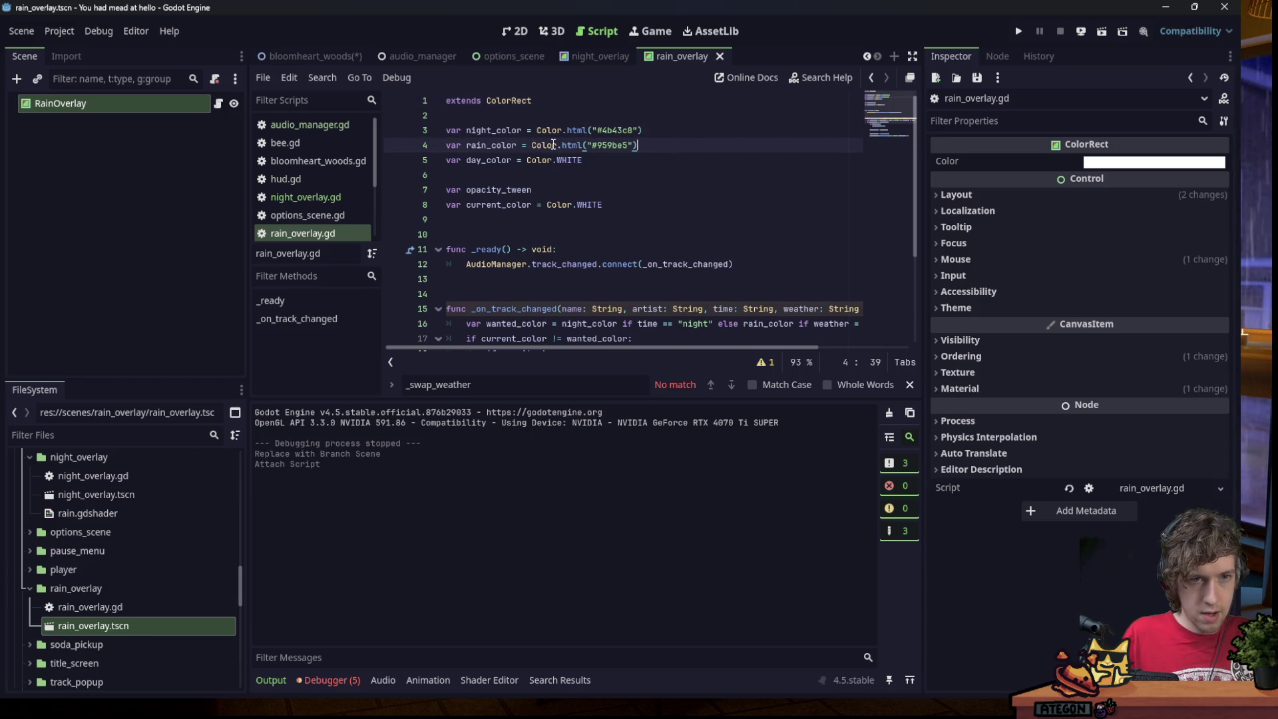
left_click_drag(603, 160, 559, 115)
key("BackSpace")
key("BackSpace")
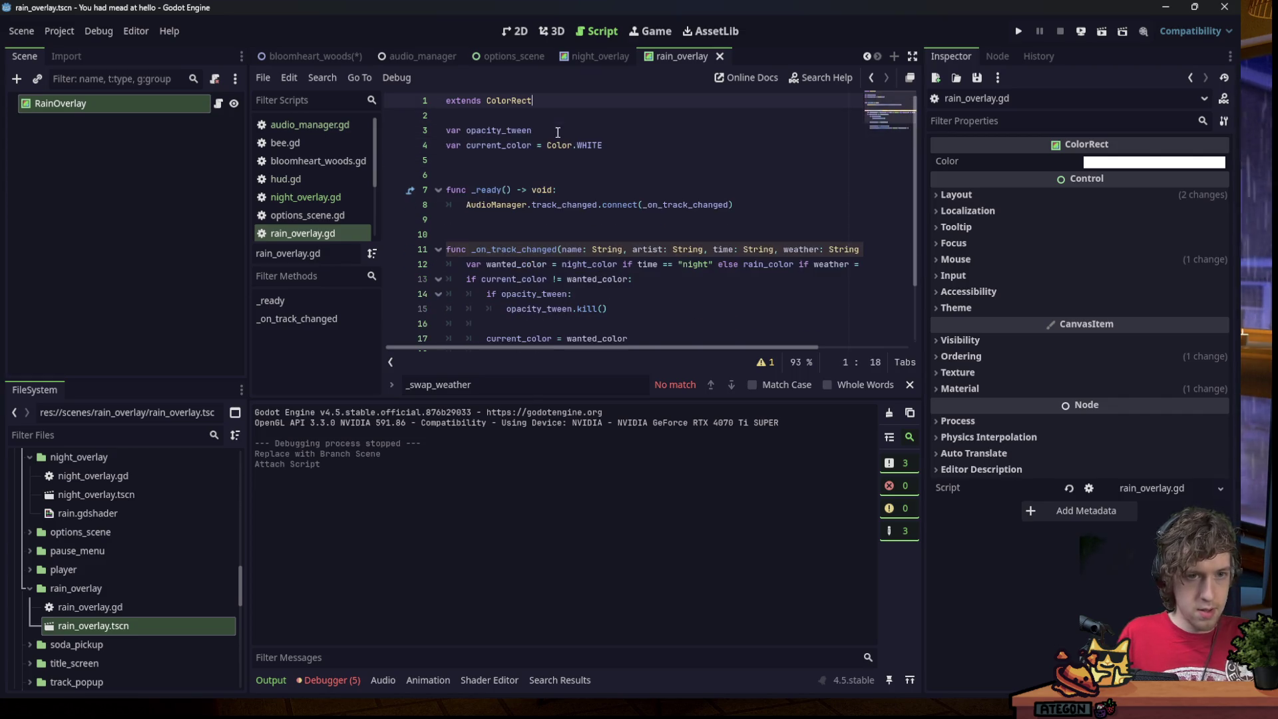
key("ctrl+s")
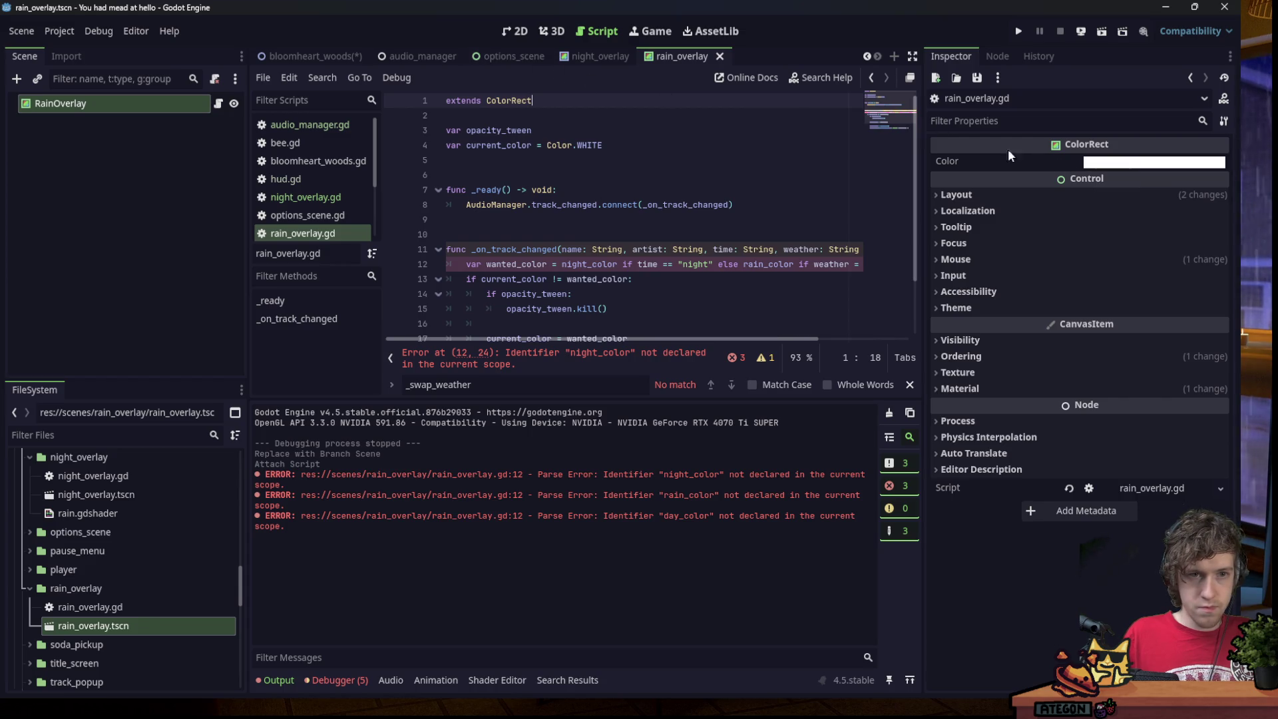
In the 2D view, try Self Modulate ffffff00, then restore it to opaque white.
left_click(515, 31)
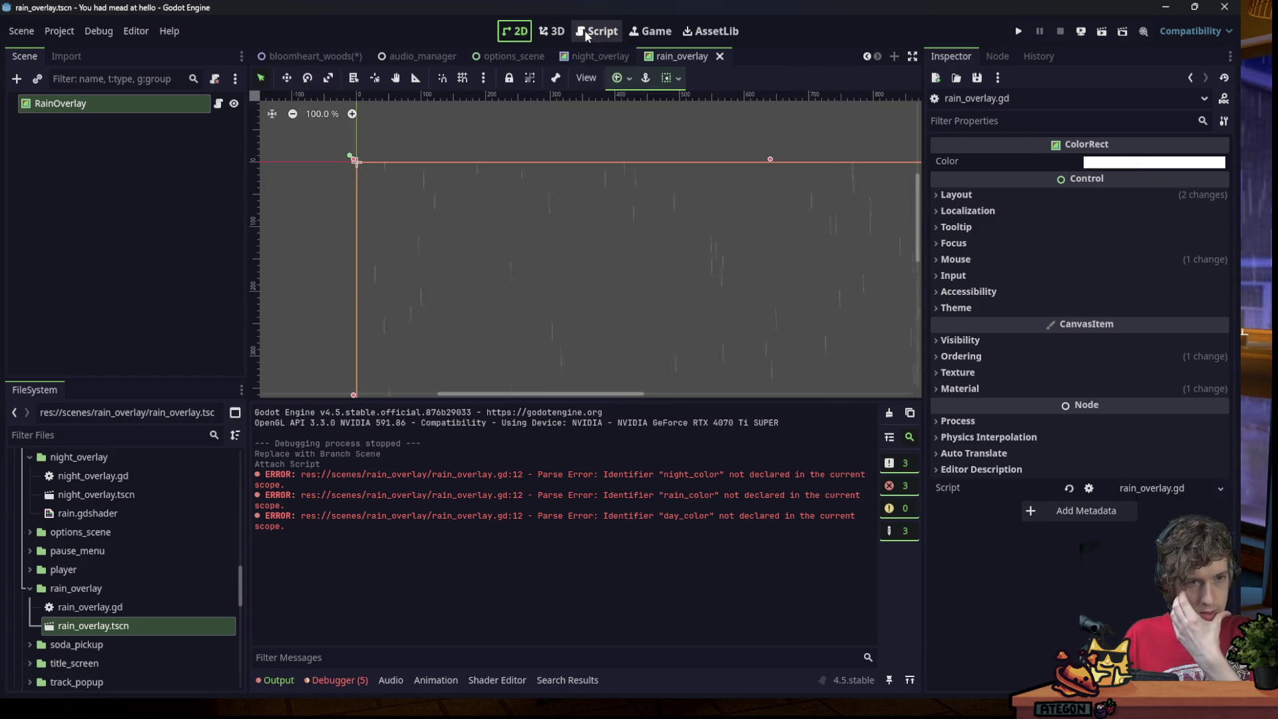
left_click(996, 341)
left_click(1097, 401)
type("ffffff00")
key("Return")
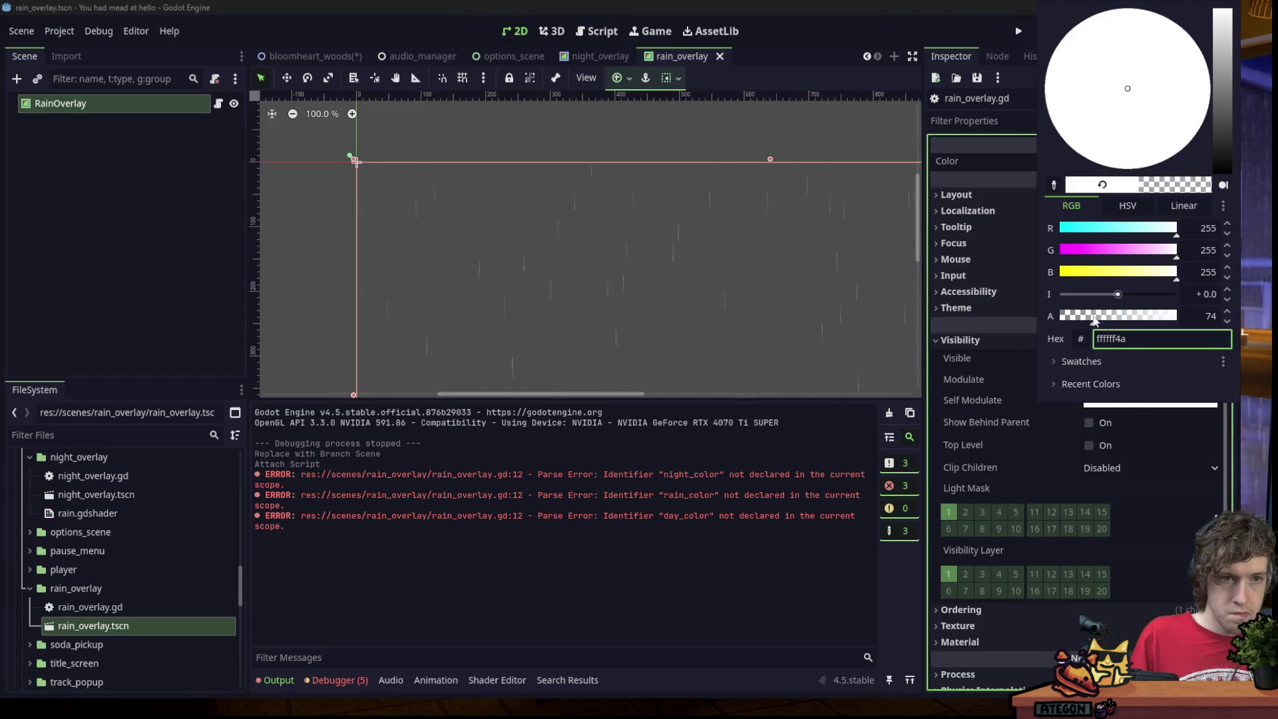
key("BackSpace")
key("BackSpace")
type("00")
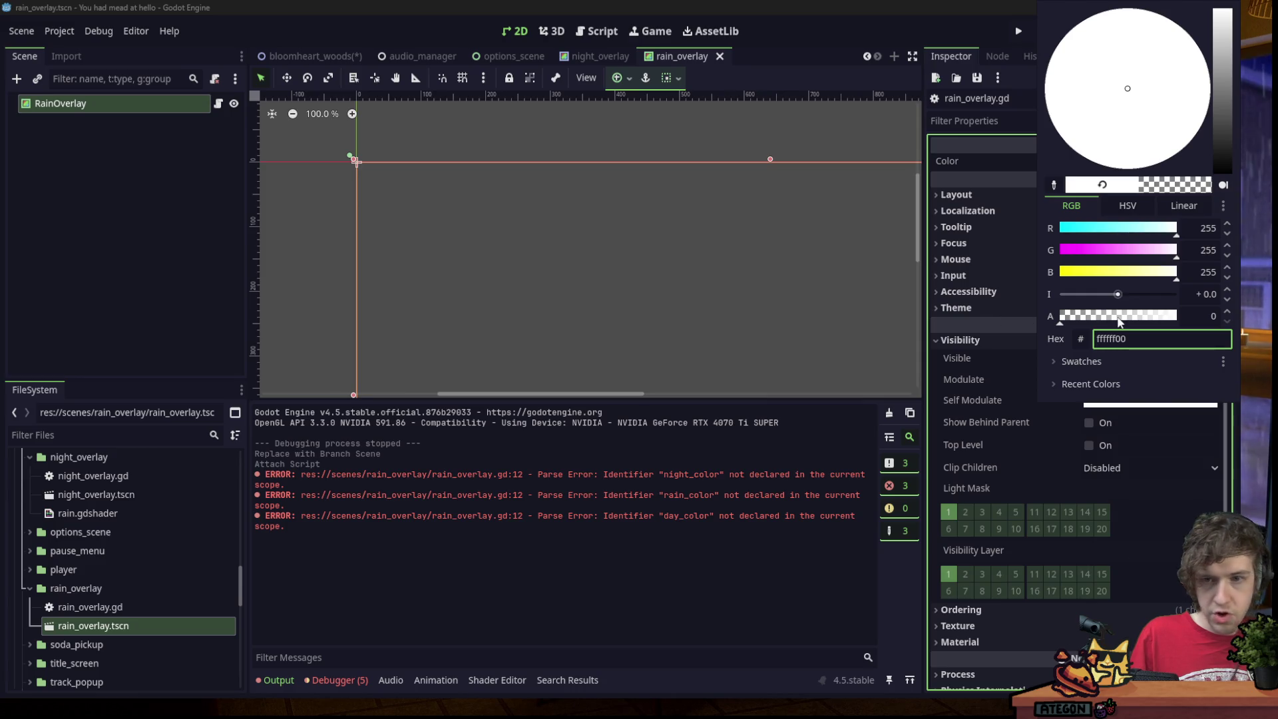
key("Return")
In rain_overlay.gd, delete the wanted_color calculation lines and tidy the blank line and indentation.
left_click(597, 32)
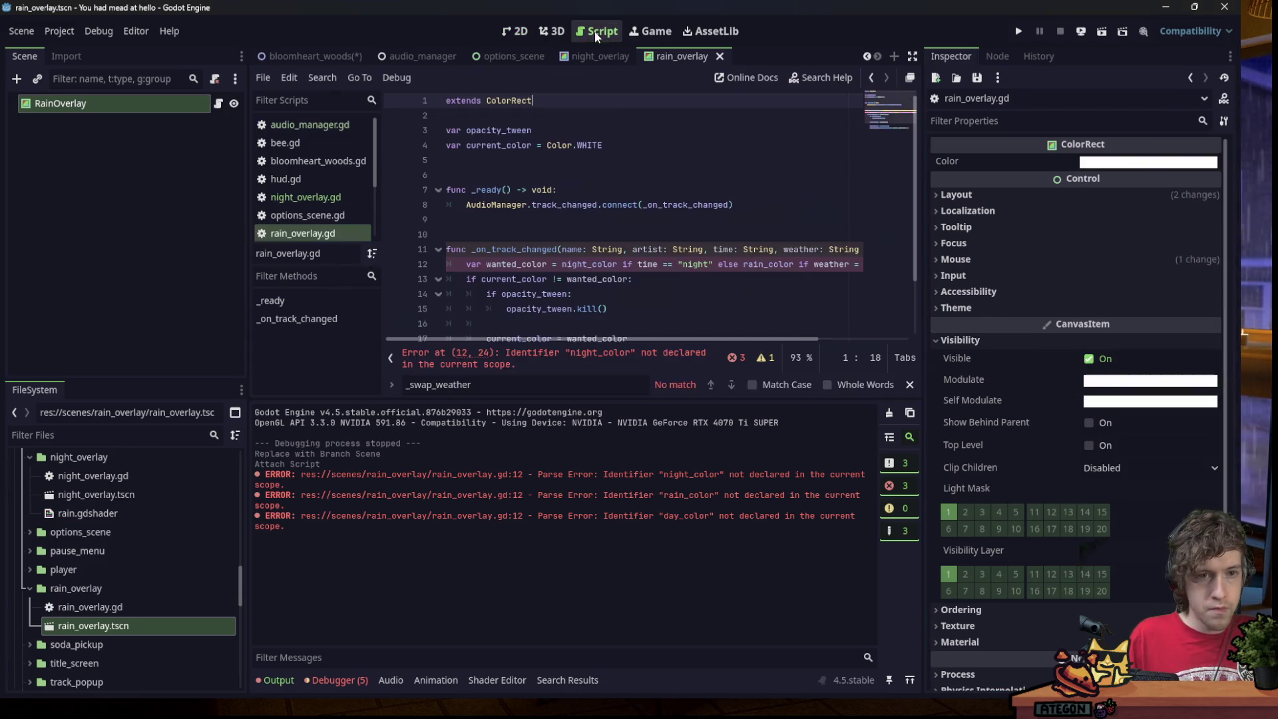
scroll(496, 200, "down", 1)
scroll(627, 209, "down", 1)
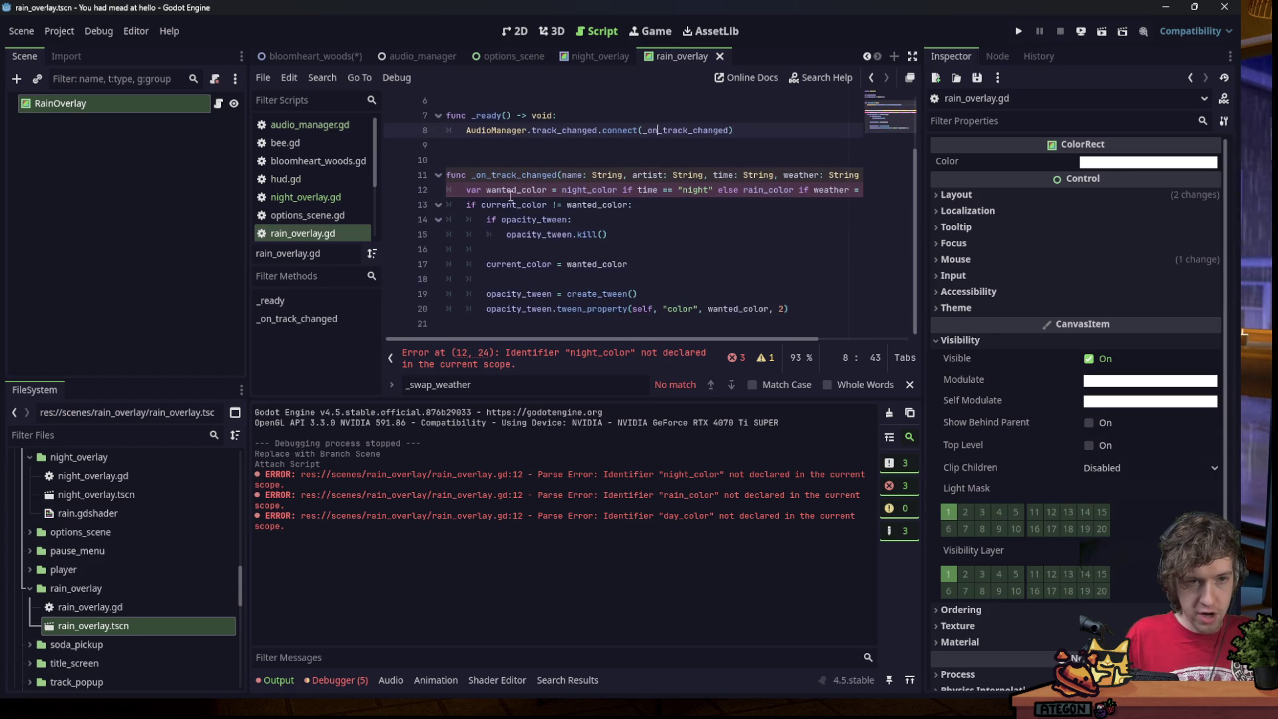
mouse_move(447, 174)
left_mouse_down()
mouse_move(639, 294)
mouse_move(835, 313)
mouse_move(706, 201)
left_mouse_up()
key("BackSpace")
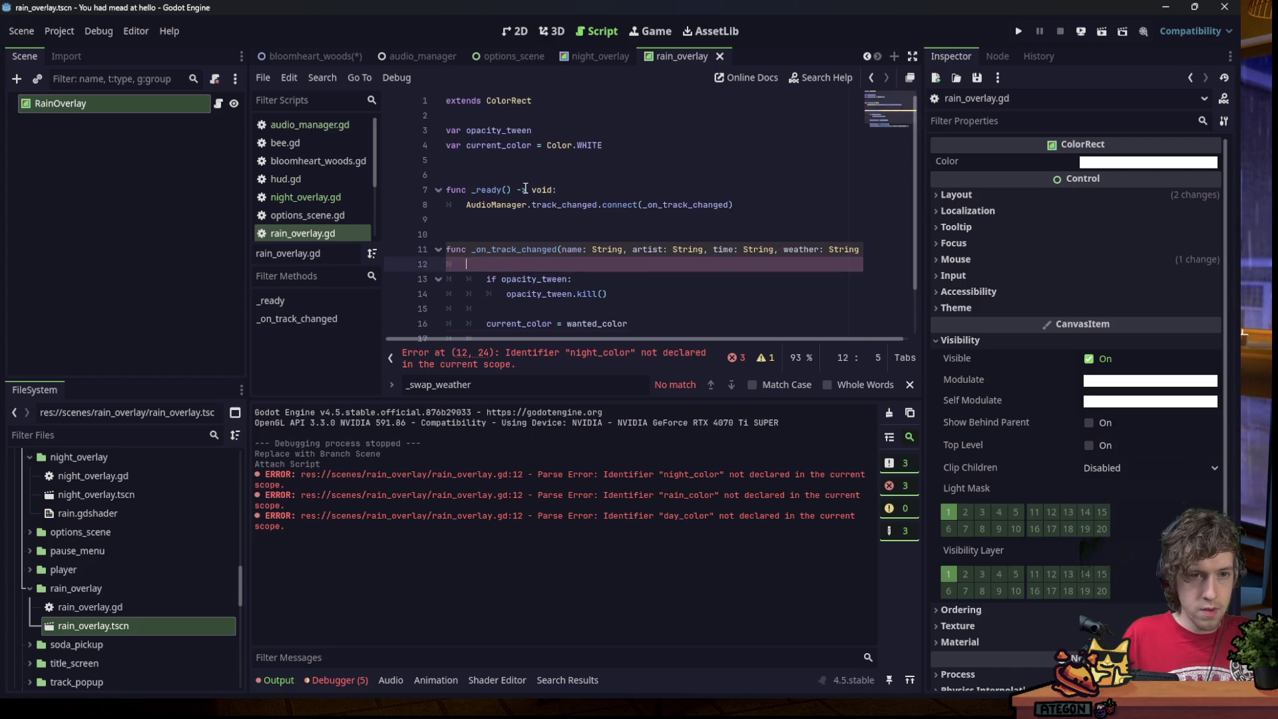
key("Return")
left_click(490, 220)
key("shift+Tab")
key("BackSpace")
Remove the current_color assignment line from the weather handler.
left_click(529, 220)
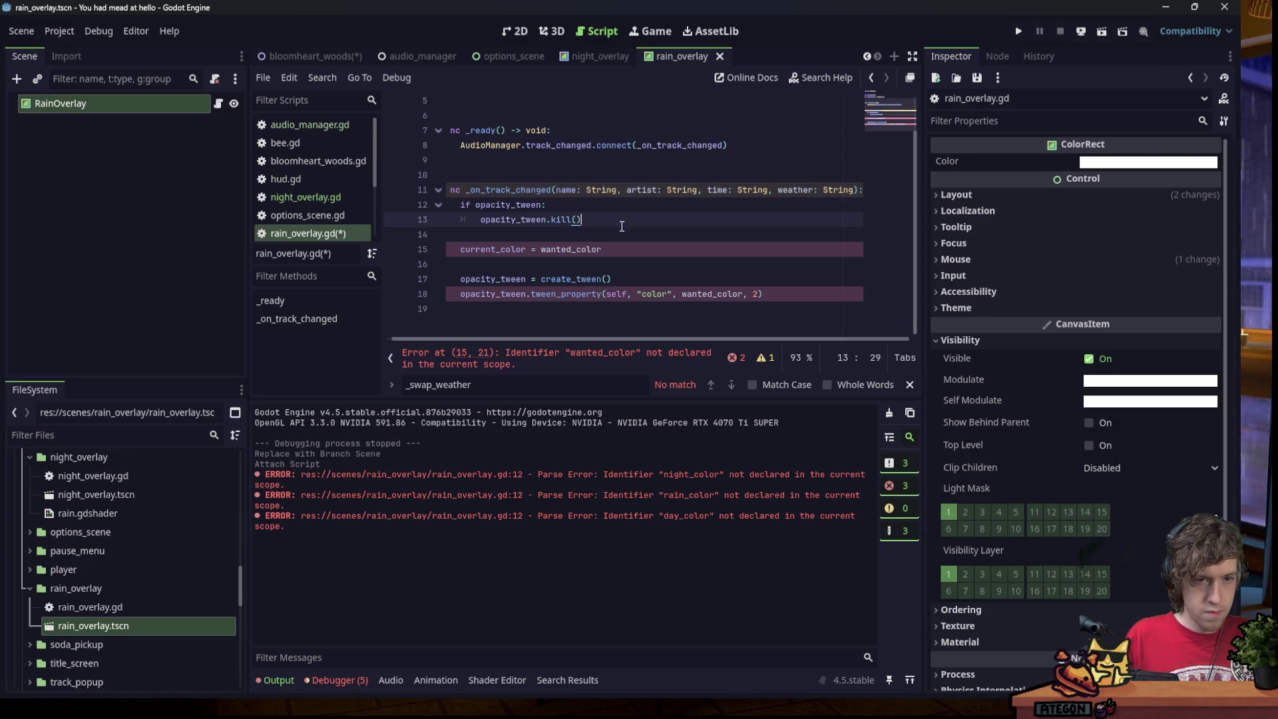
scroll(529, 226, "up", 1)
left_click(530, 234)
key("End")
key("shift+Down")
key("shift+Down")
key("BackSpace")
left_click(528, 264)
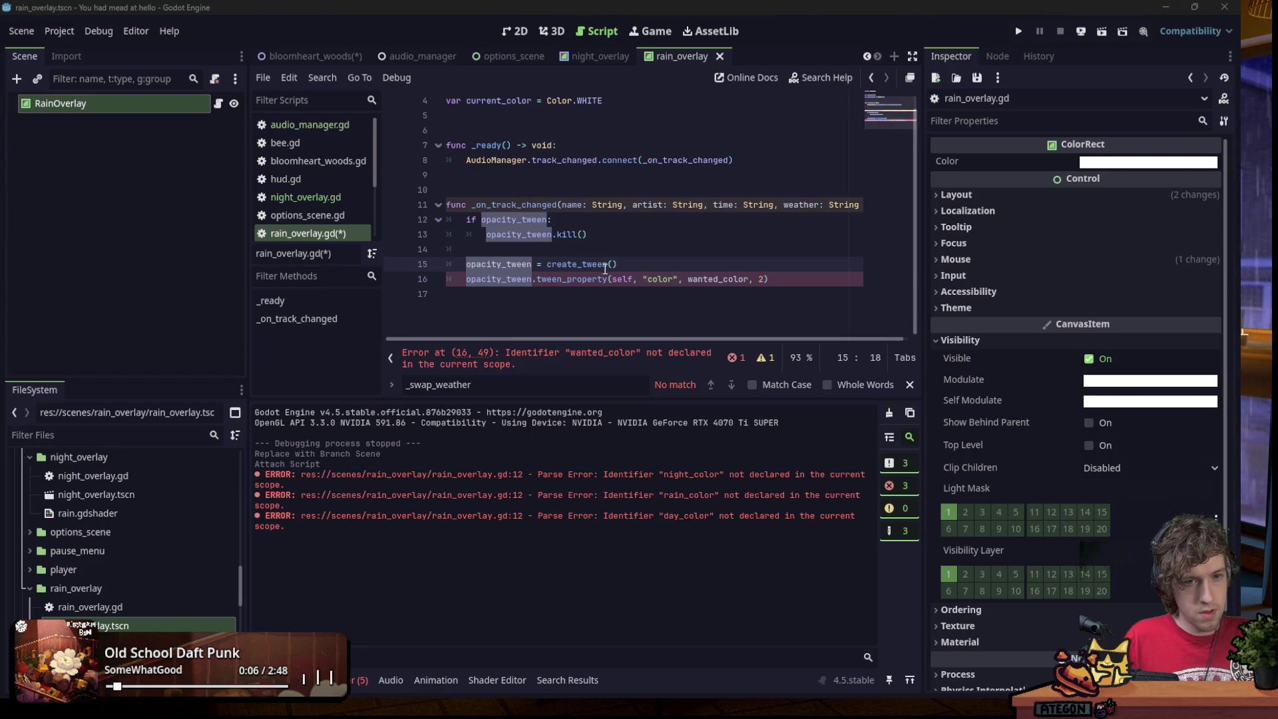
Make the tween animate modulate:a with a target value of 0.
double_click(666, 279)
type("modulate:a")
double_click(720, 279)
type("0")
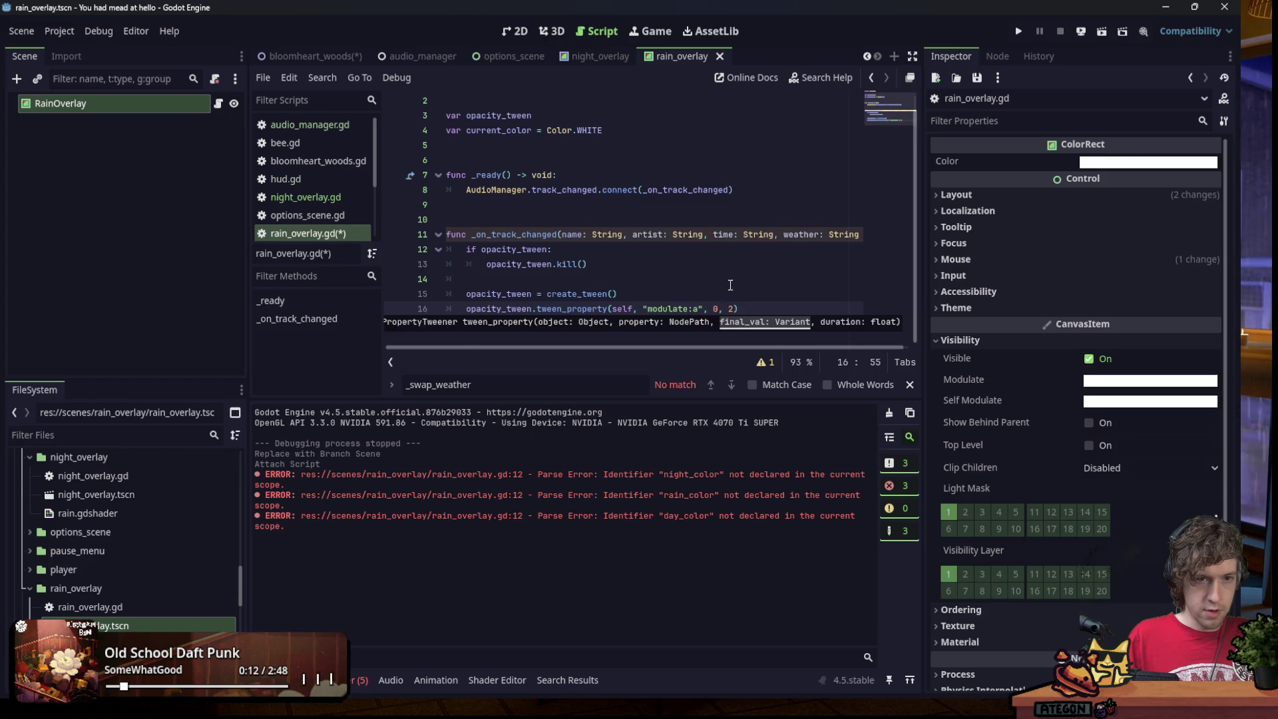
Replace the current_color variable with a current_weather variable initialised to "c…".
left_click(618, 143)
scroll(619, 142, "up", 1)
scroll(619, 142, "down", 1)
left_click(606, 130)
key("shift+Home")
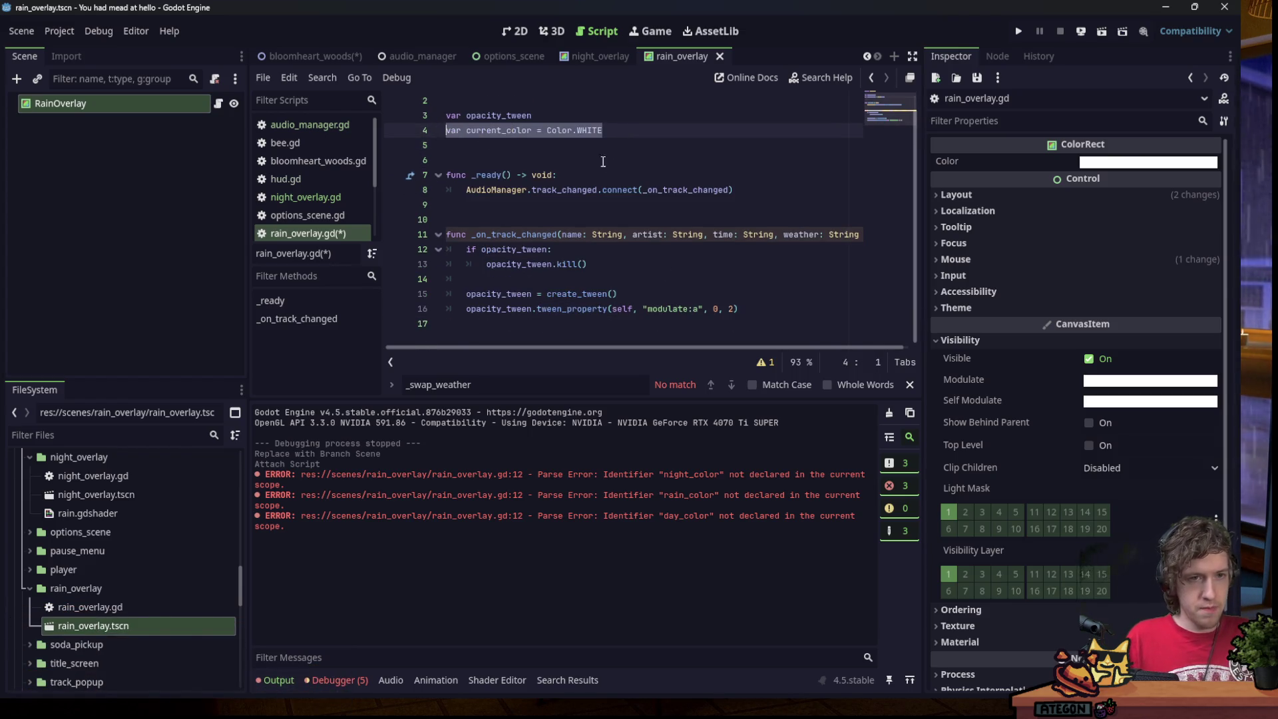
type("var curren")
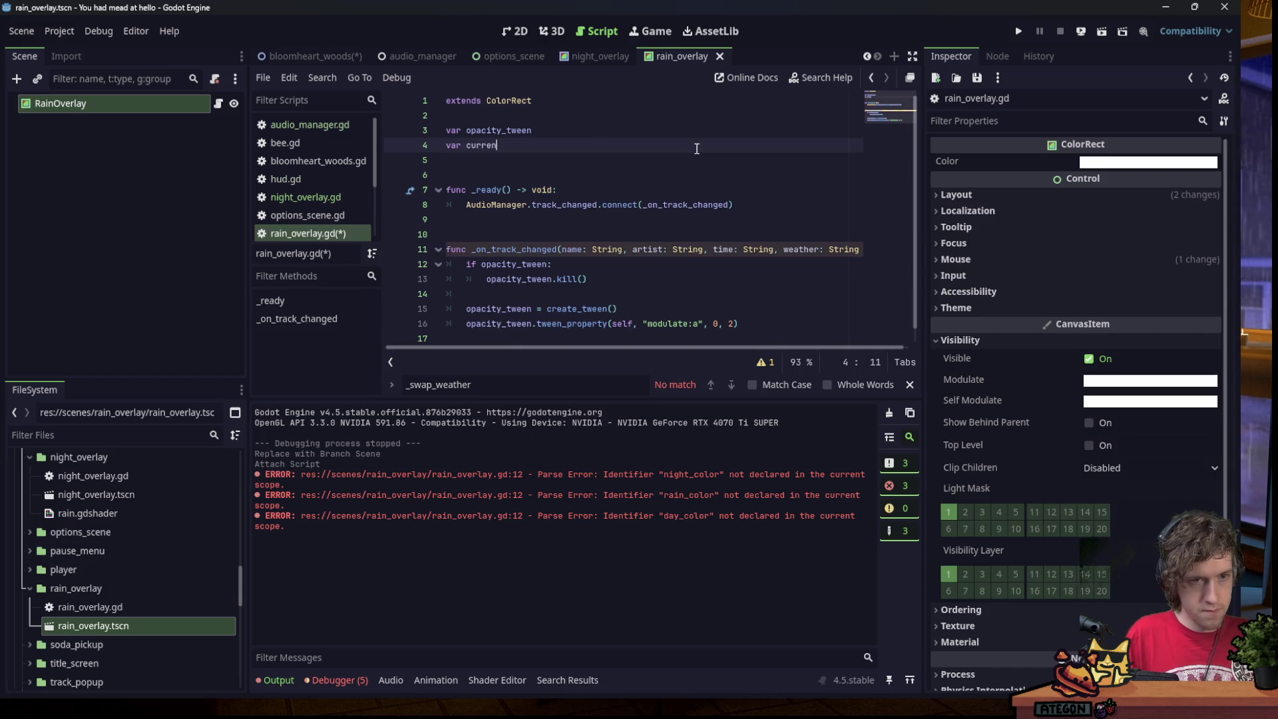
type("t_weather = \"c")
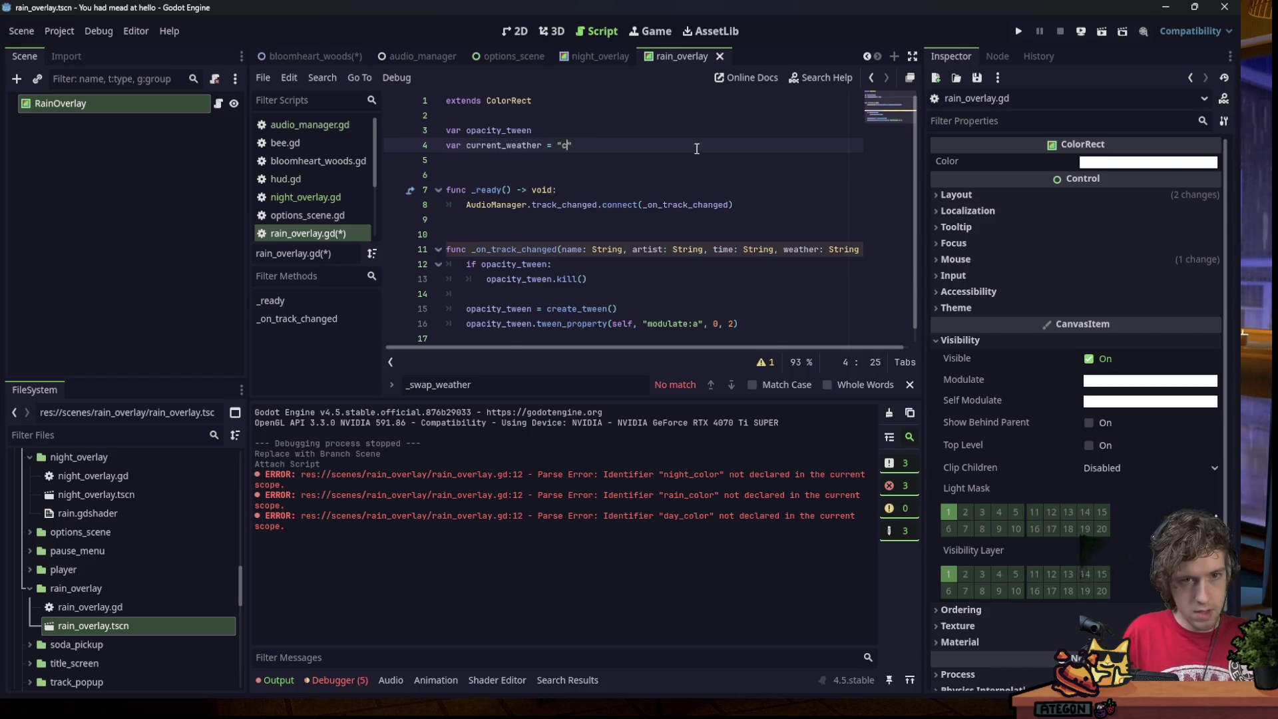
type("lear")
Wrap the tween in 'if current_weather != weather:' and fade to 0 if clear, else 1.
double_click(504, 145)
scroll(592, 207, "down", 1)
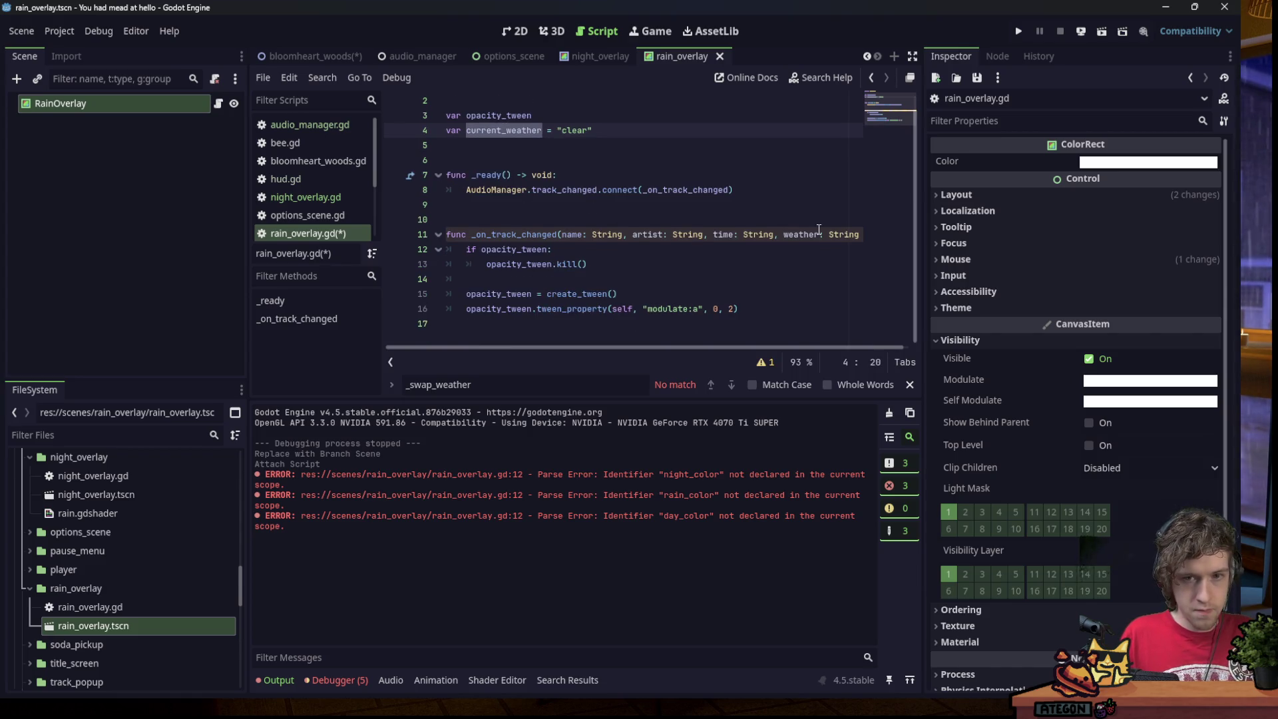
left_click(468, 249)
key("Return")
key("Up")
type("i")
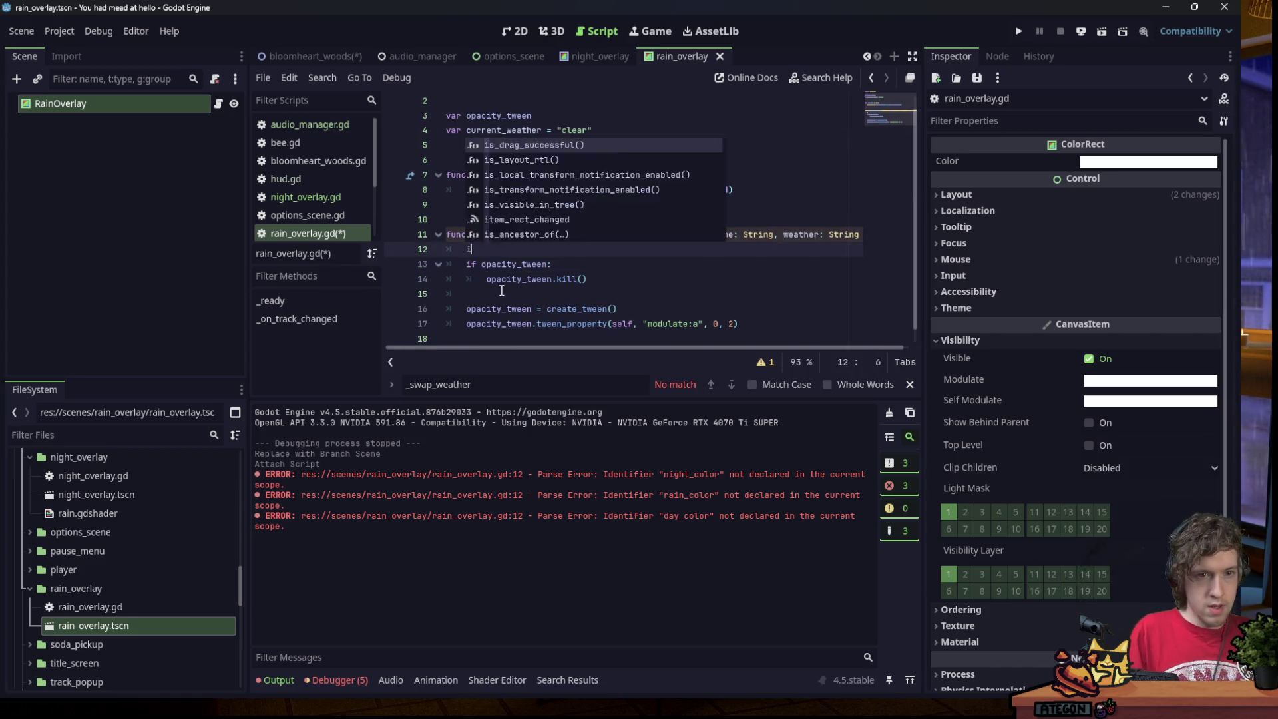
type("f current_weather != weather:")
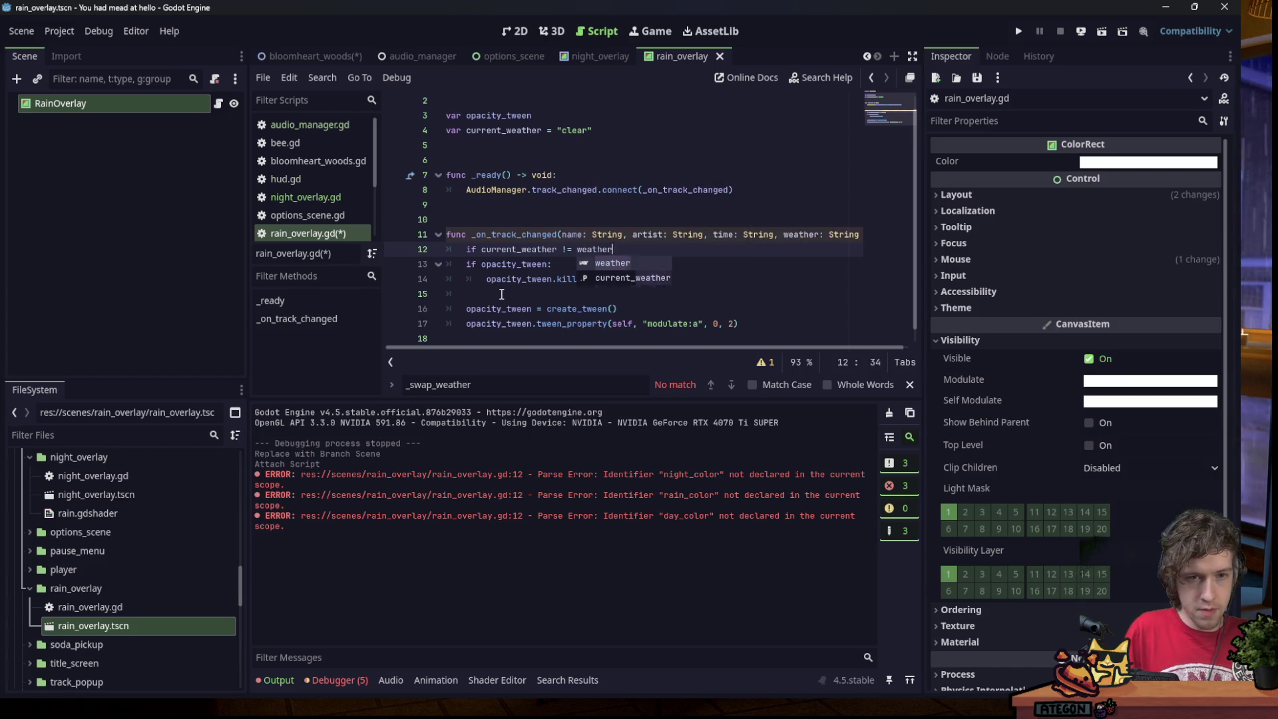
left_click_drag(470, 265, 738, 324)
key("Tab")
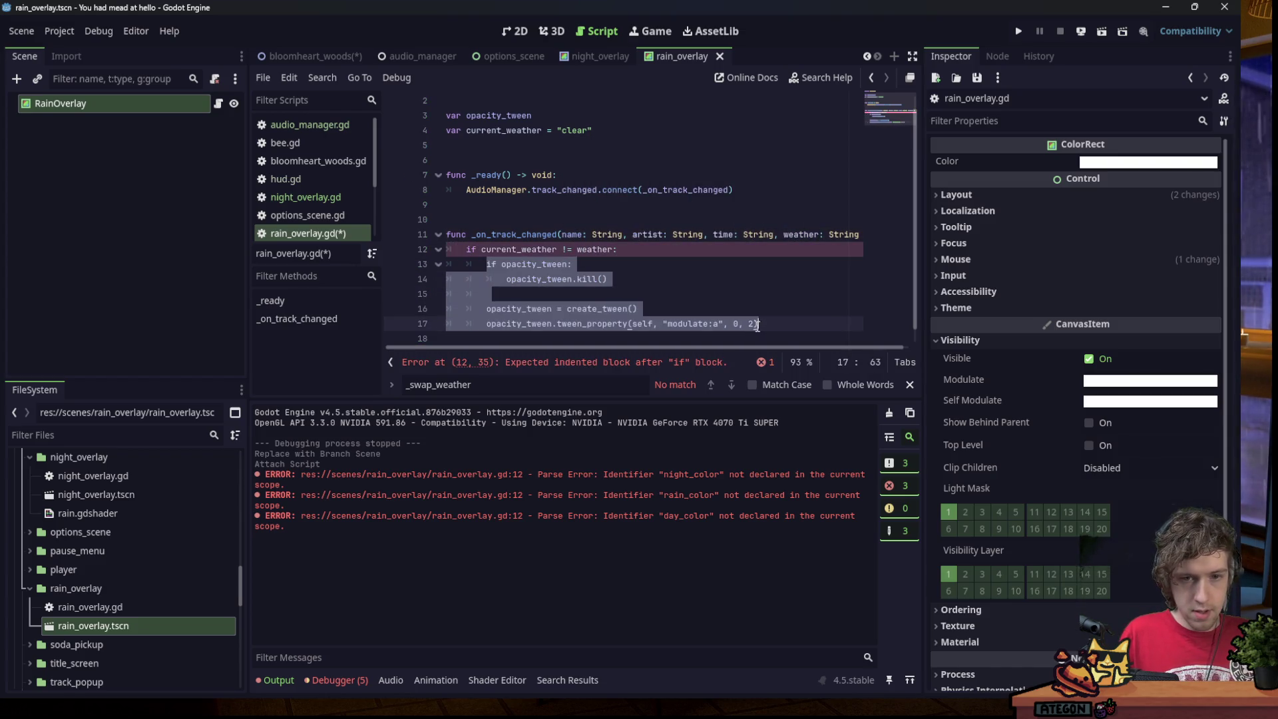
left_click(744, 323)
type("if ")
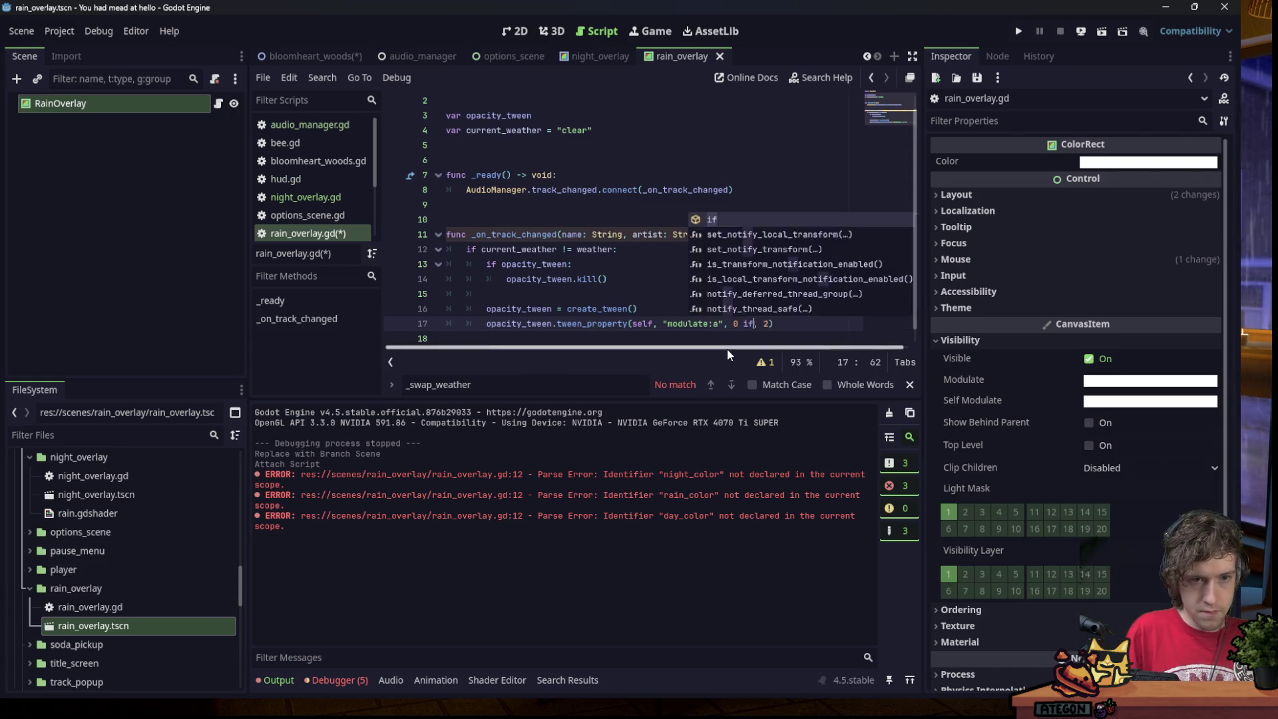
type("weather == ")
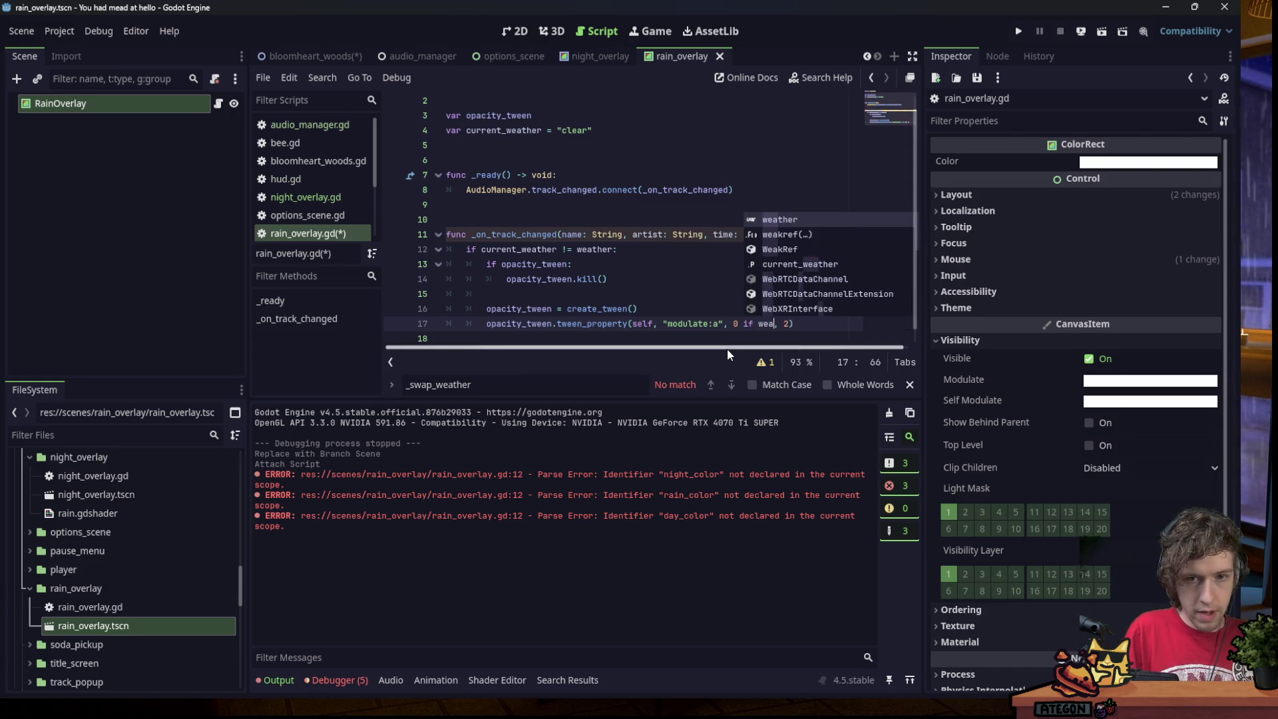
type("\"")
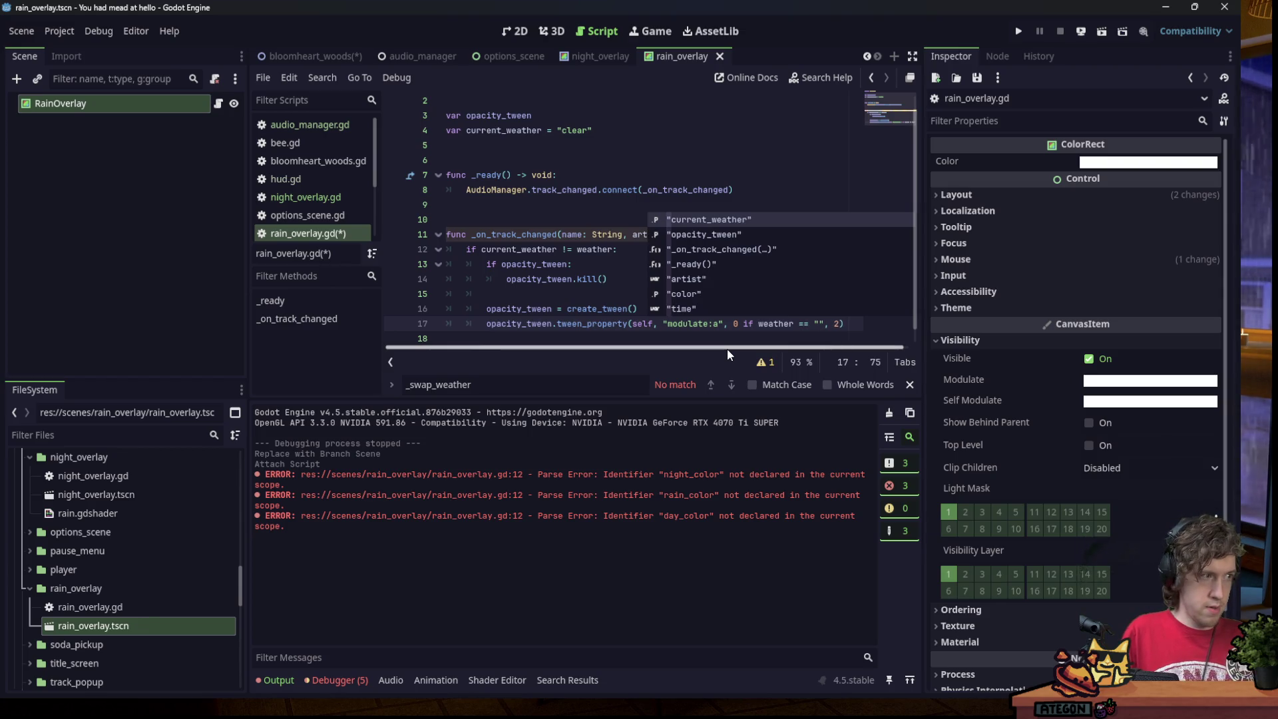
type("clear\" else 1")
Add 'current_weather = weather' after the tween kill line.
left_click(607, 277)
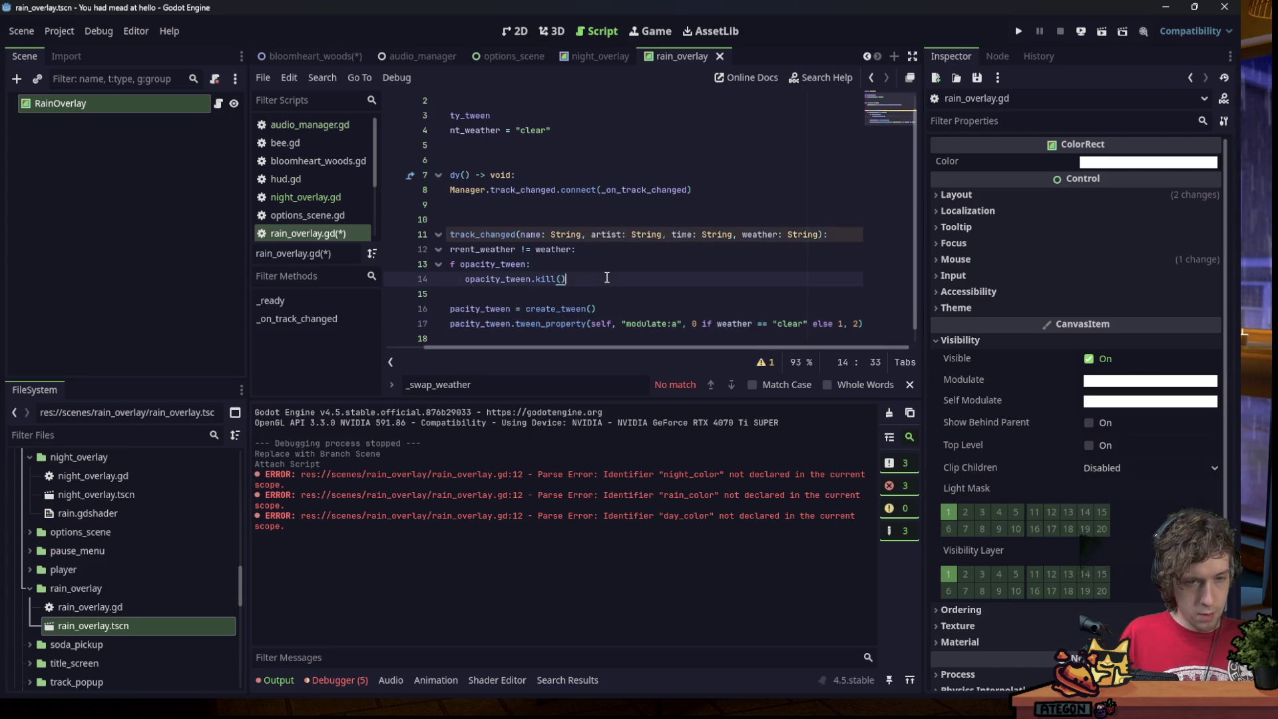
key("Return")
key("Return")
mouse_move(660, 214)
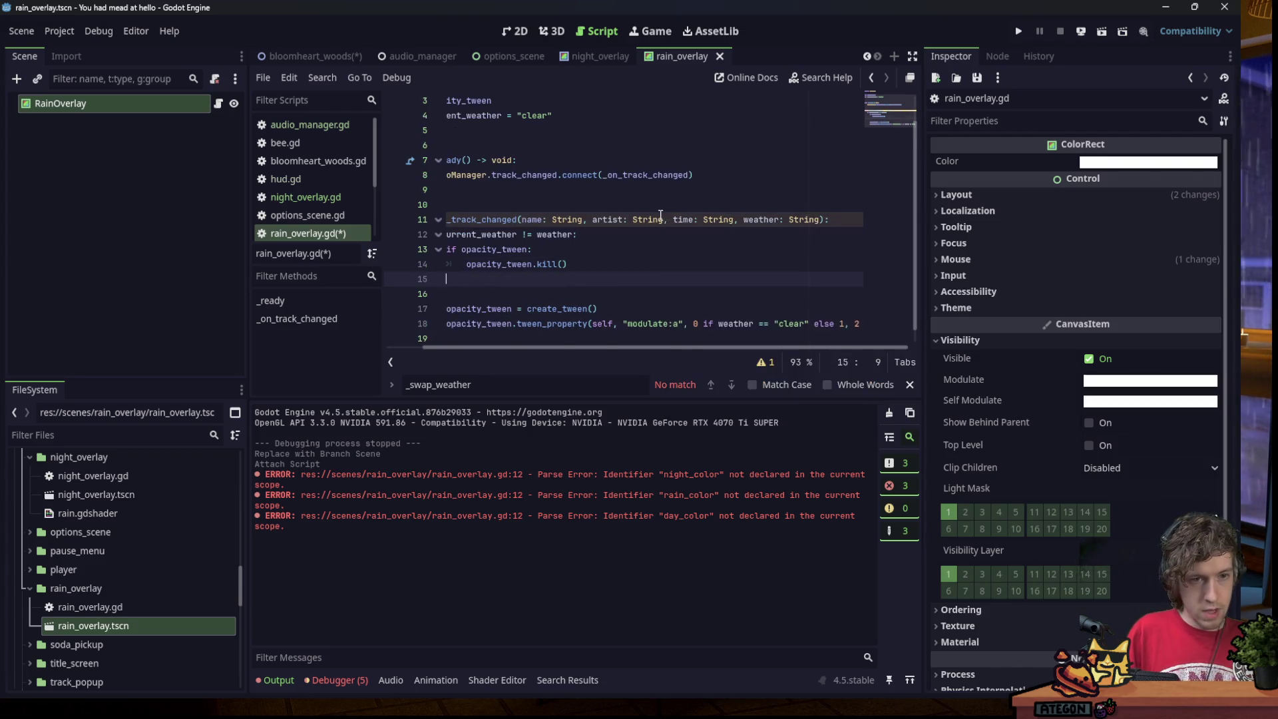
type("current_weather ")
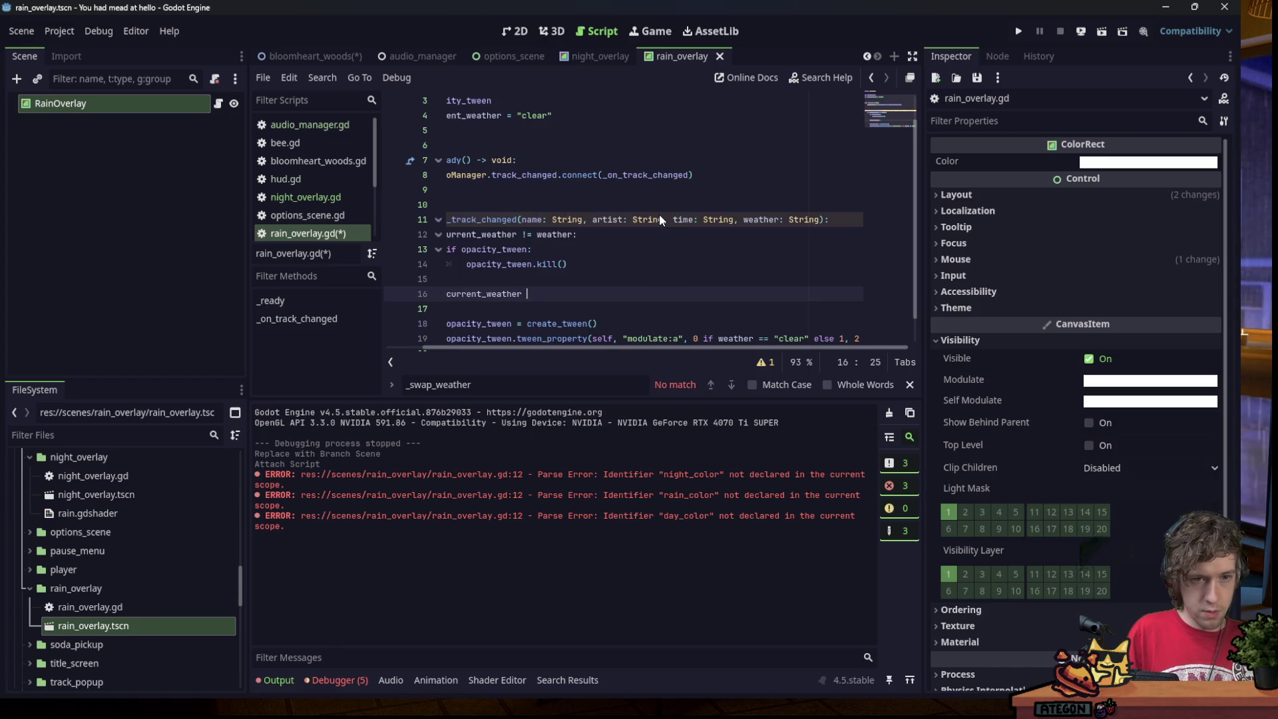
type("= weather")
left_click(544, 198)
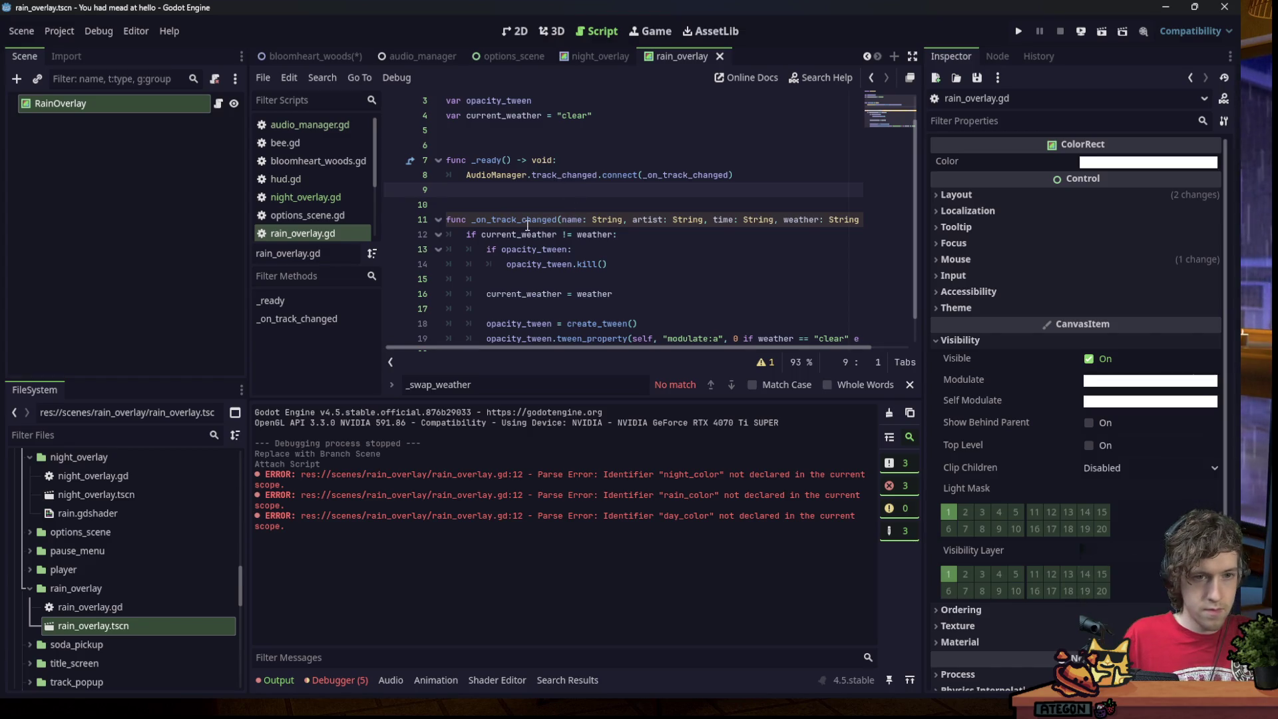
scroll(540, 347, "right", 2)
scroll(539, 347, "left", 2)
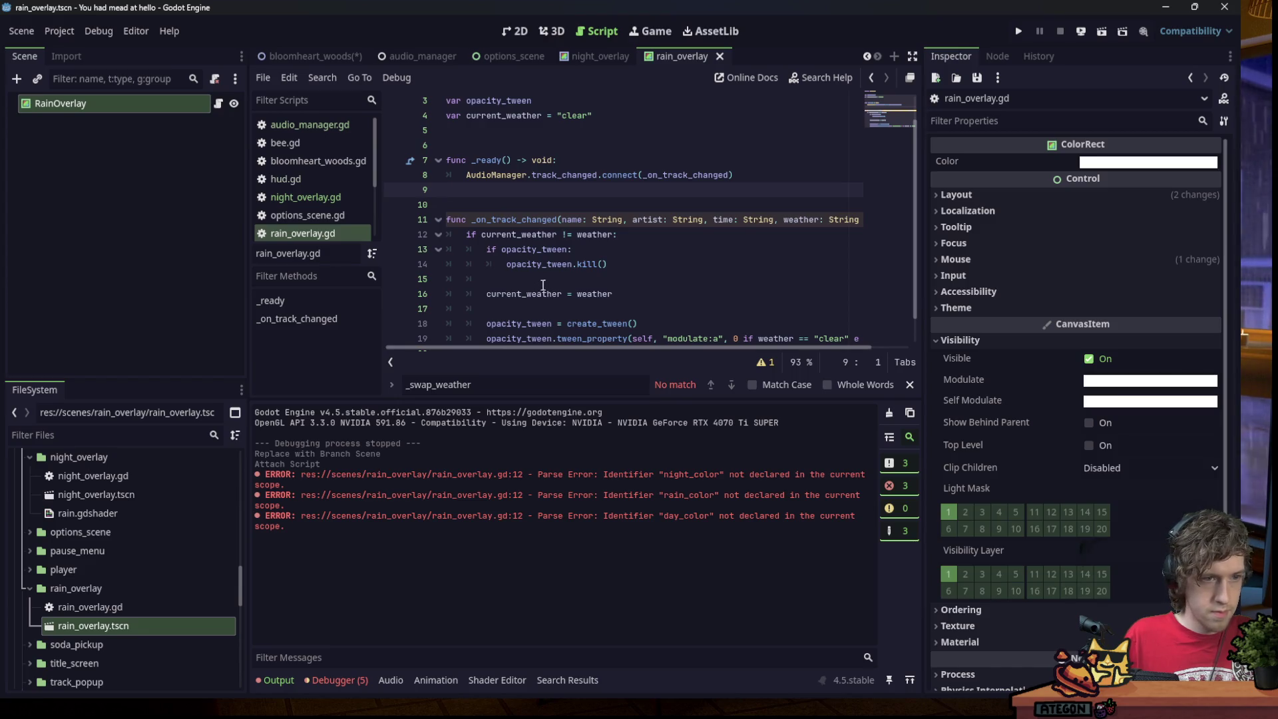
Highlight _on_track_changed uses, read and close the shadowed-name warning, then revisit the opacity_tween declaration.
double_click(516, 220)
scroll(653, 293, "down", 2)
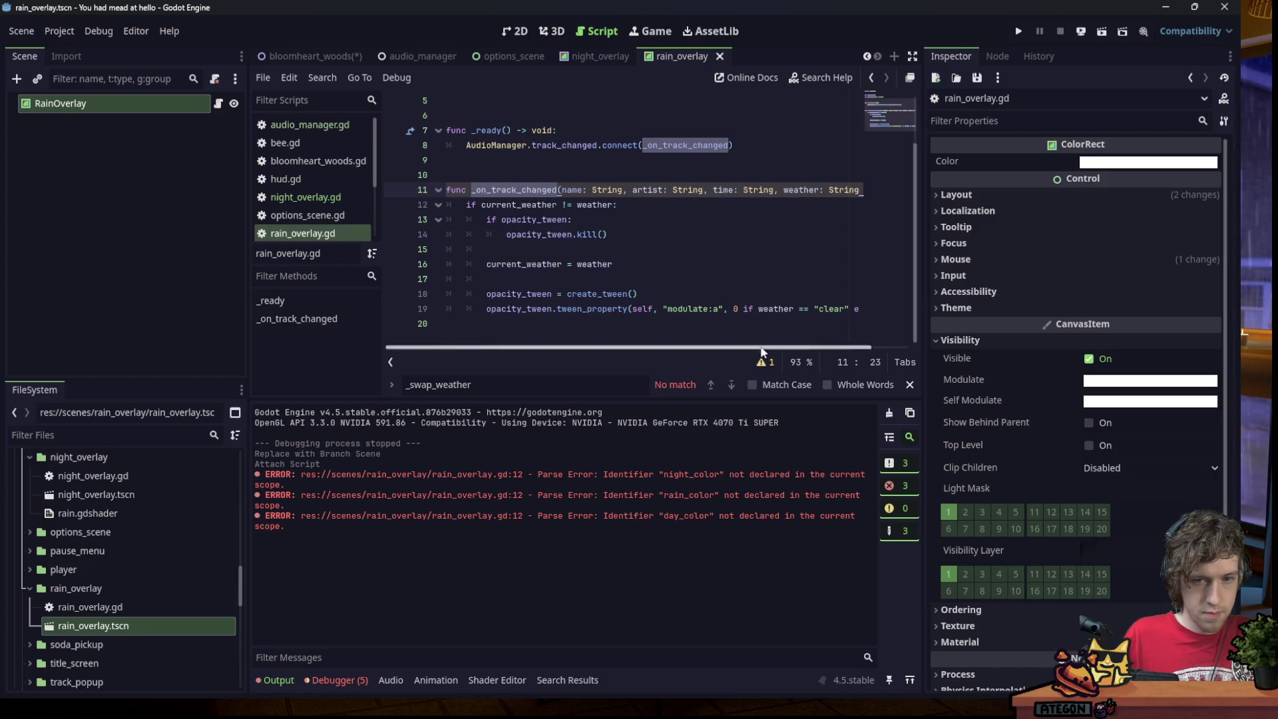
left_click(764, 363)
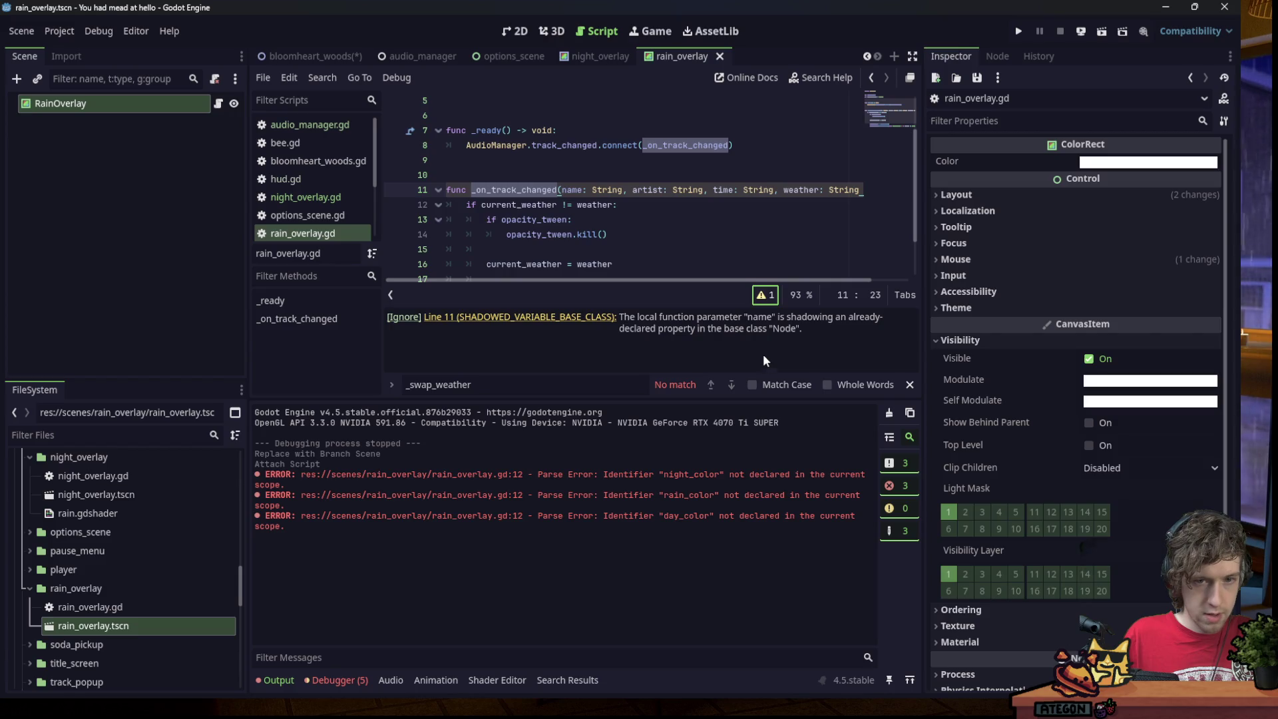
left_click(769, 297)
left_click(649, 220)
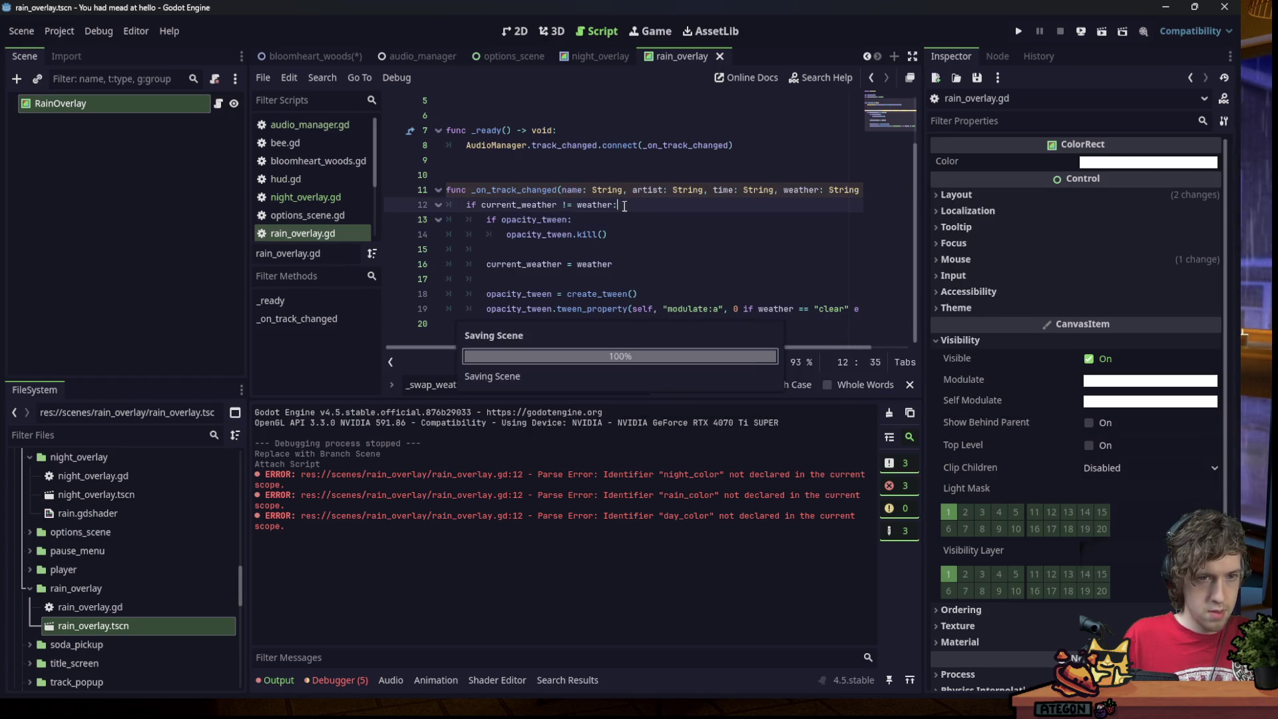
scroll(643, 200, "up", 2)
left_click(637, 137)
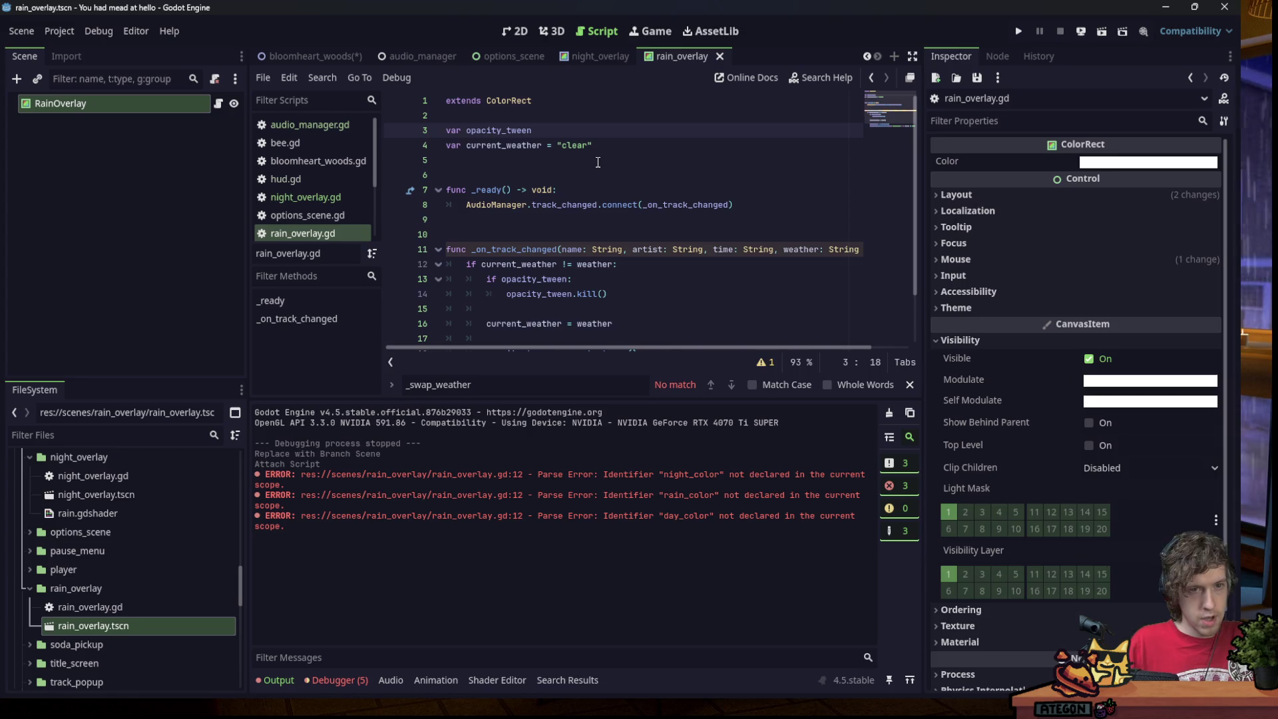
Review current_weather uses, then drag the overlay Color's alpha to 0 in the Inspector.
left_click(619, 145)
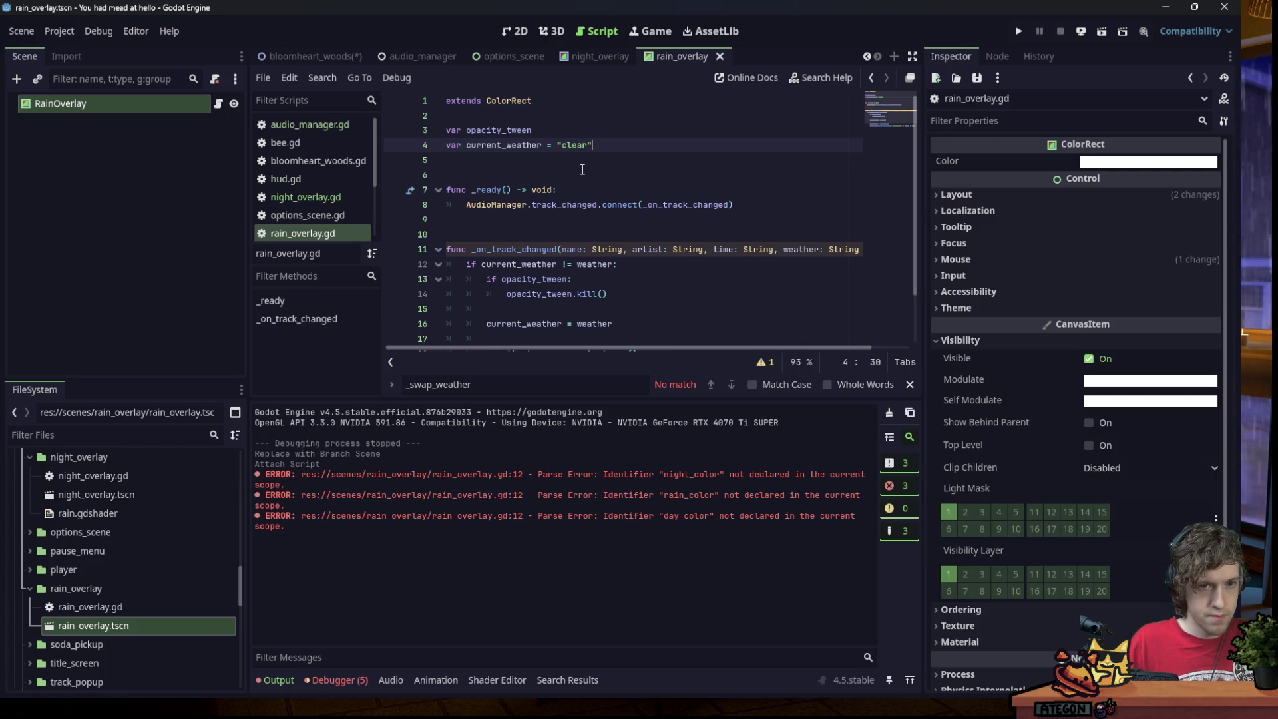
double_click(504, 146)
scroll(474, 193, "down", 2)
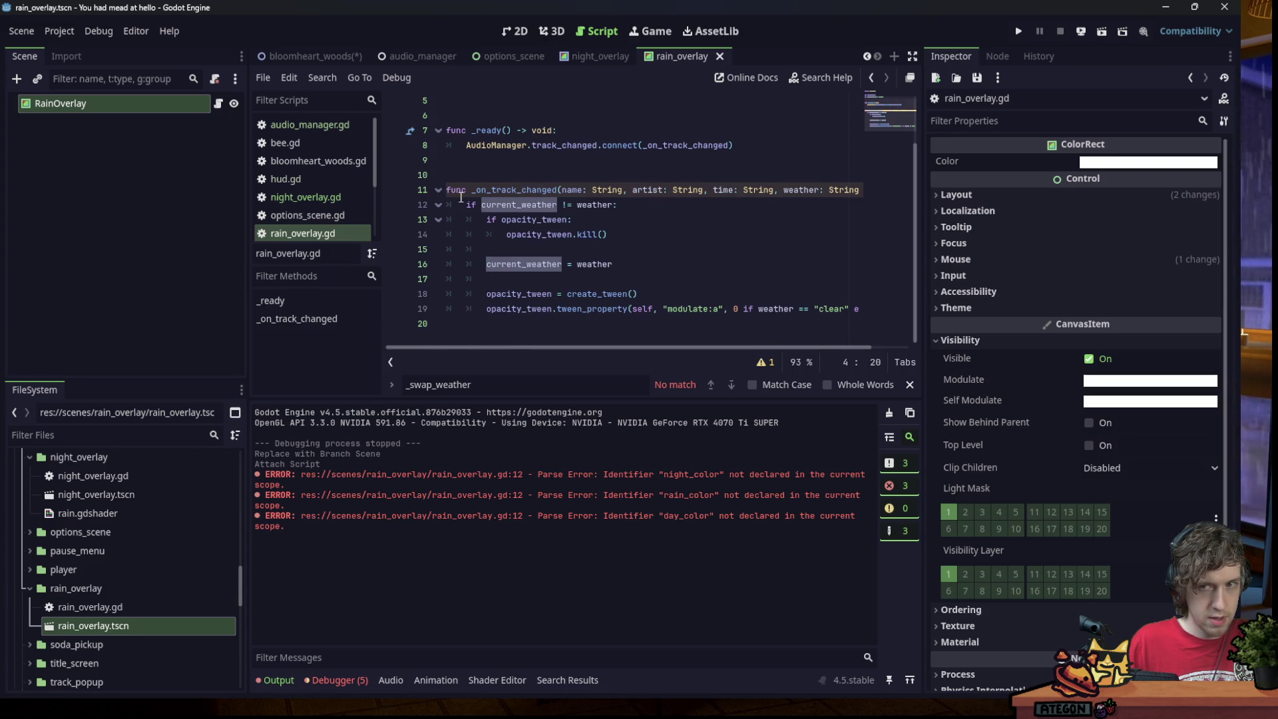
left_click(1125, 162)
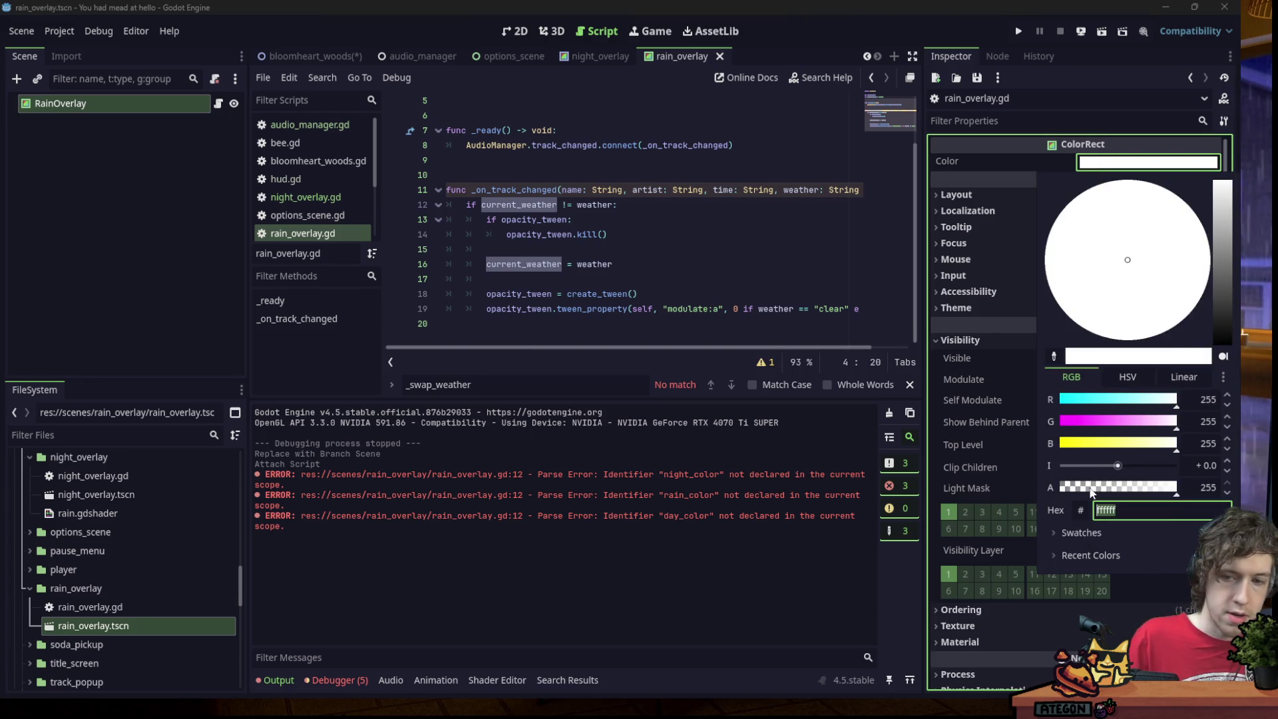
left_click_drag(1092, 493, 1060, 492)
left_click(740, 240)
left_click(740, 239)
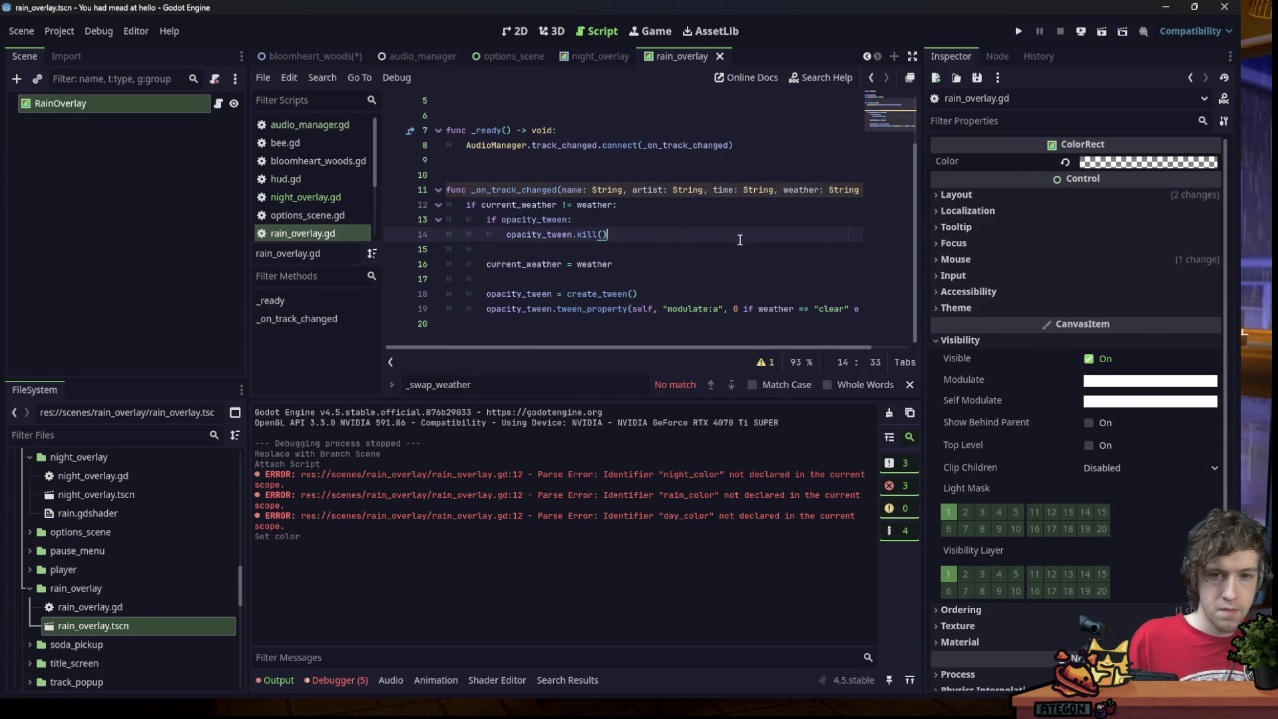
Test-run the game from the 2D view and close the game window.
left_click(525, 31)
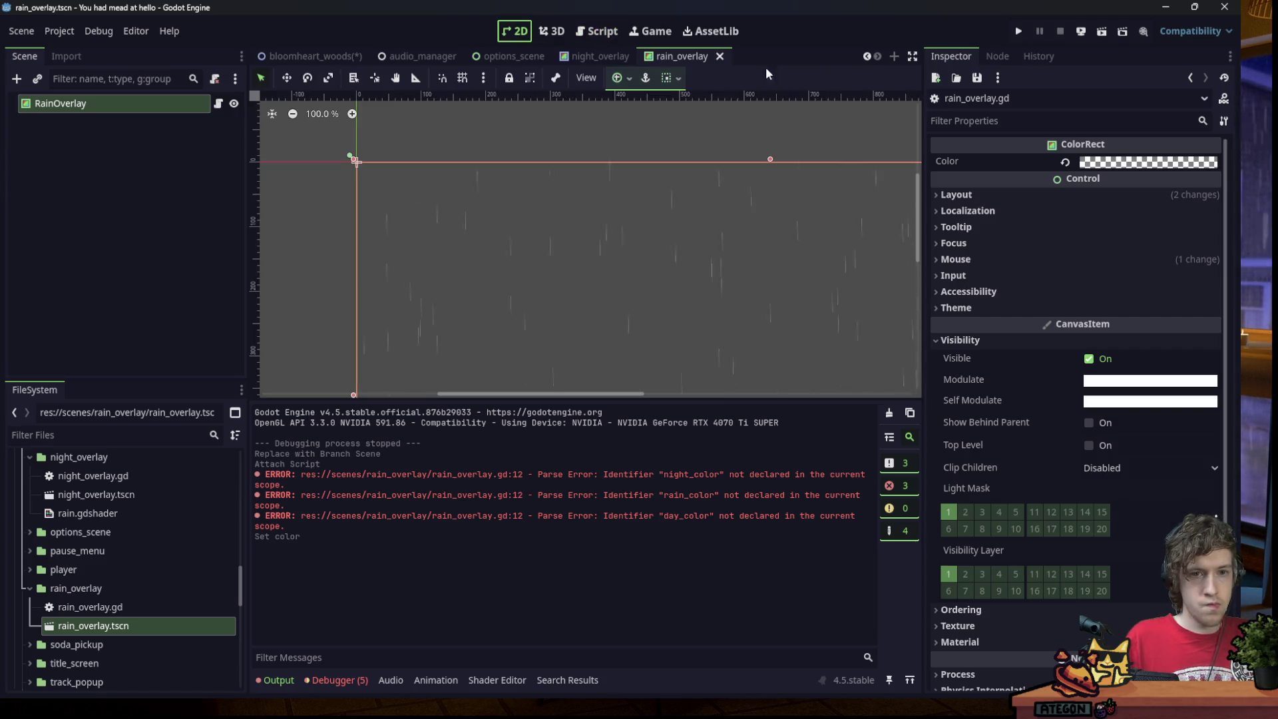
left_click(1020, 37)
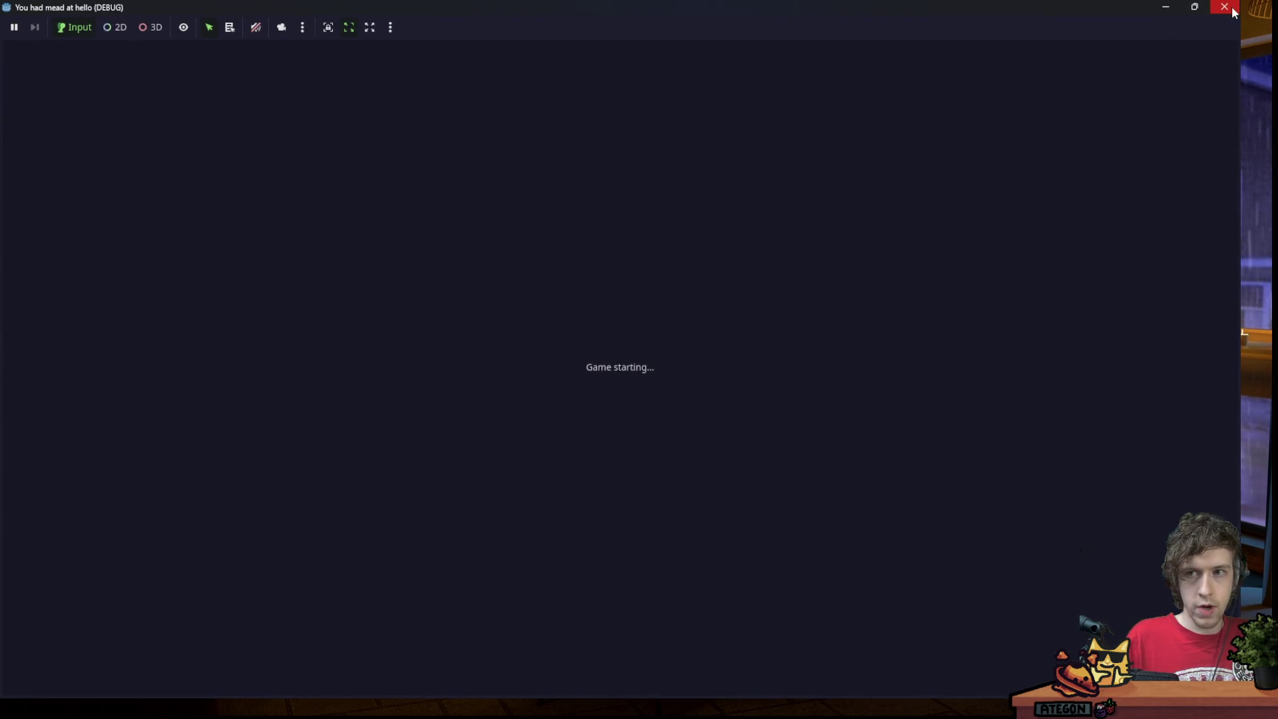
left_click(1232, 9)
Set Modulate to ffffff00, save rain_overlay.tscn, and open night_overlay.gd.
left_click(1125, 159)
type("ffffff00")
left_click(597, 30)
key("ctrl+s")
left_click(298, 198)
key("ctrl+a")
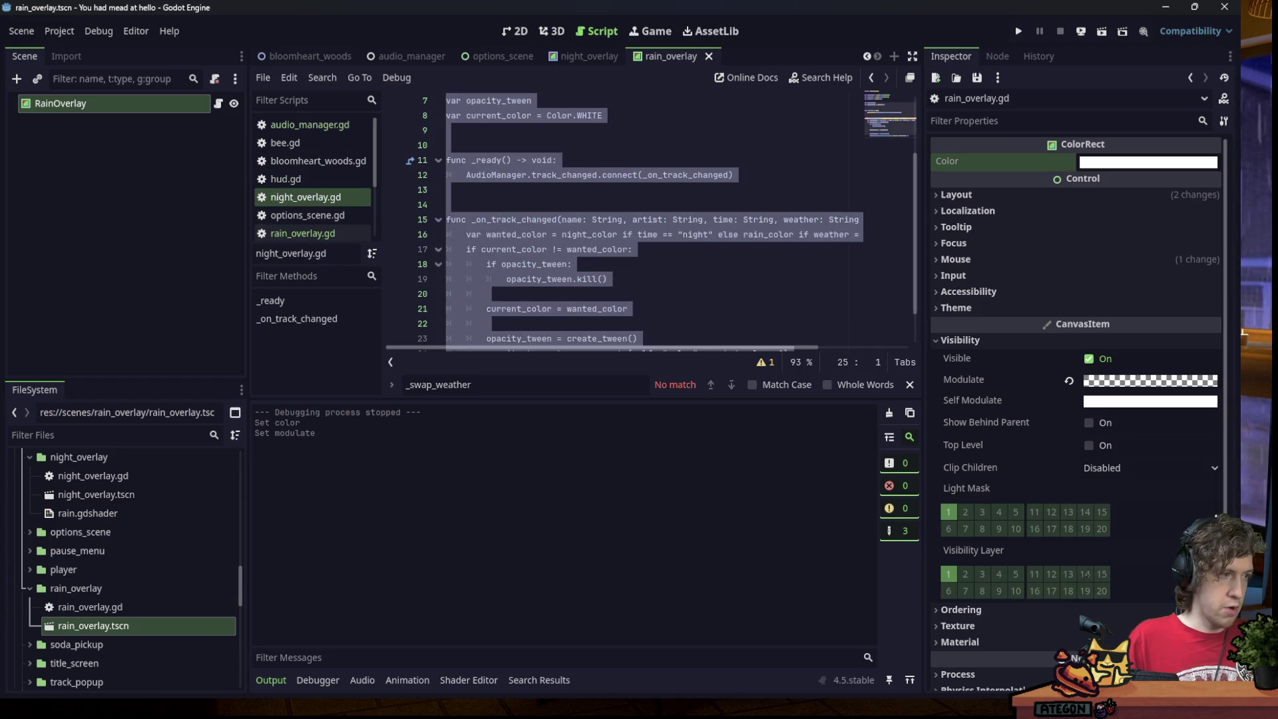
Rename the opacity_tween declaration to color_tween and copy the new name.
left_click(650, 199)
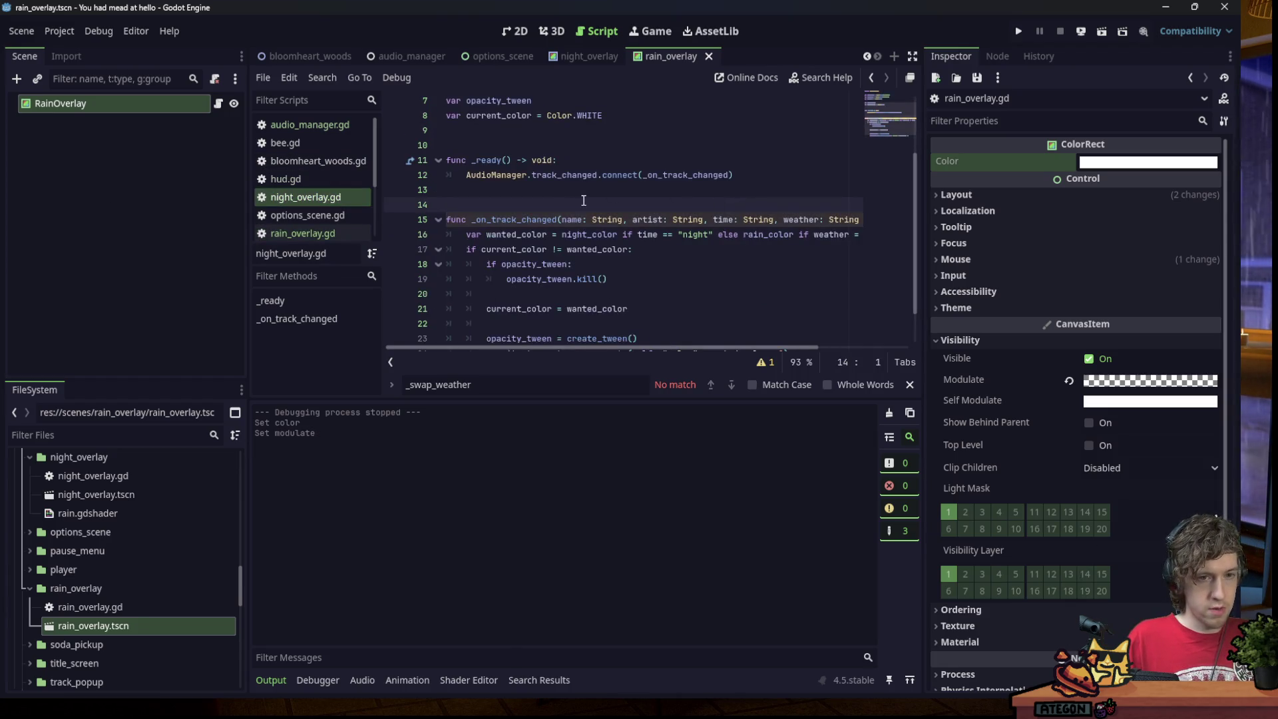
scroll(584, 201, "down", 1)
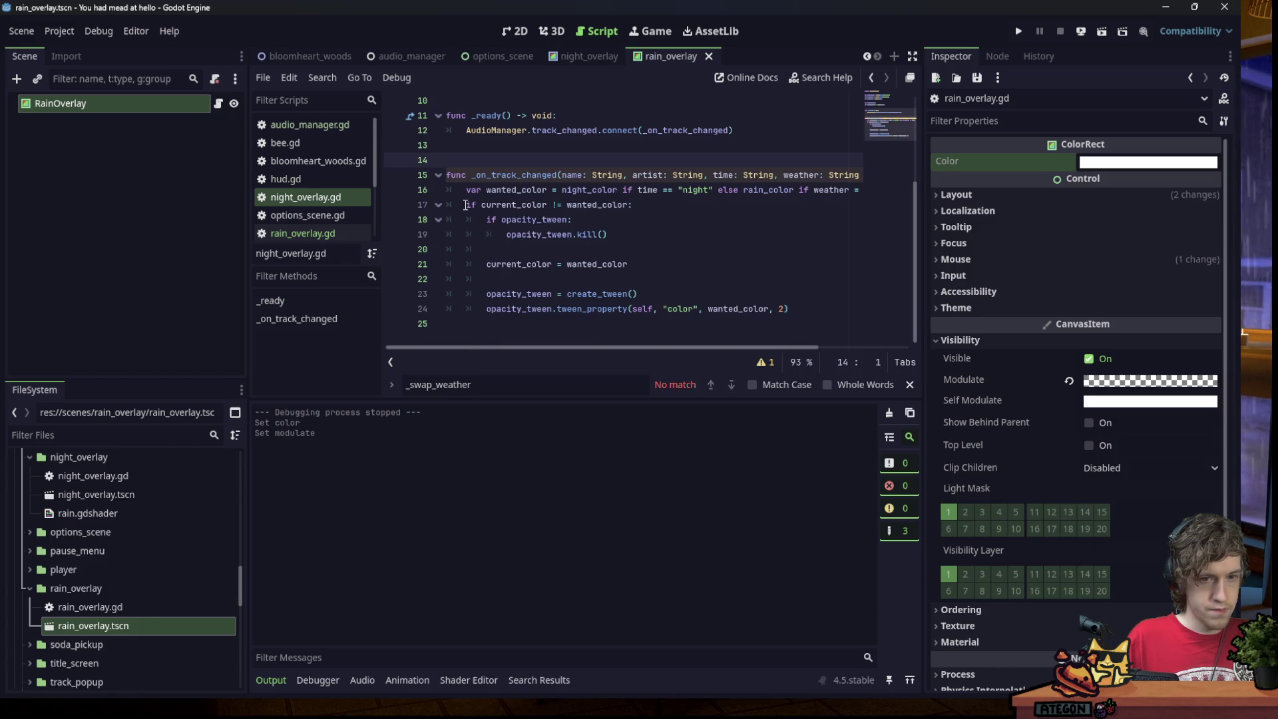
left_click(641, 234)
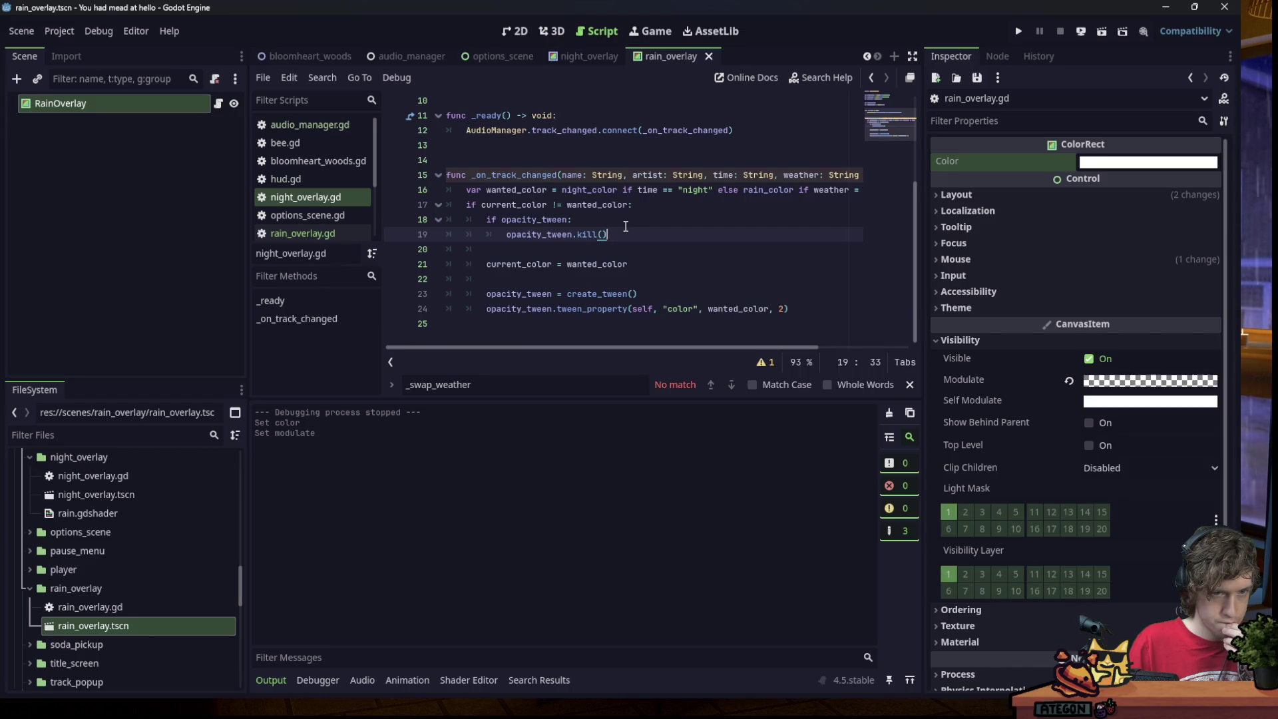
scroll(623, 217, "up", 3)
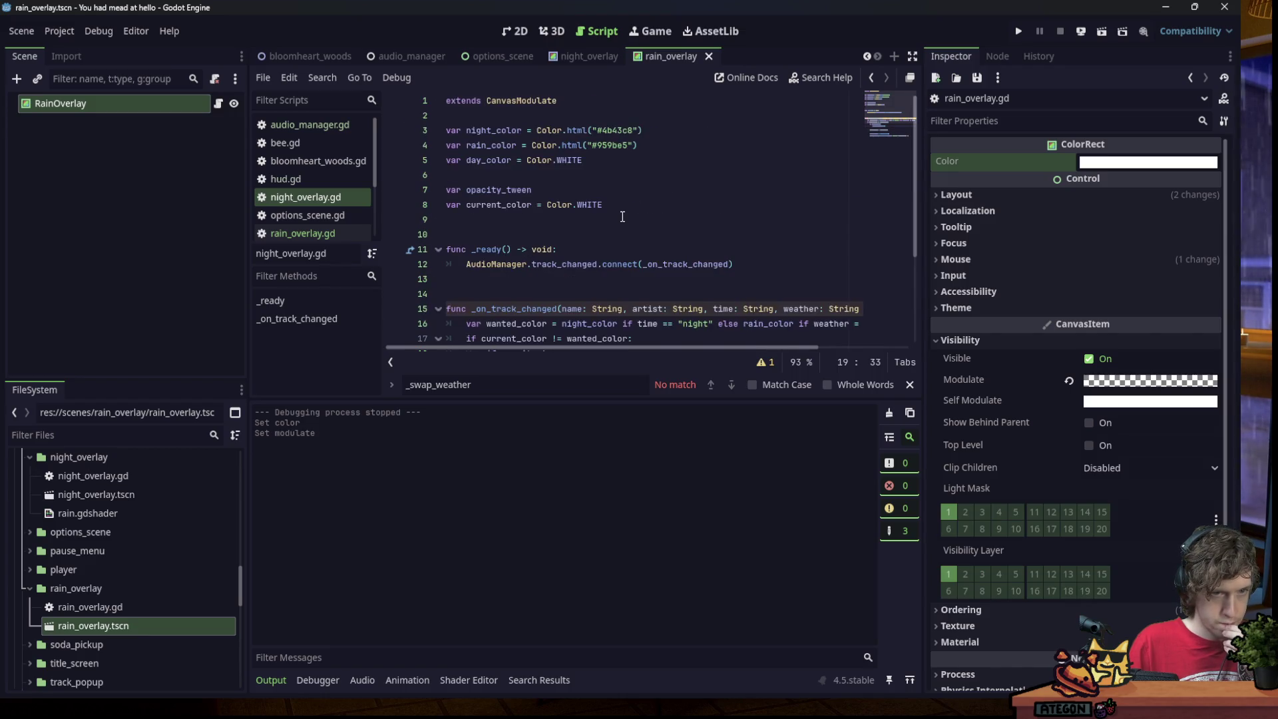
scroll(623, 216, "down", 3)
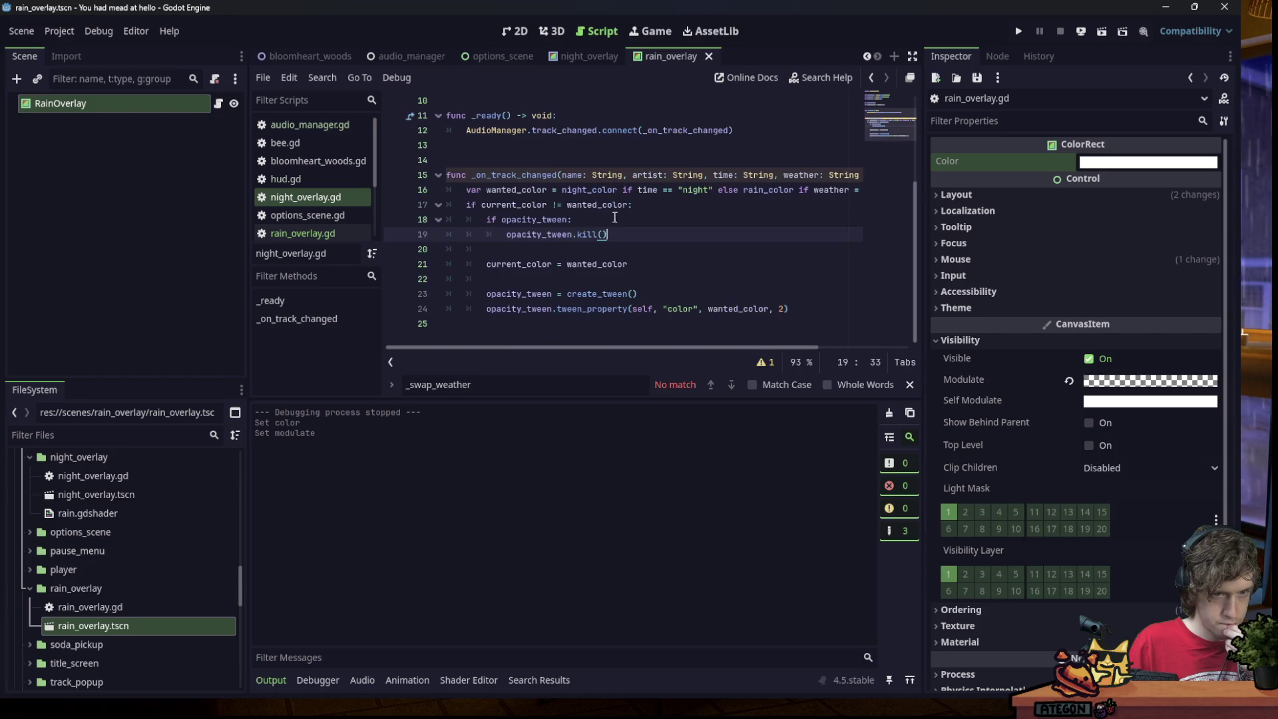
scroll(573, 216, "up", 3)
double_click(510, 188)
type("c")
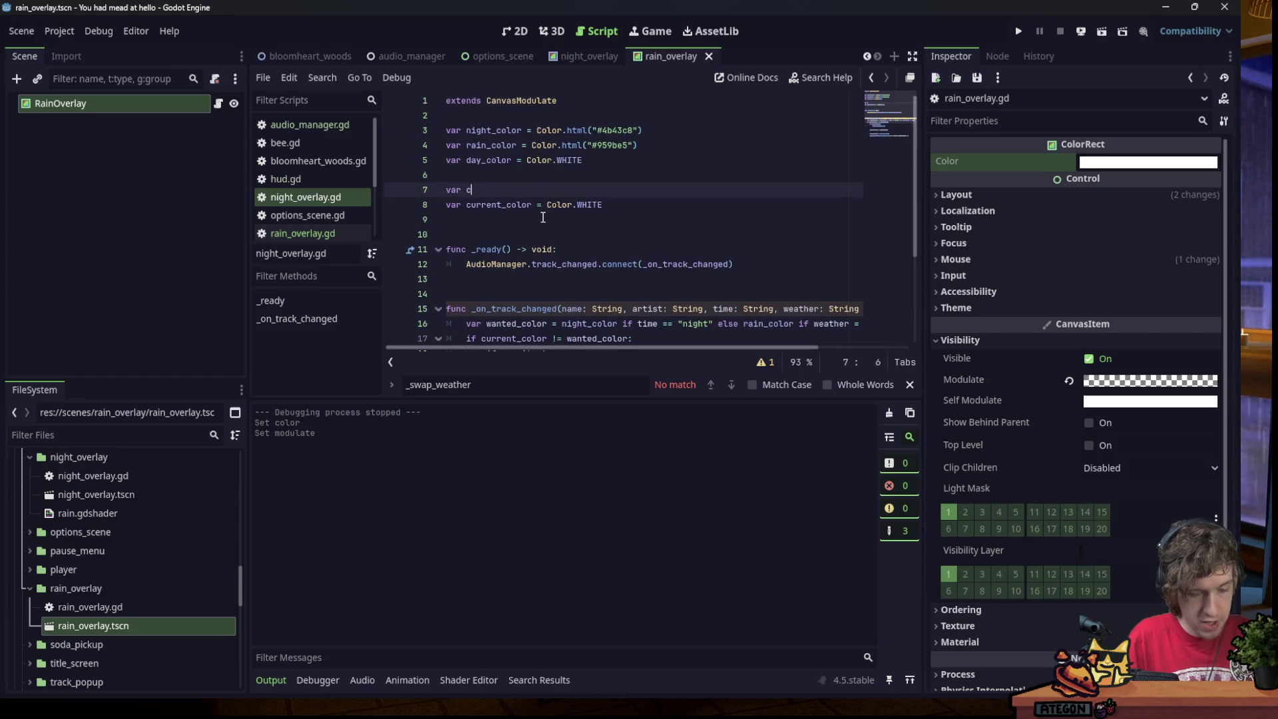
double_click(508, 190)
key("ctrl+c")
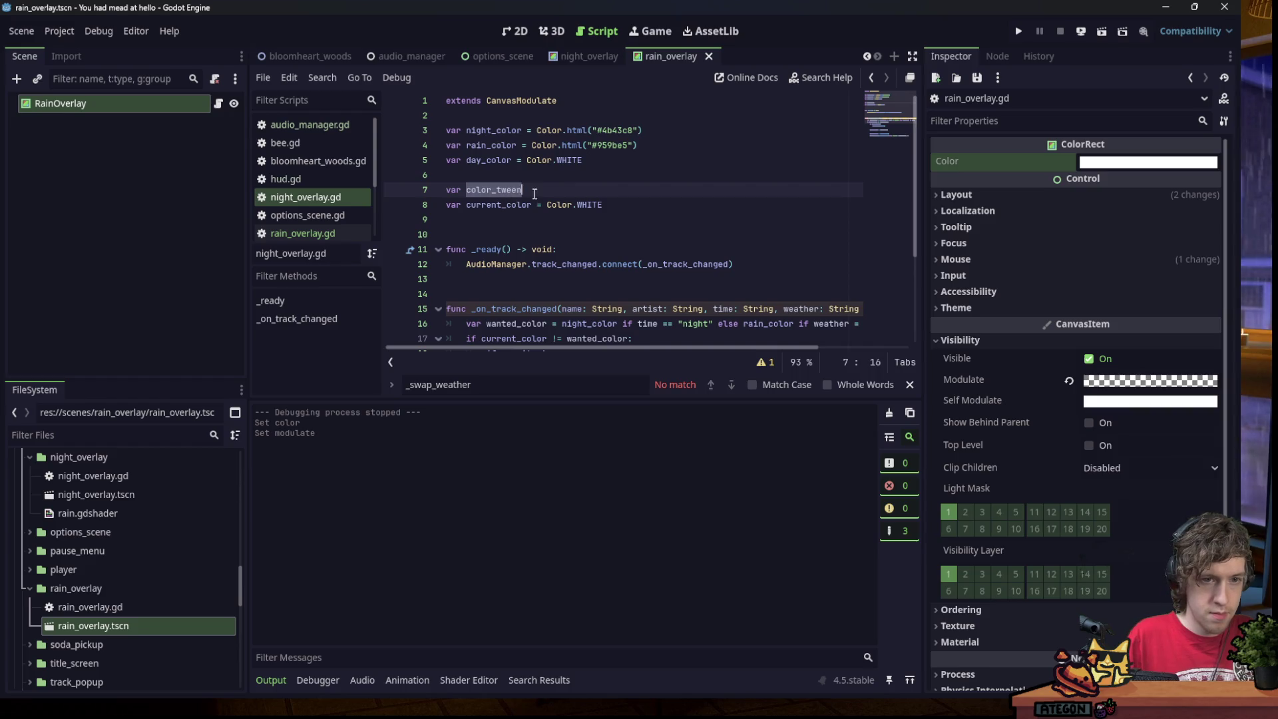
Paste color_tween over the four remaining opacity_tween references, then return to rain_overlay.gd.
scroll(526, 200, "down", 3)
double_click(524, 293)
key("ctrl+v")
double_click(526, 309)
key("ctrl+v")
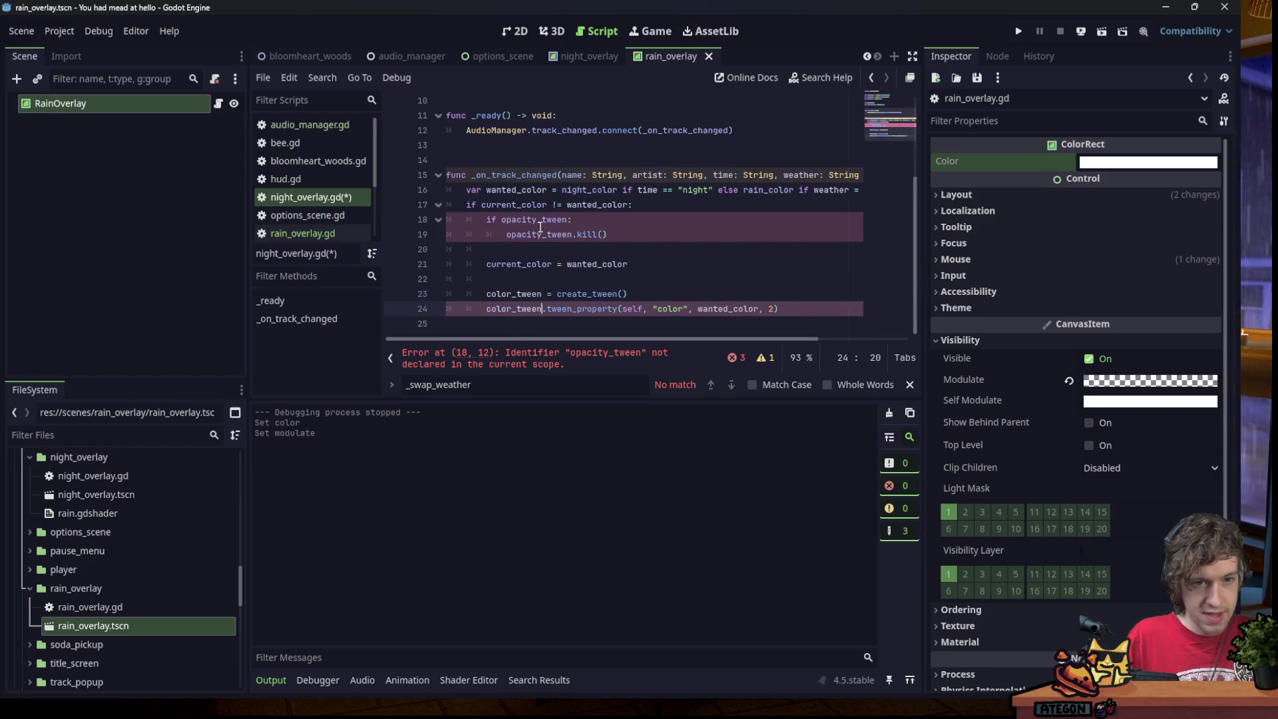
double_click(533, 219)
key("ctrl+v")
double_click(539, 234)
key("ctrl+v")
left_click(664, 245)
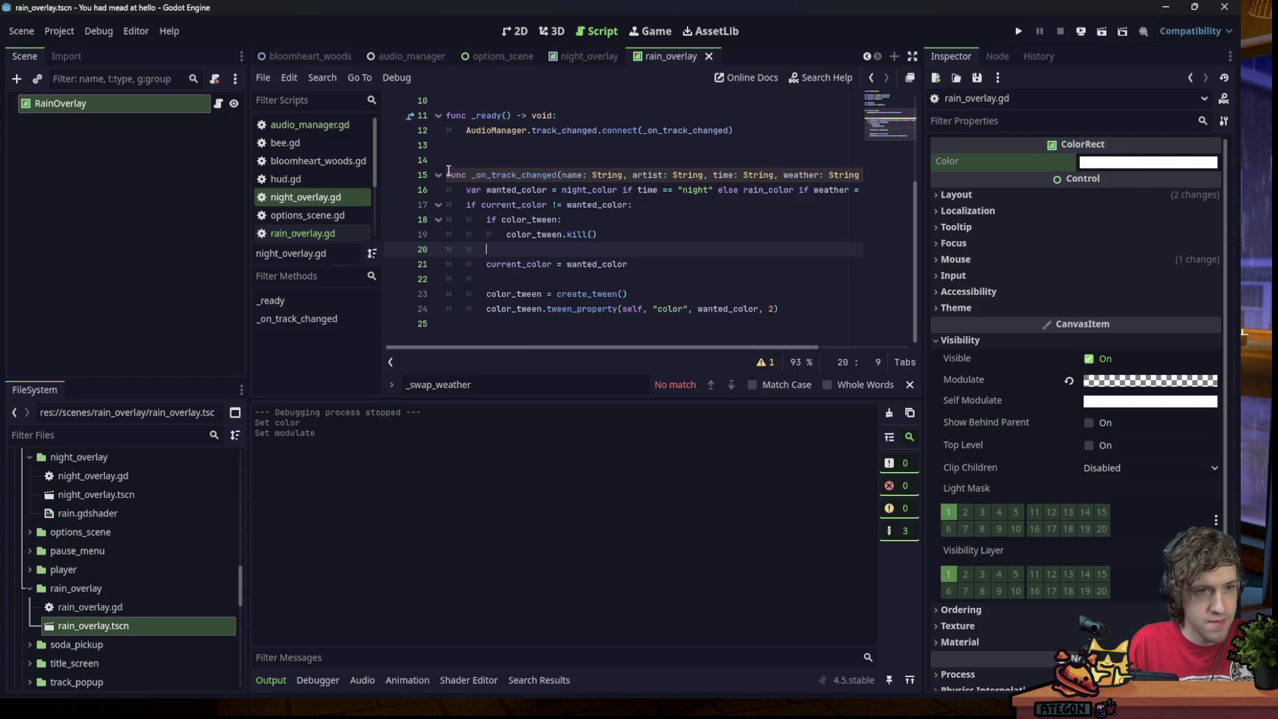
left_click(336, 234)
left_click(625, 263)
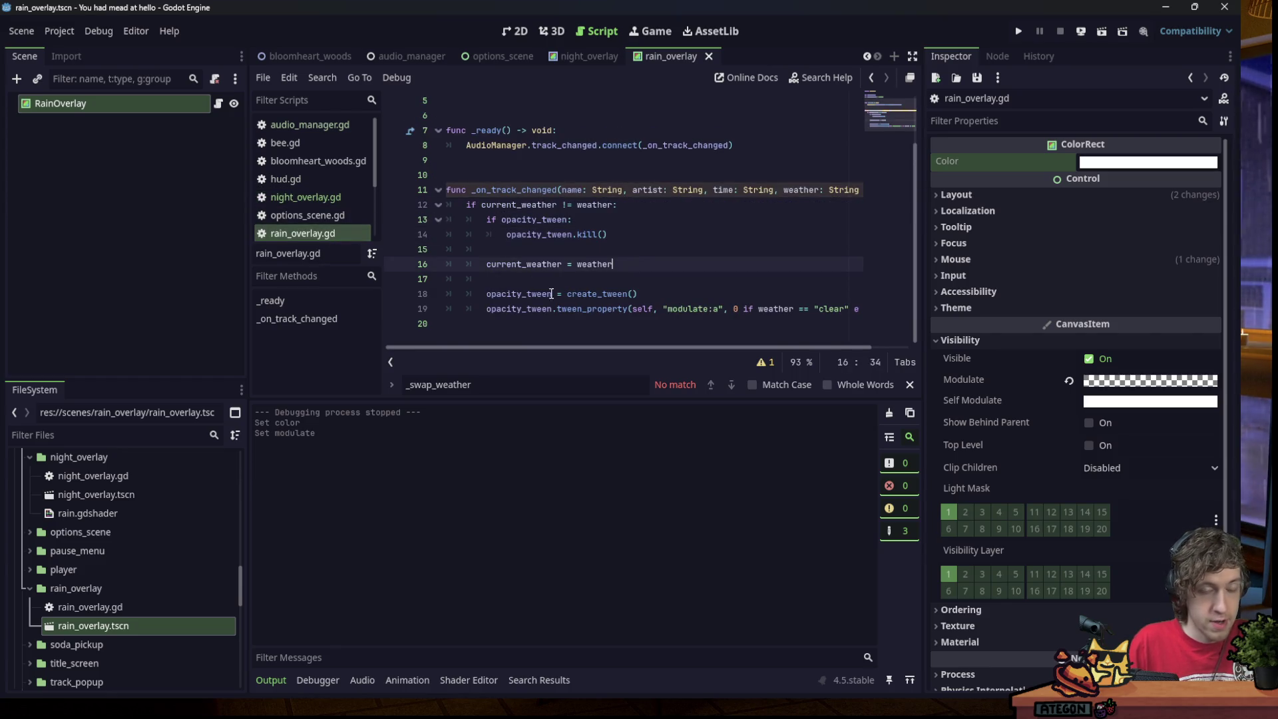
Review the track_changed connection on line 8 and open audio_manager.gd.
left_click(501, 176)
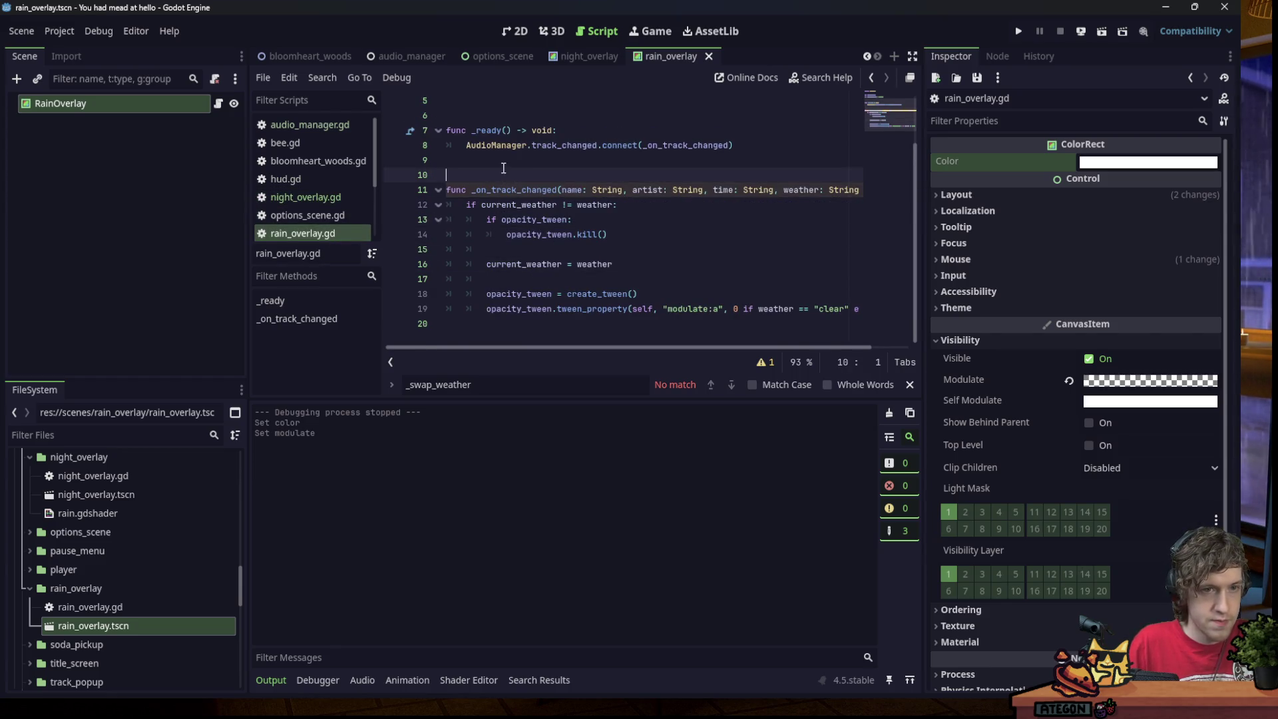
scroll(520, 175, "up", 2)
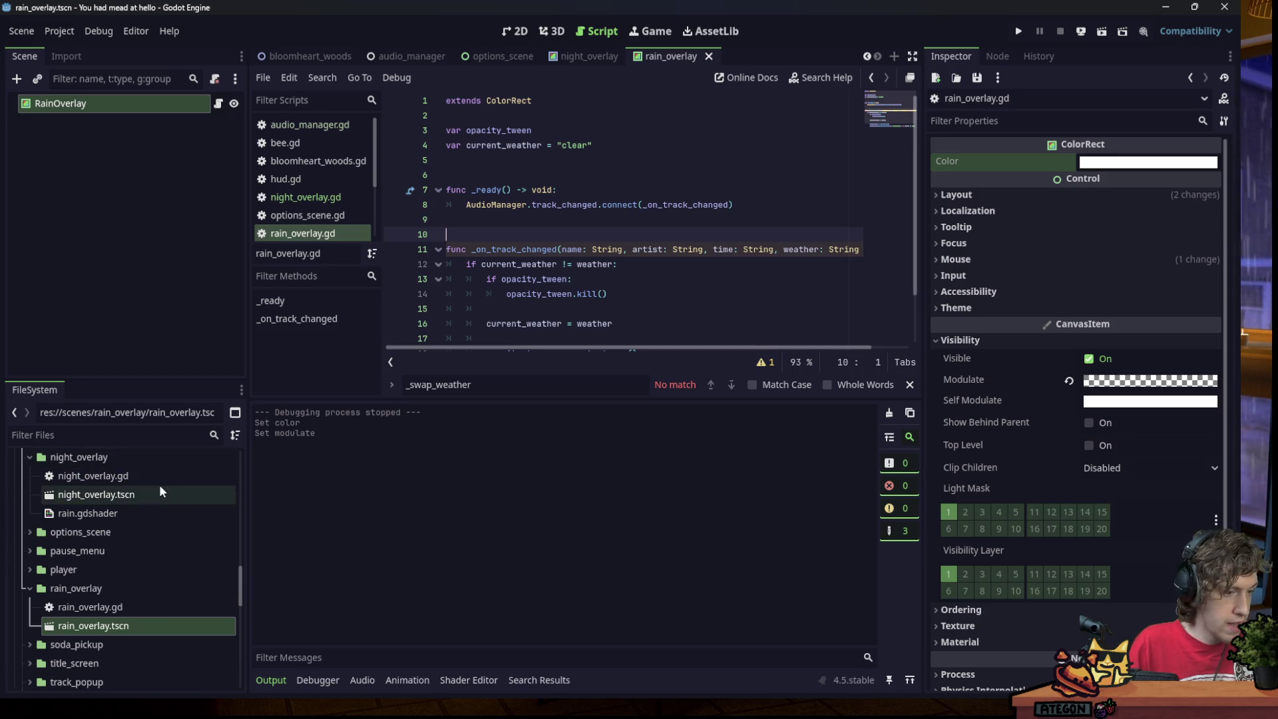
left_click(628, 203)
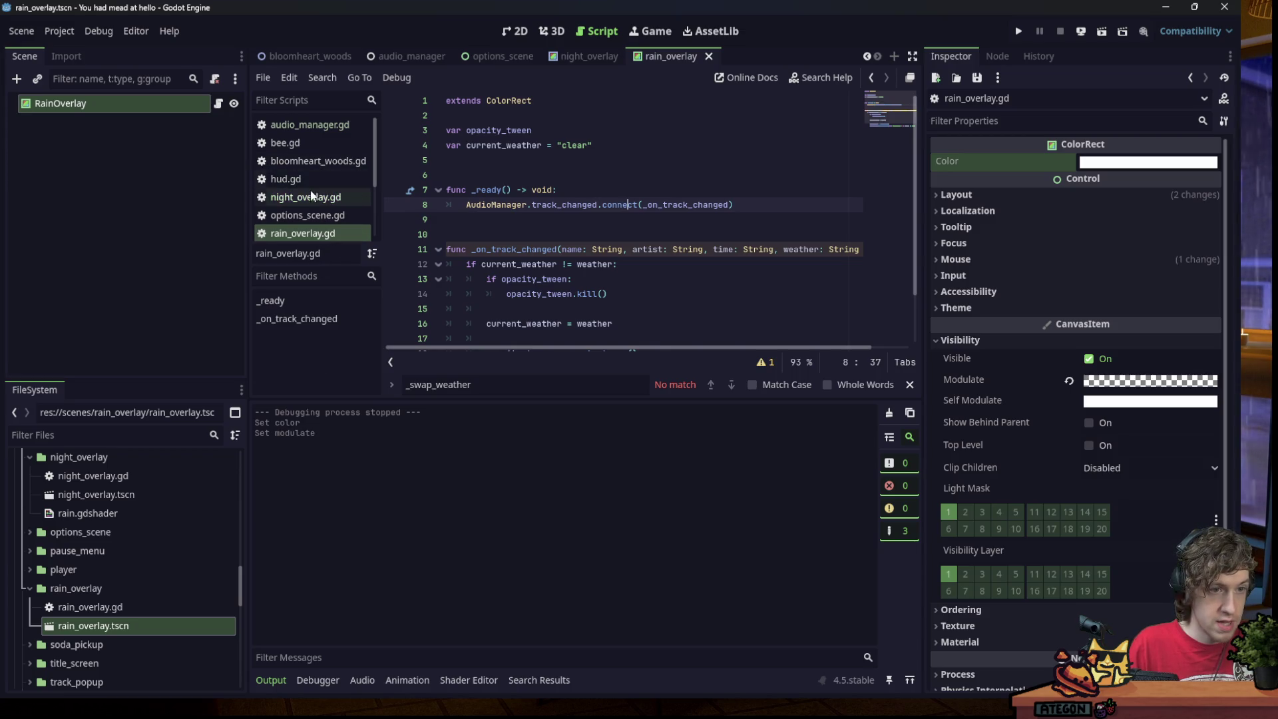
left_click(314, 128)
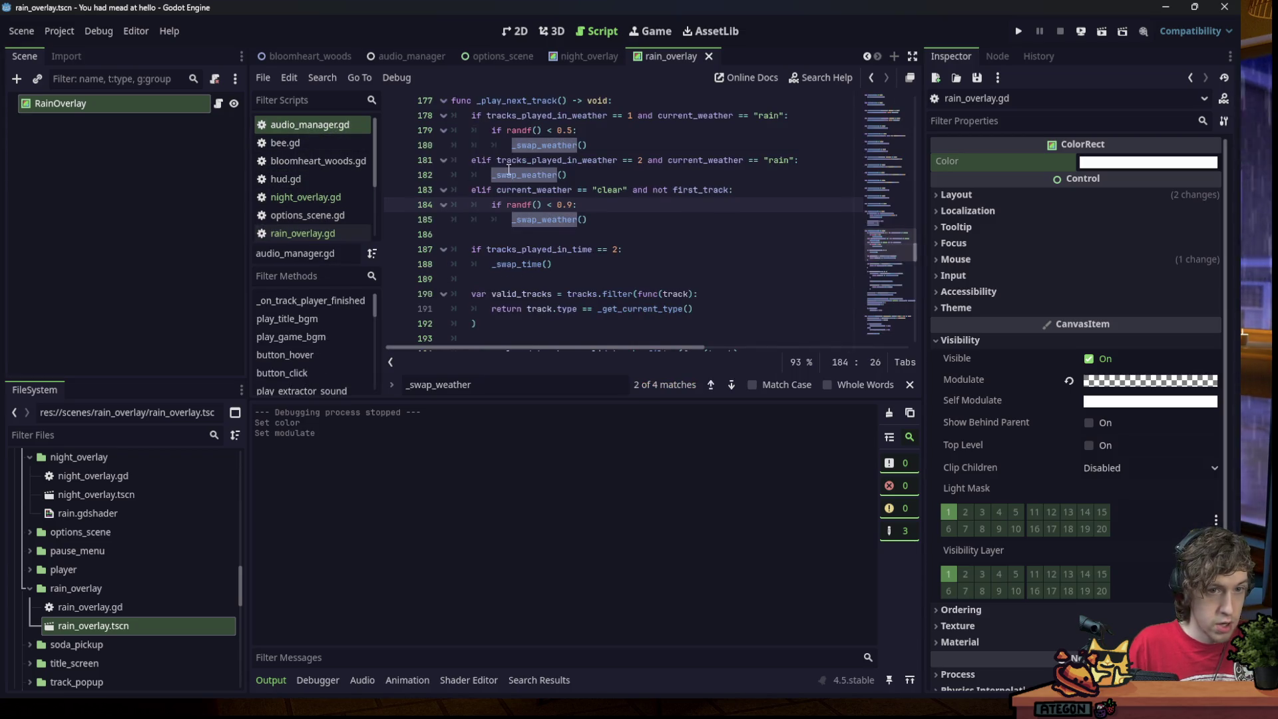
Run the game, start a new game, and set the live TrackPlayer's Pitch Scale to 50.
key("F5")
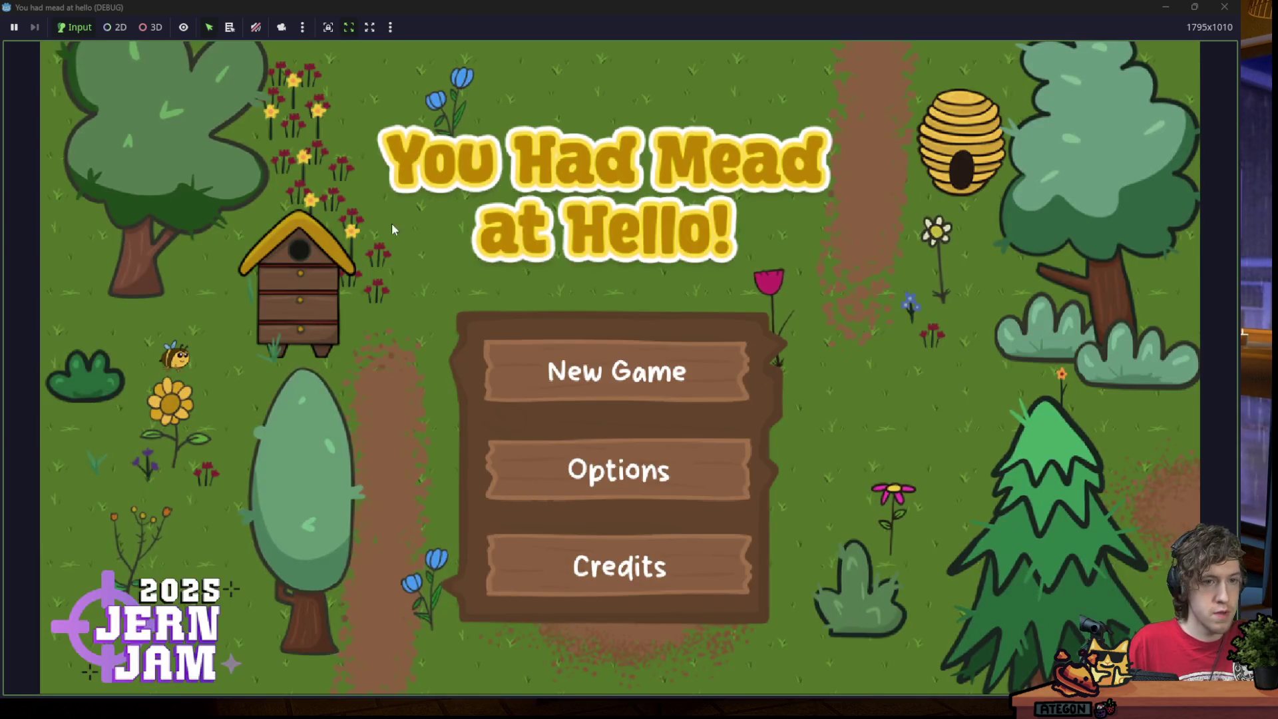
left_click(620, 367)
mouse_move(429, 13)
left_mouse_down()
mouse_move(482, 69)
mouse_move(0, 159)
left_mouse_up()
left_click(117, 101)
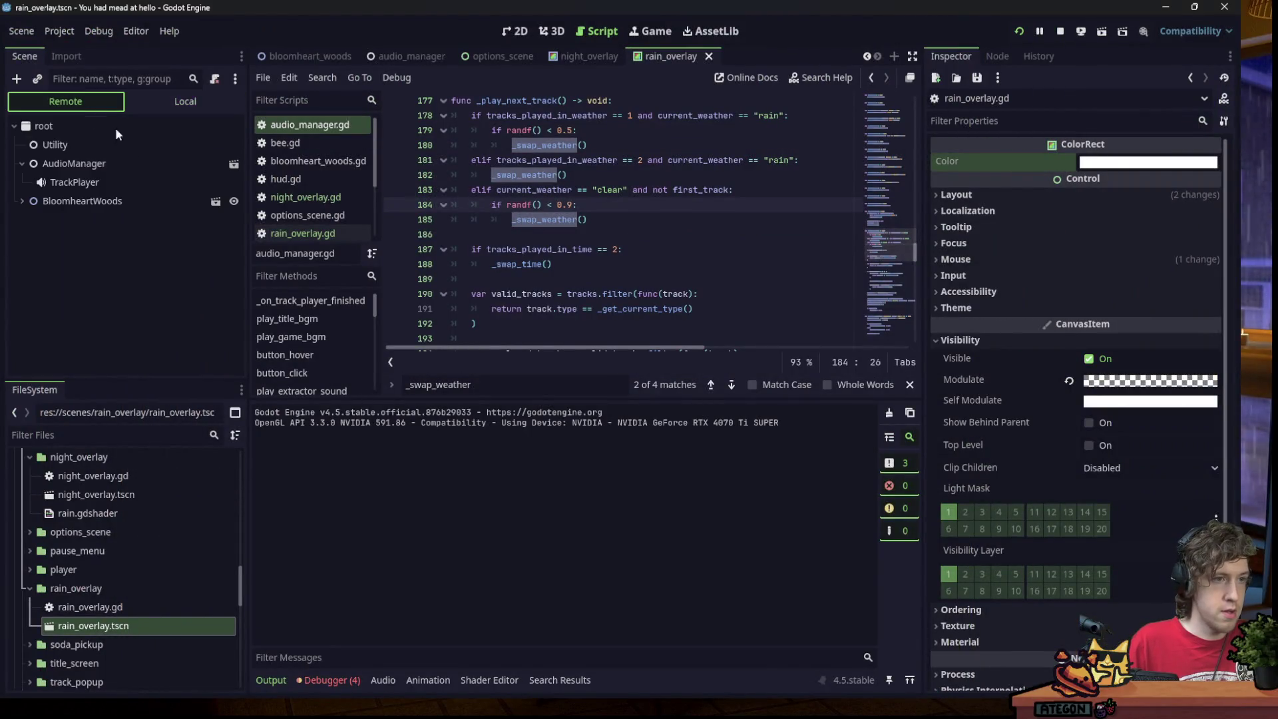
left_click(178, 181)
left_click(1124, 263)
type("50")
key("Return")
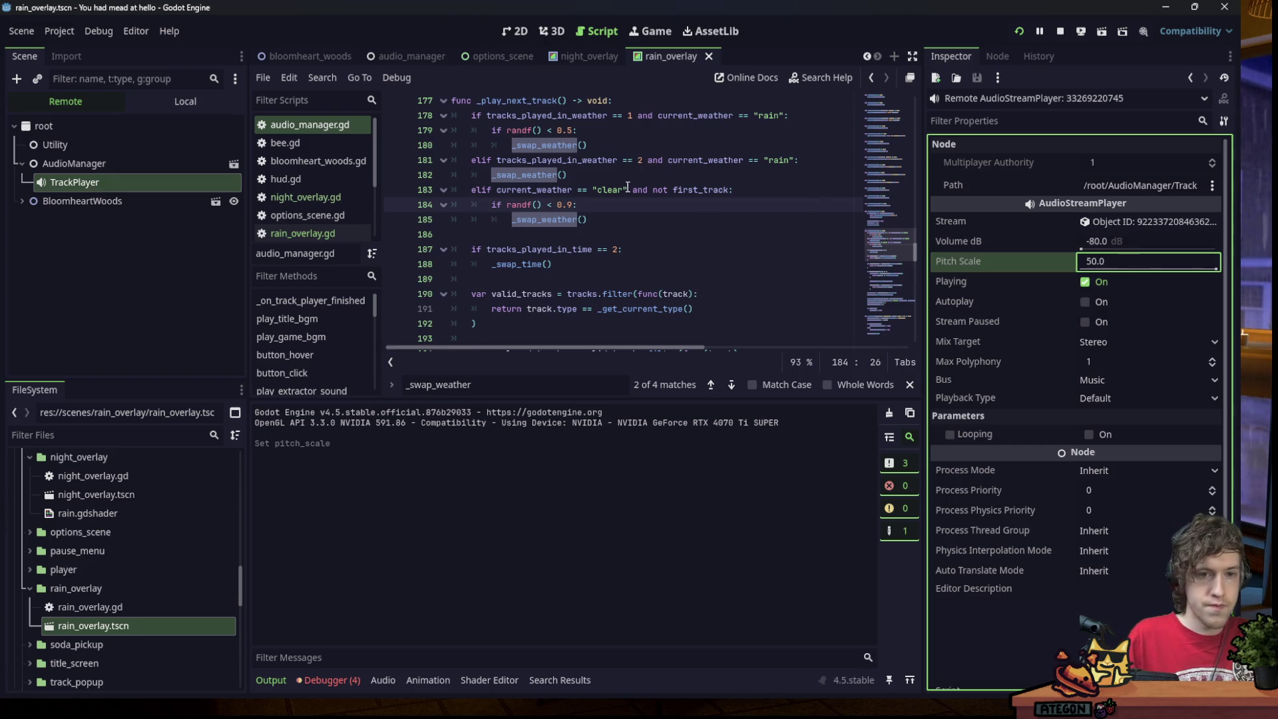
Check the track-count line 187, walk the character with W, A, S, then stop the game.
left_click(689, 246)
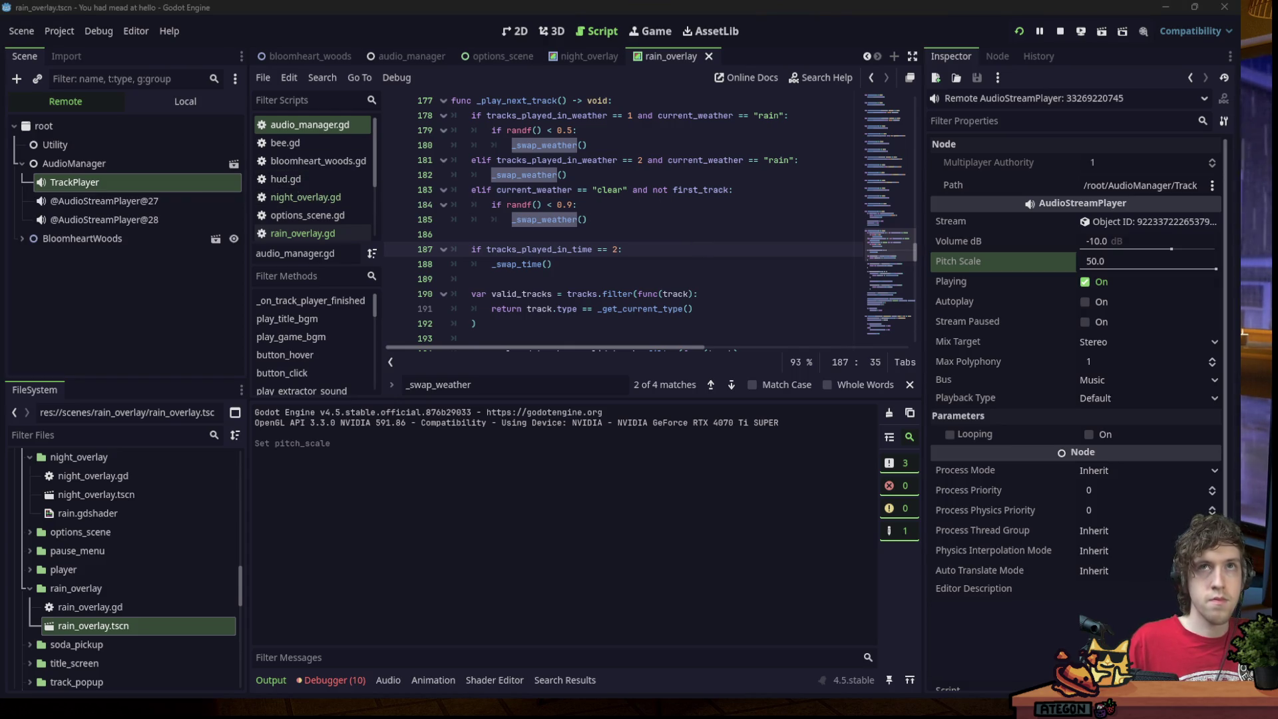
key("alt+Tab")
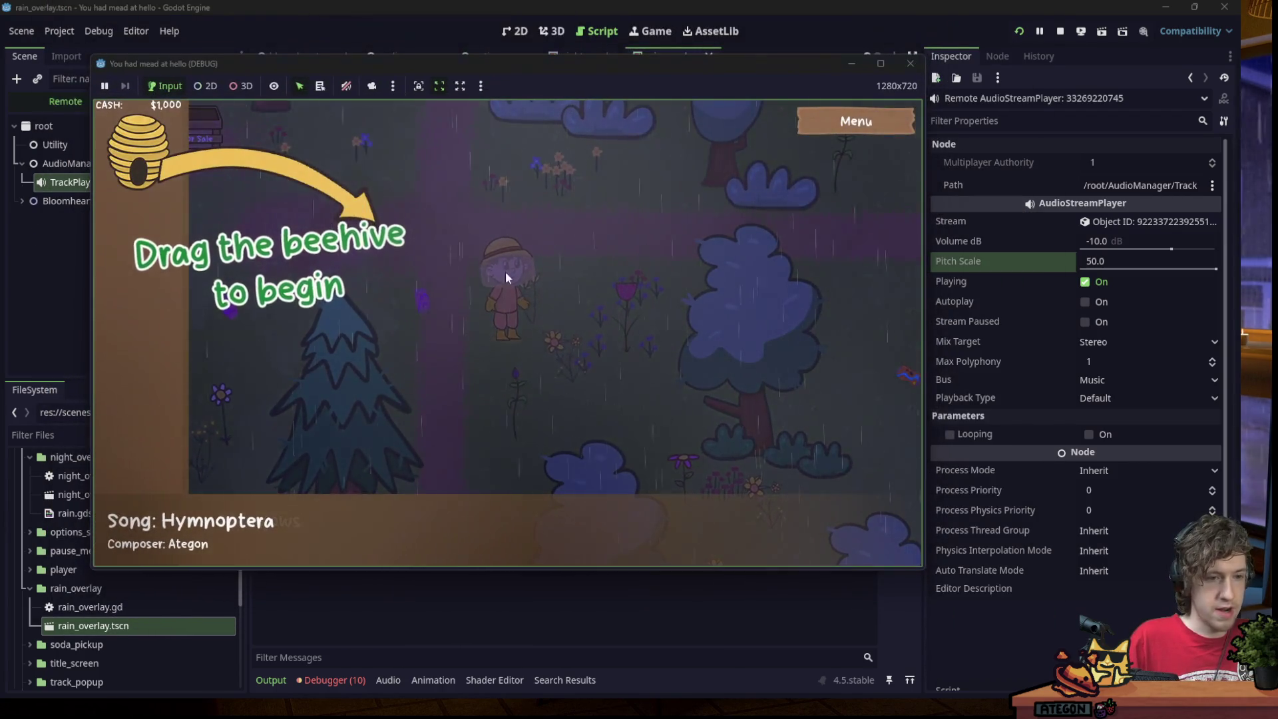
key("w")
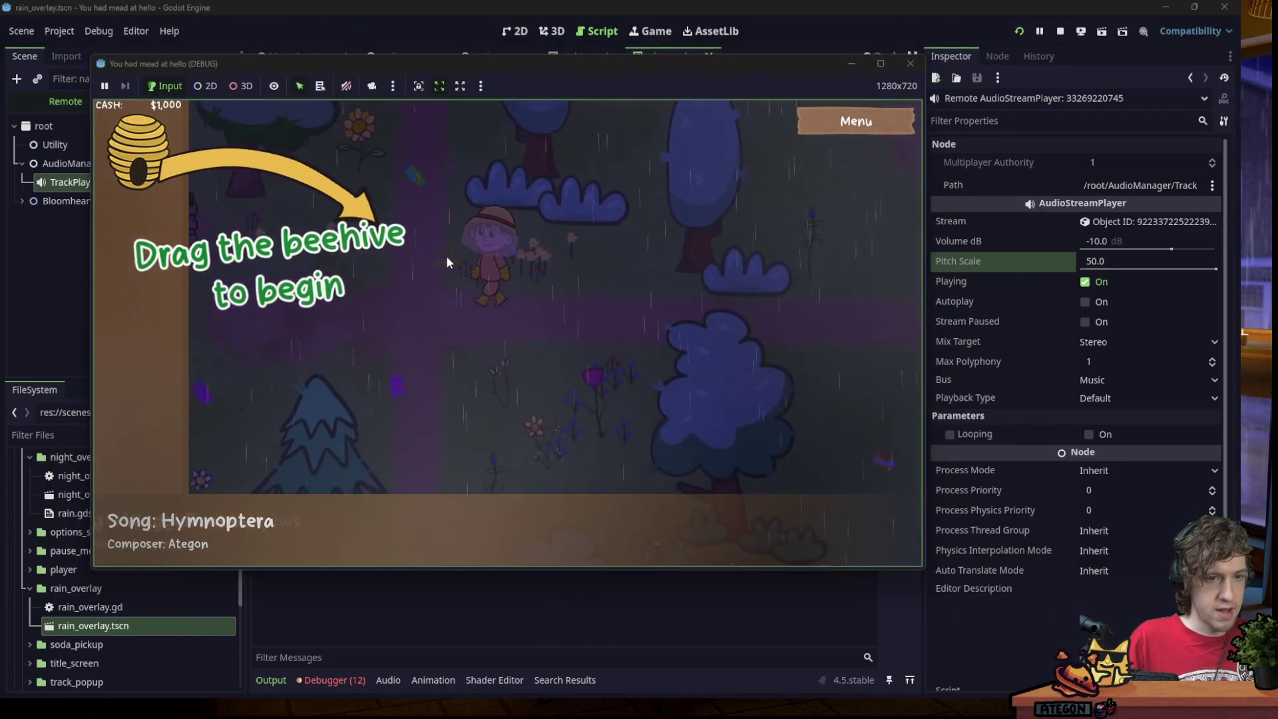
key("a")
key("s")
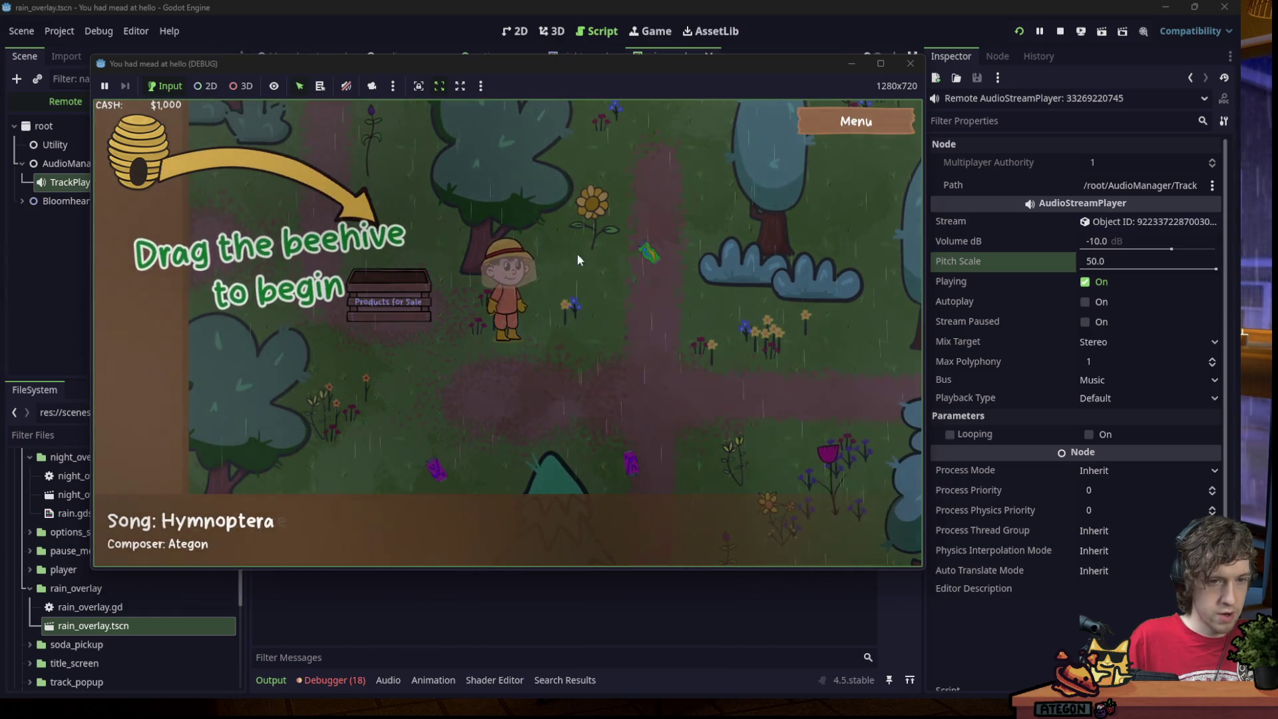
left_click(905, 66)
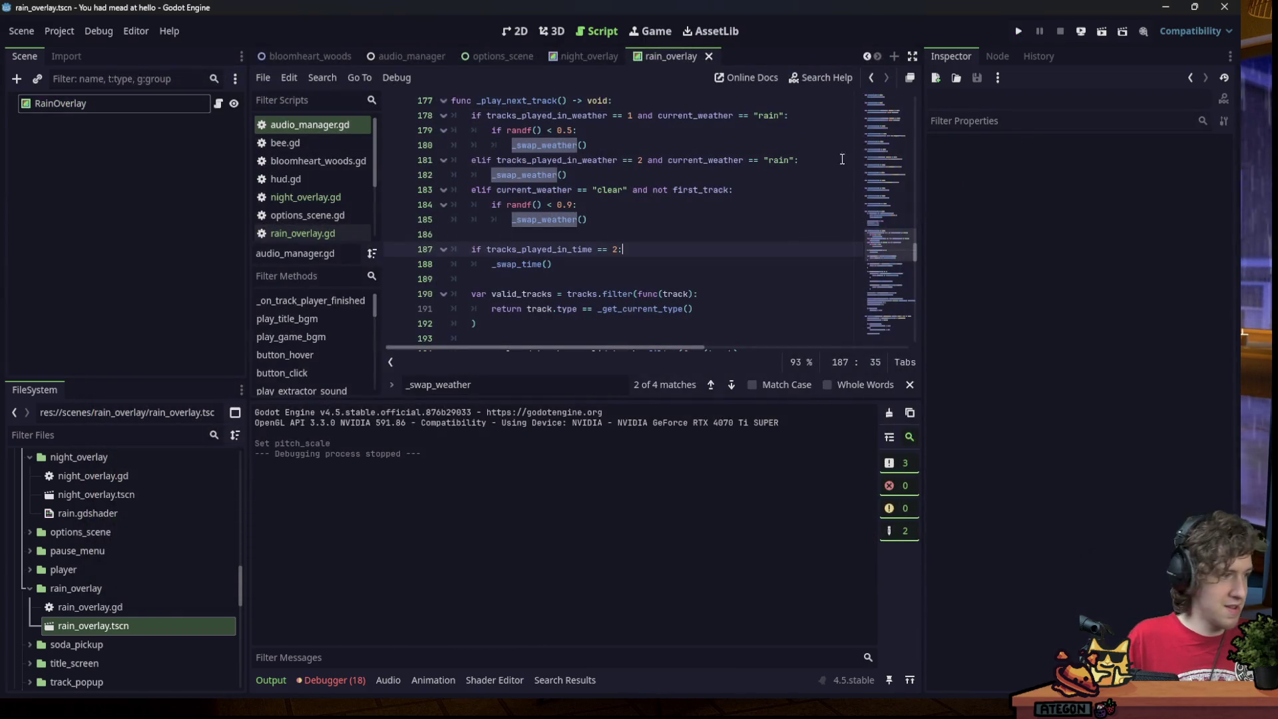
Run the game and set the live TrackPlayer music node's Pitch Scale to 10.
left_click(458, 191)
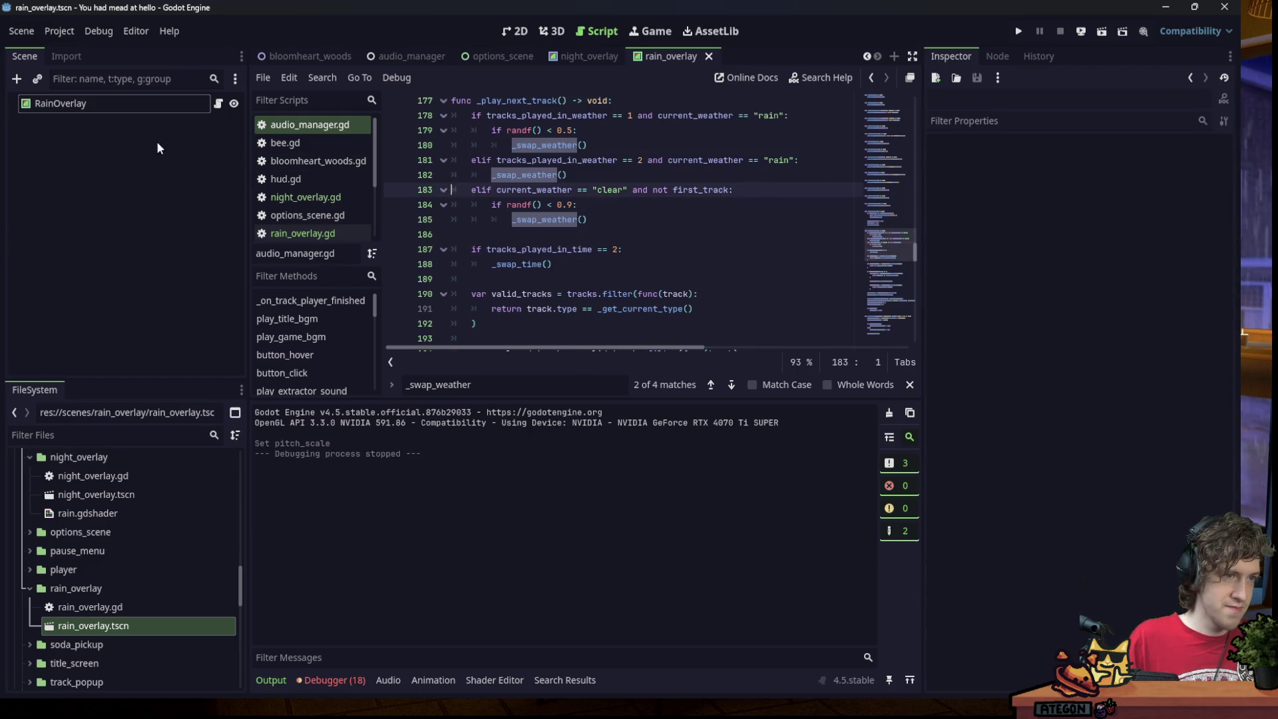
left_click(127, 111)
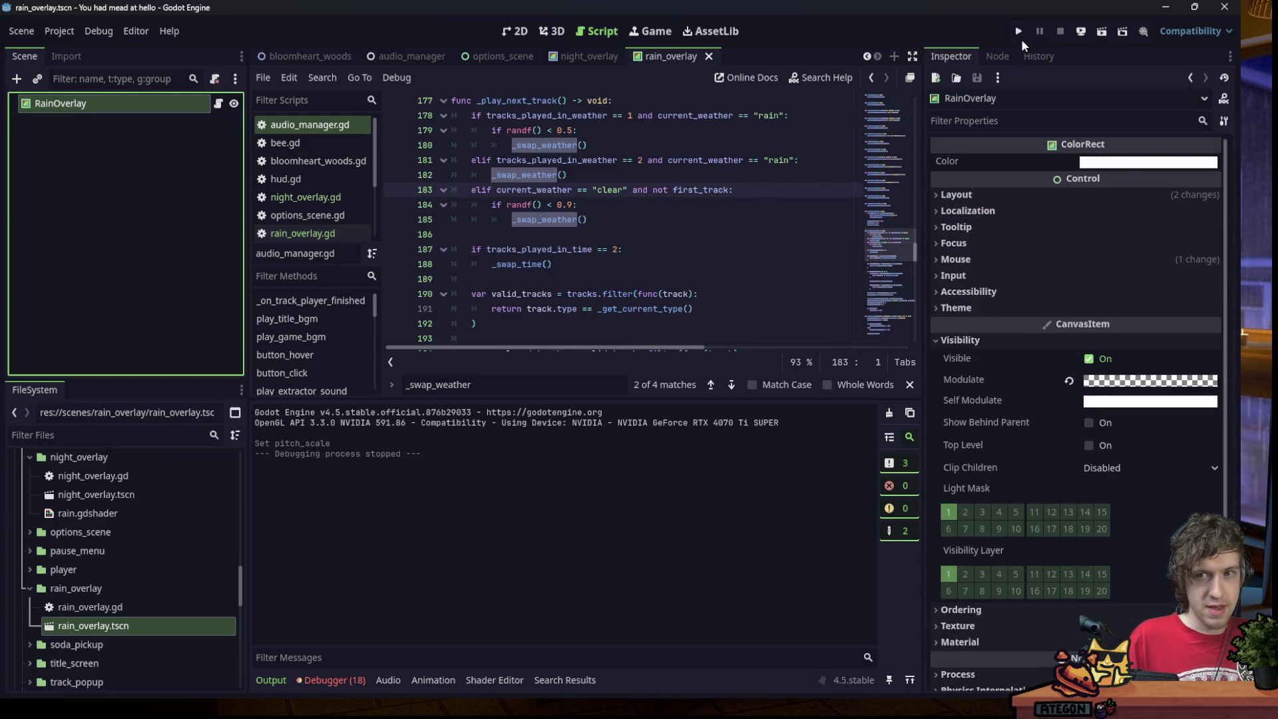
left_click(1019, 34)
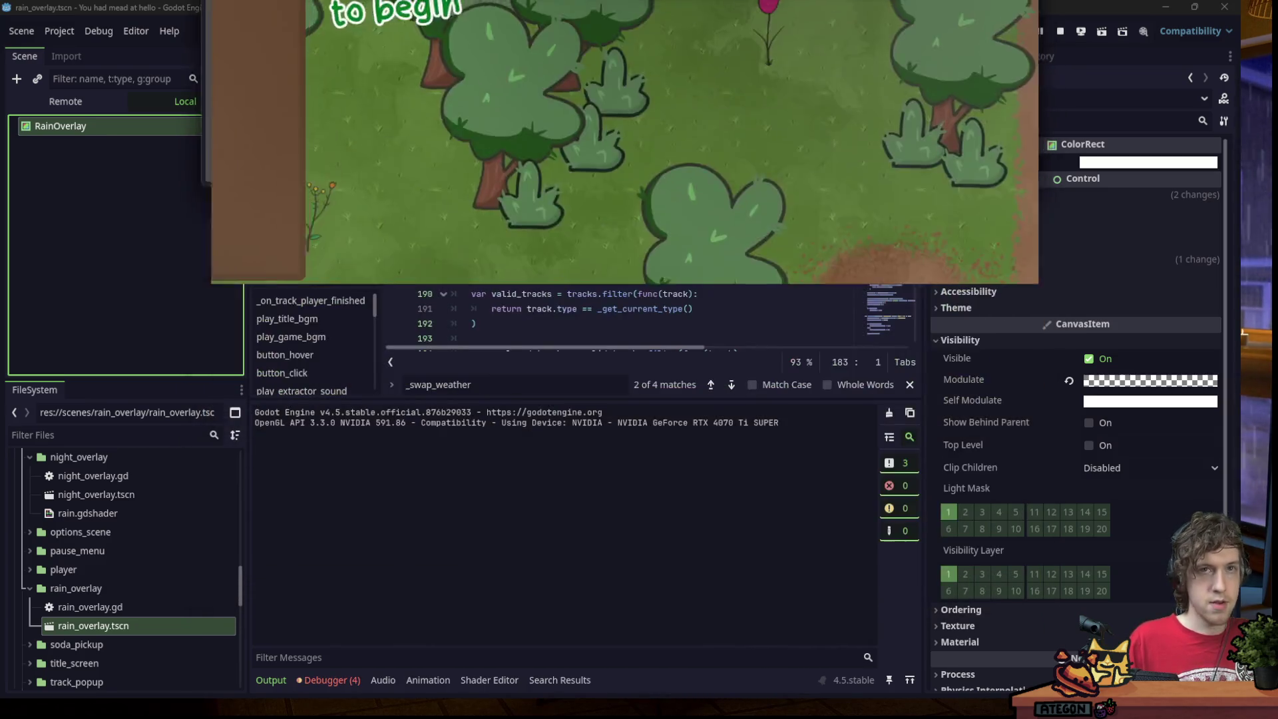
key("alt+Tab")
left_click(66, 102)
left_click(109, 181)
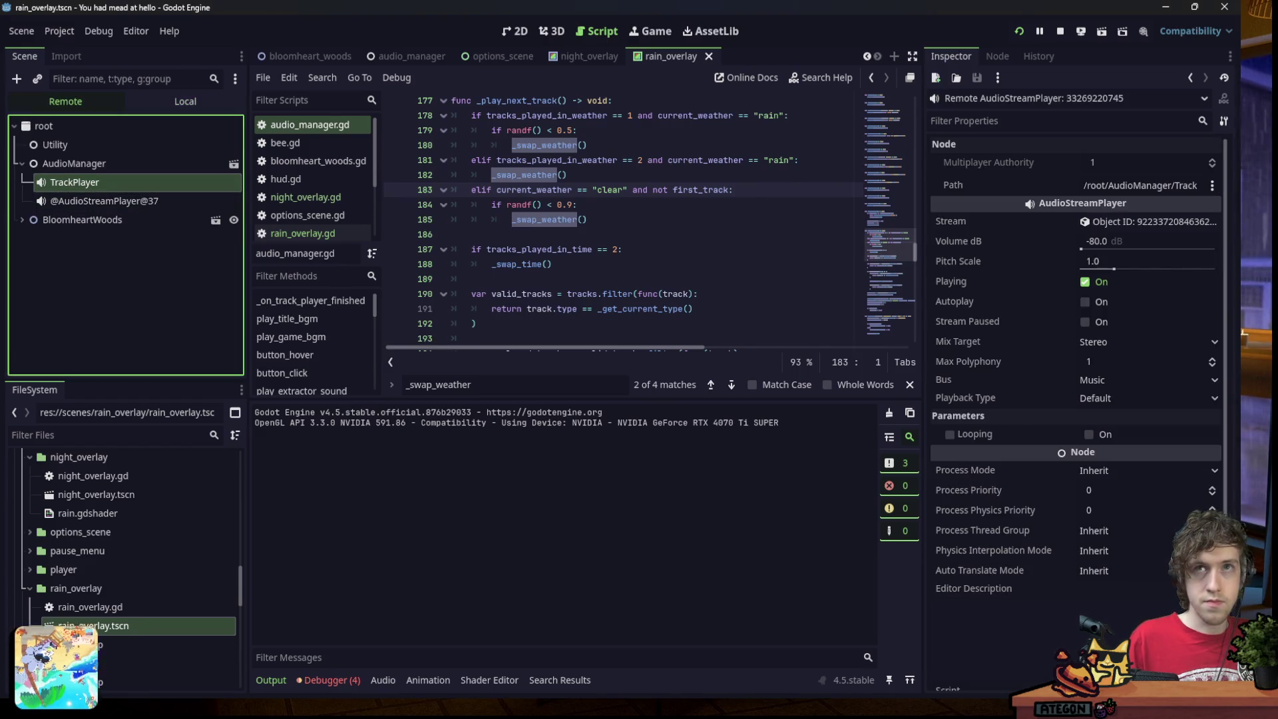
left_click(1123, 257)
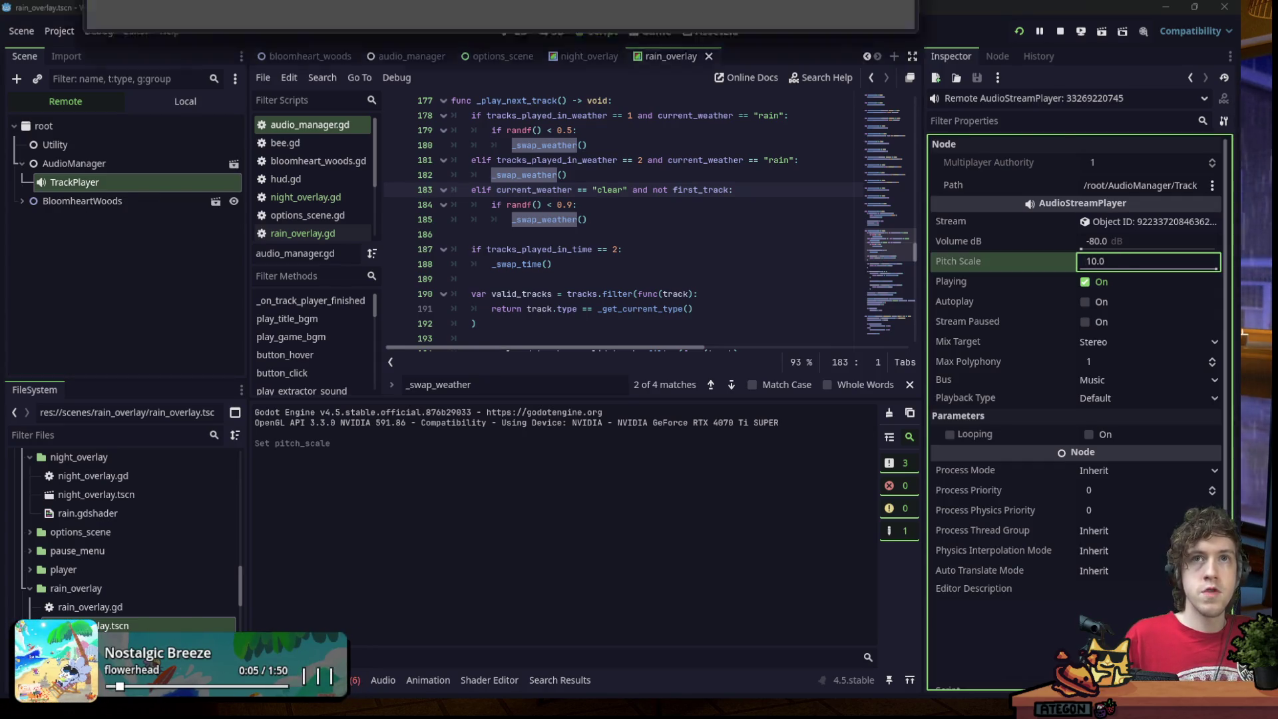
key("alt+Tab")
Walk the character around the woods while tracks cycle and rain falls.
key("d")
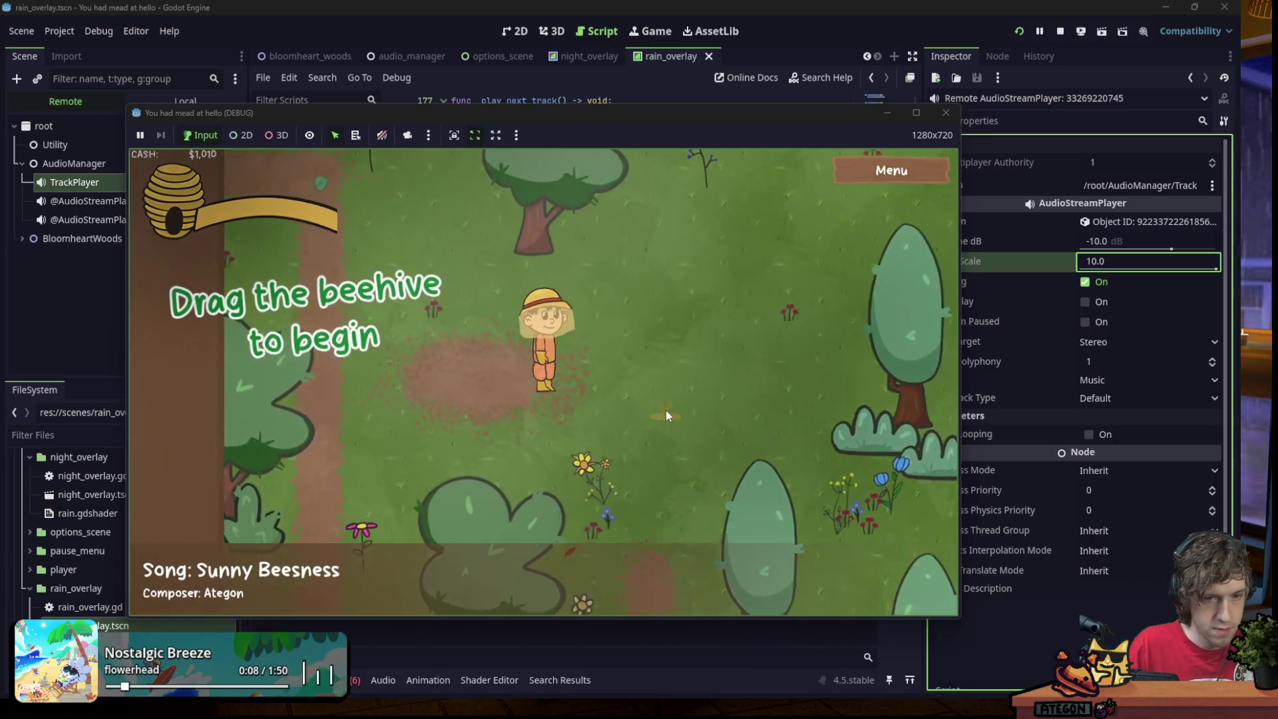
key("d")
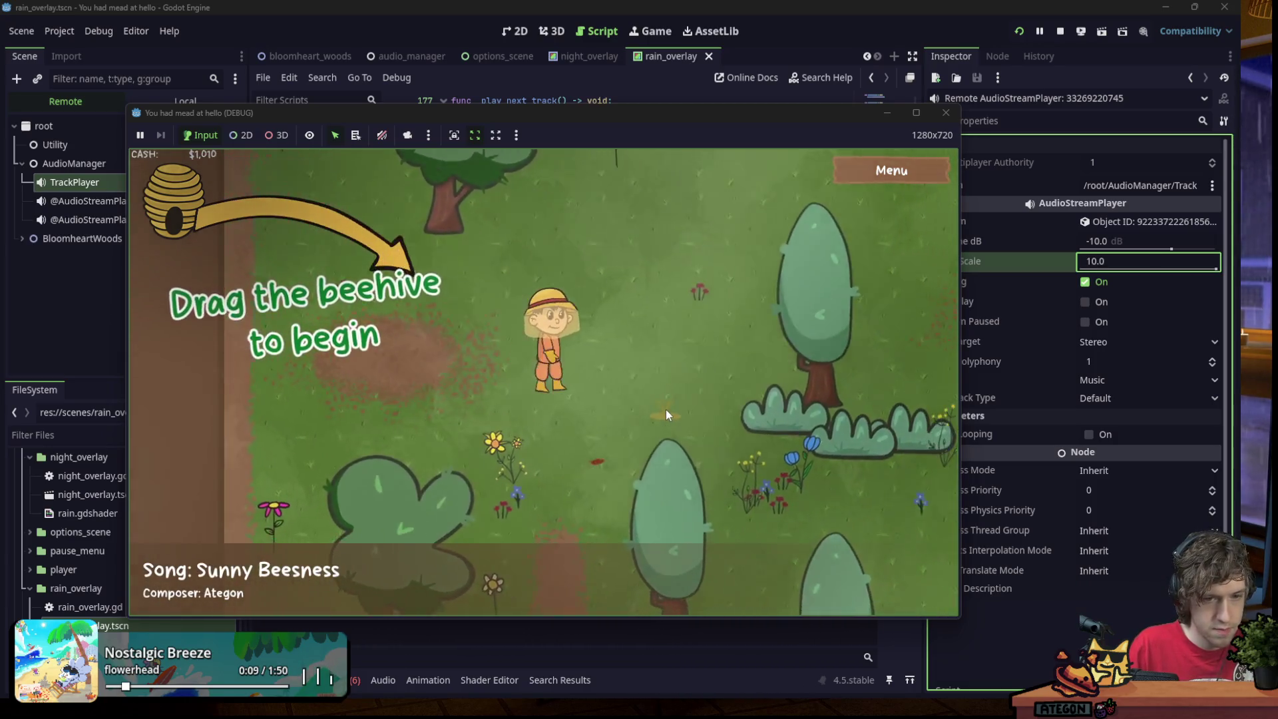
key("d")
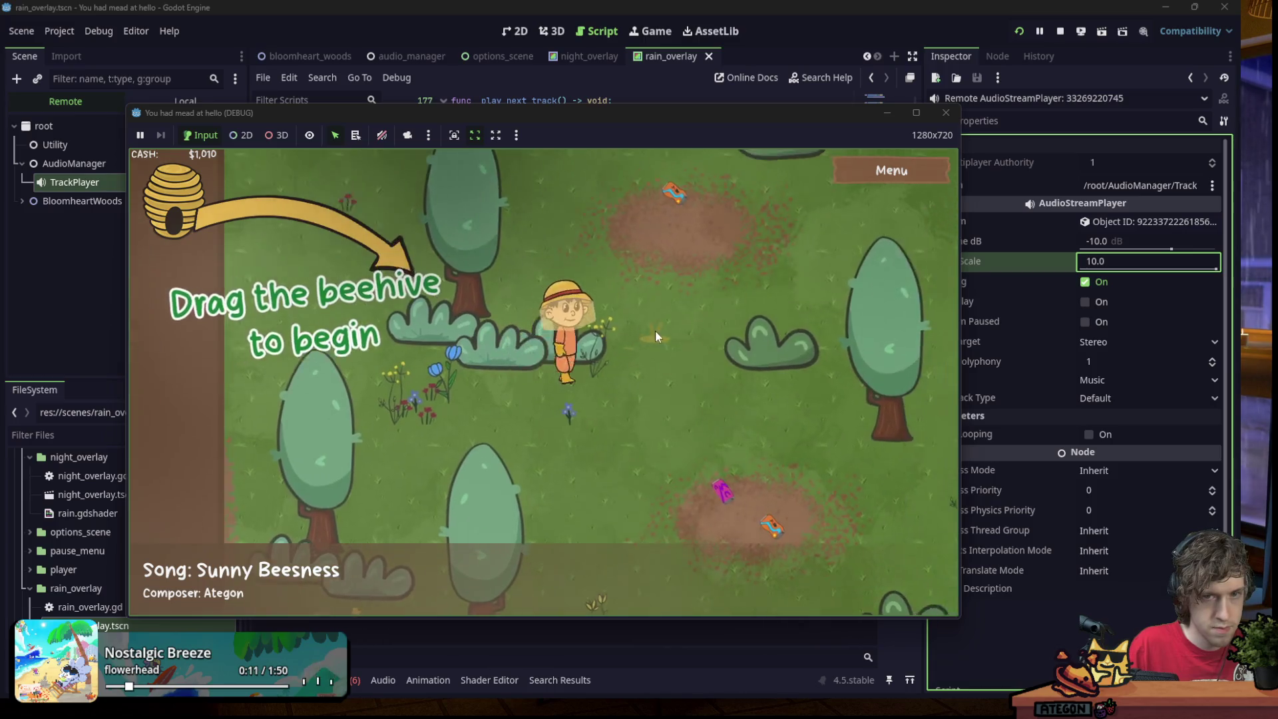
key("d")
key("w")
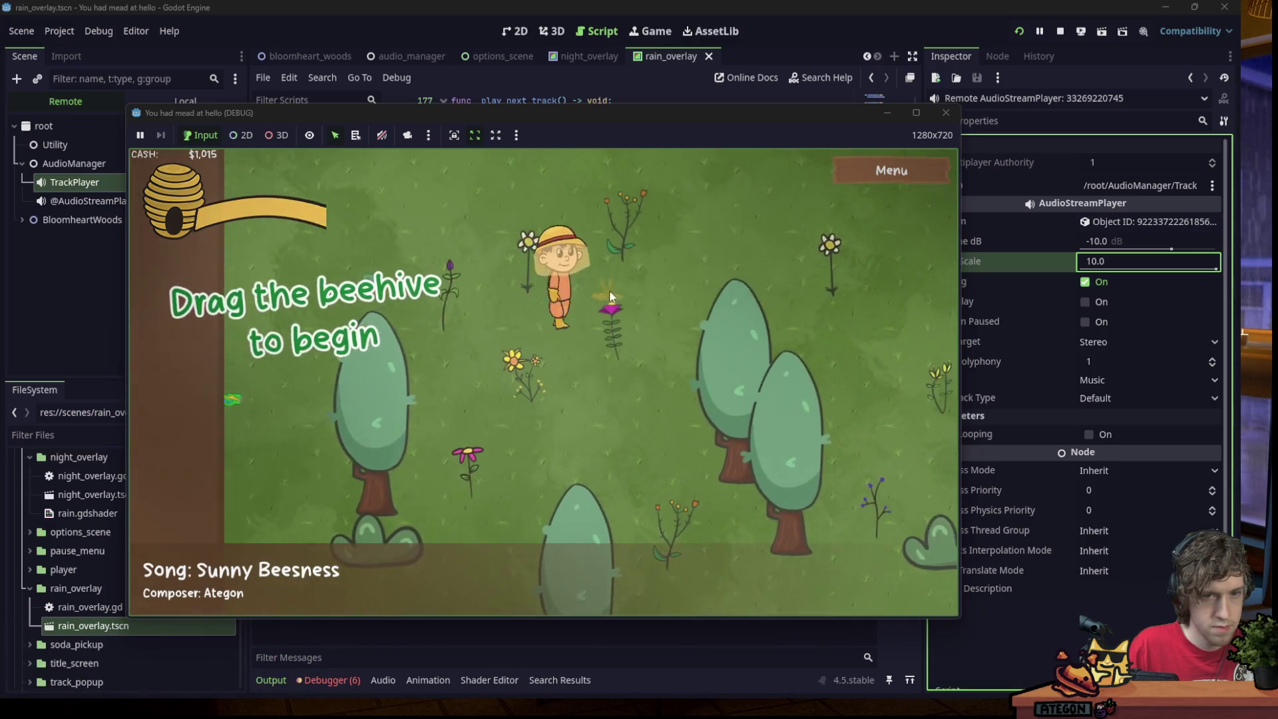
key("s")
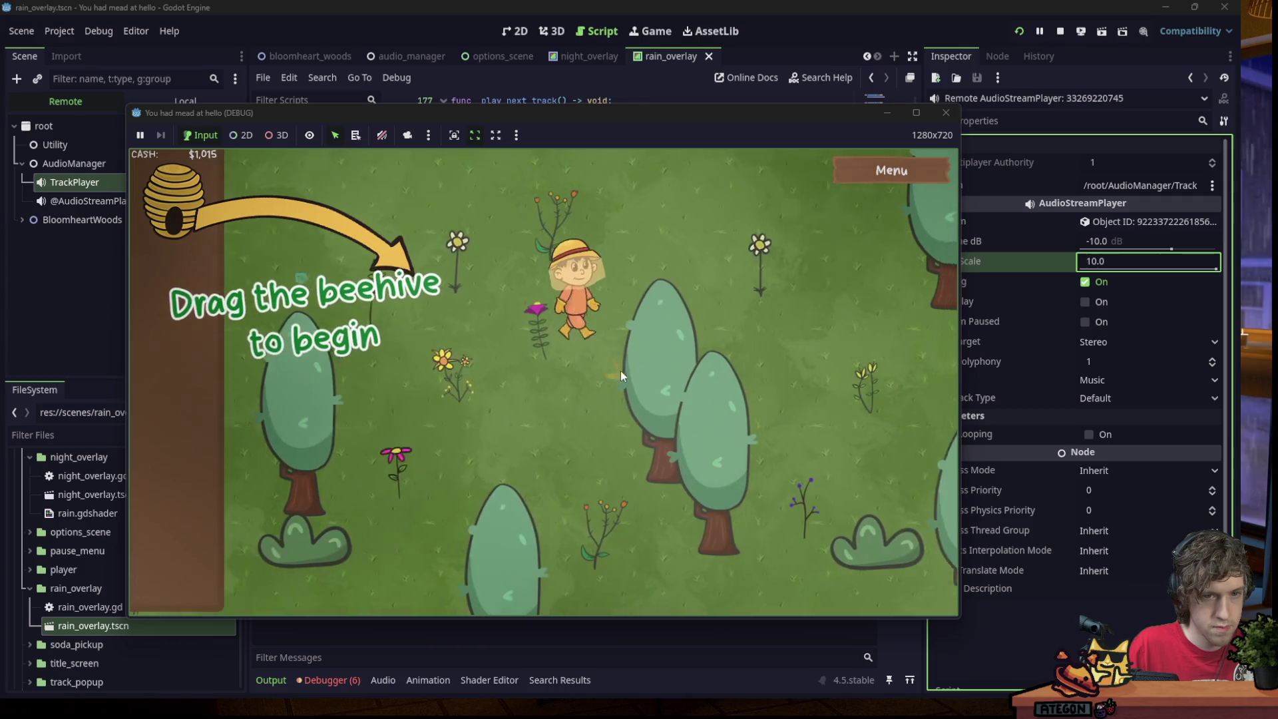
key("s")
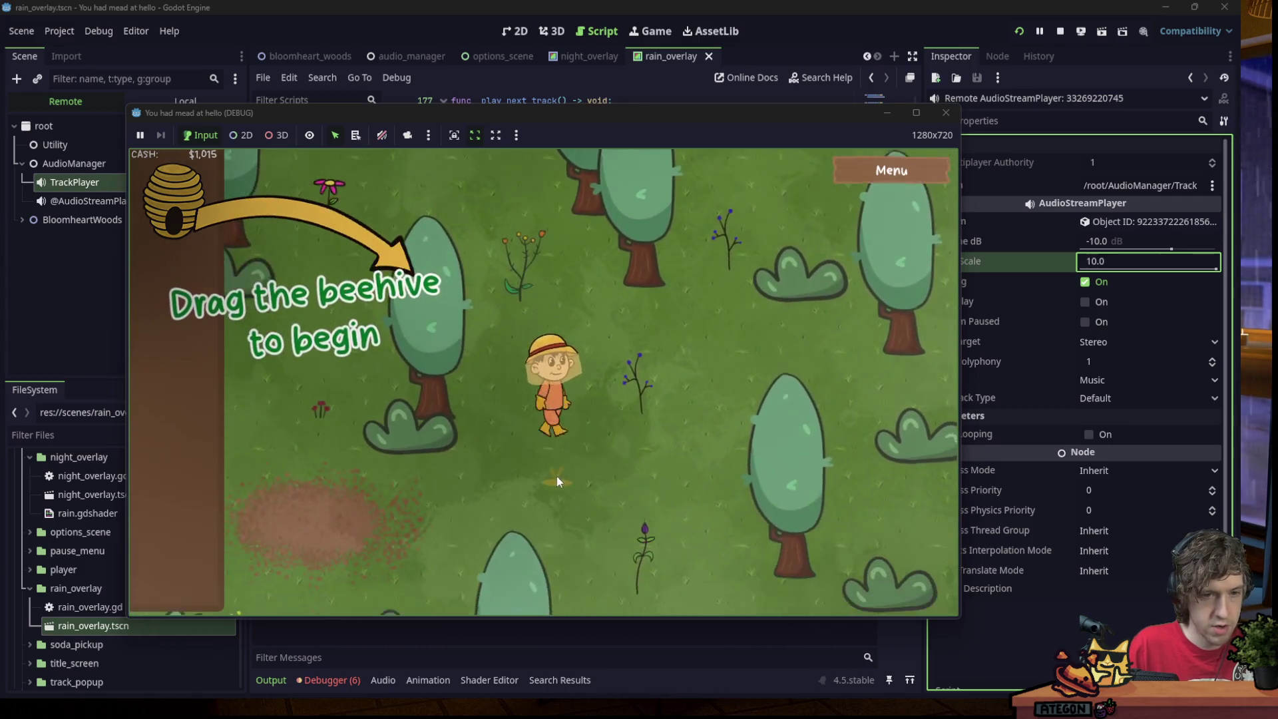
key("a")
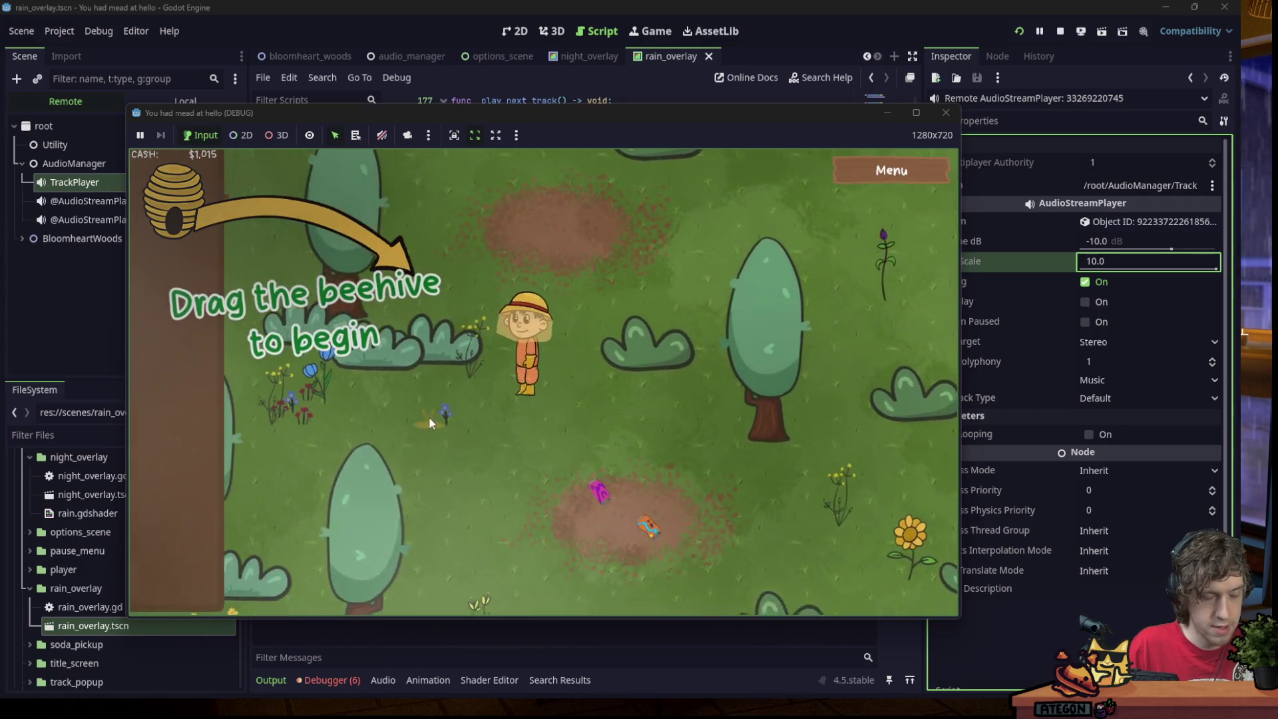
key("s")
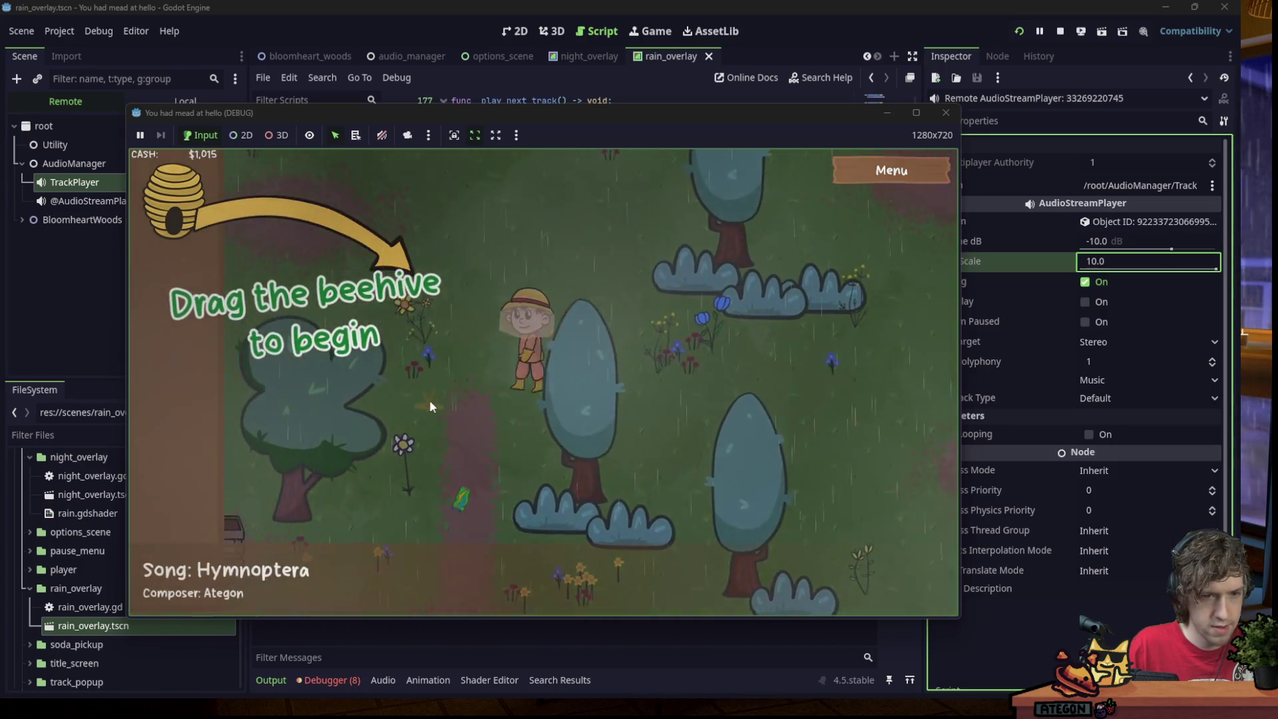
key("w")
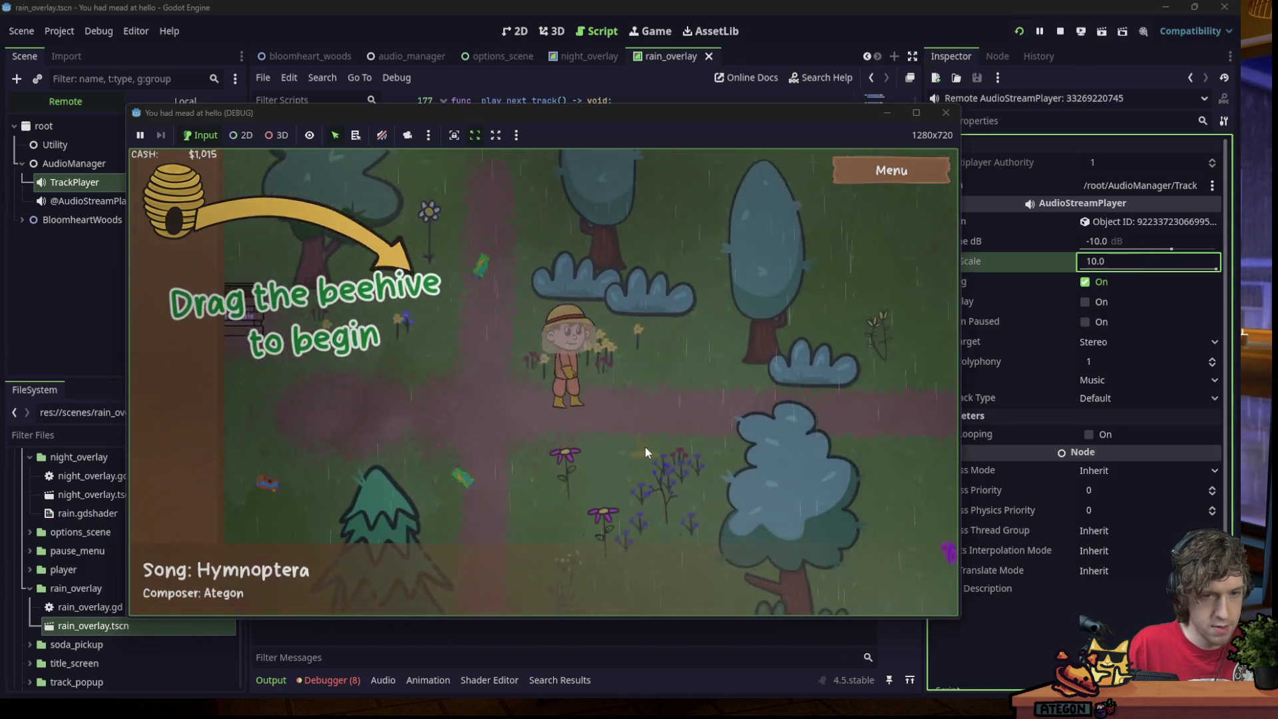
key("a")
key("s")
key("a")
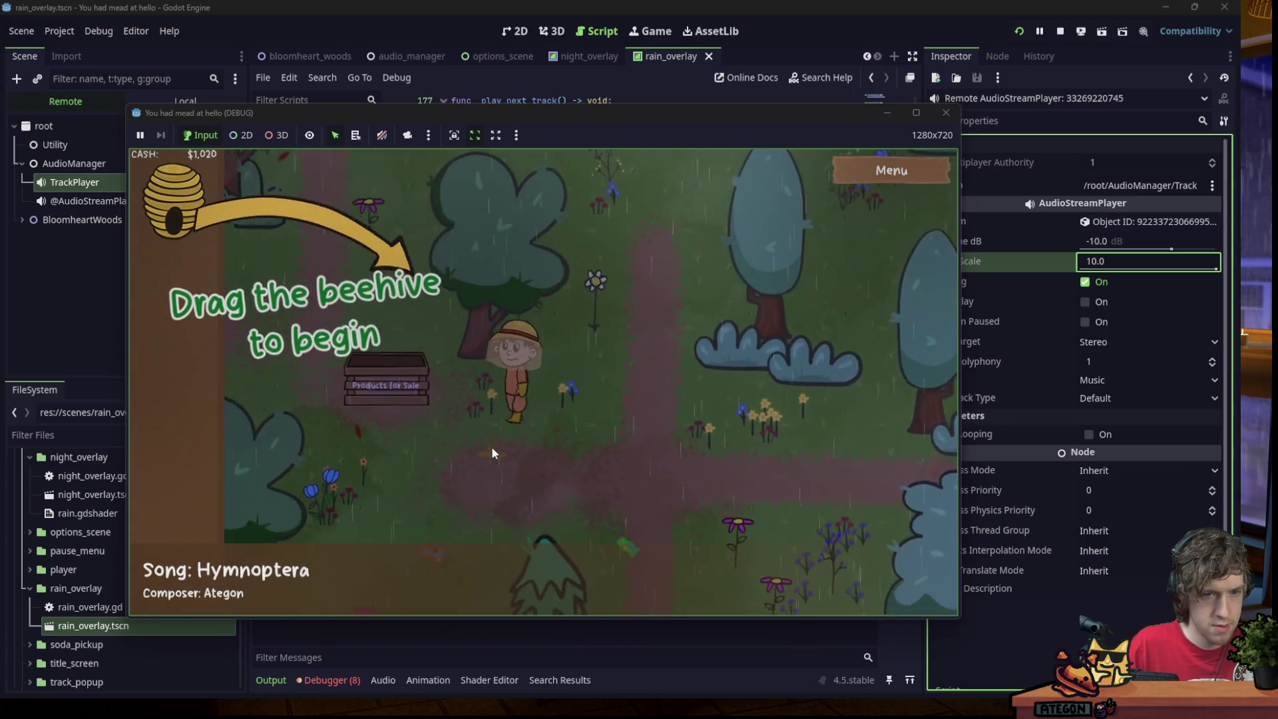
key("a")
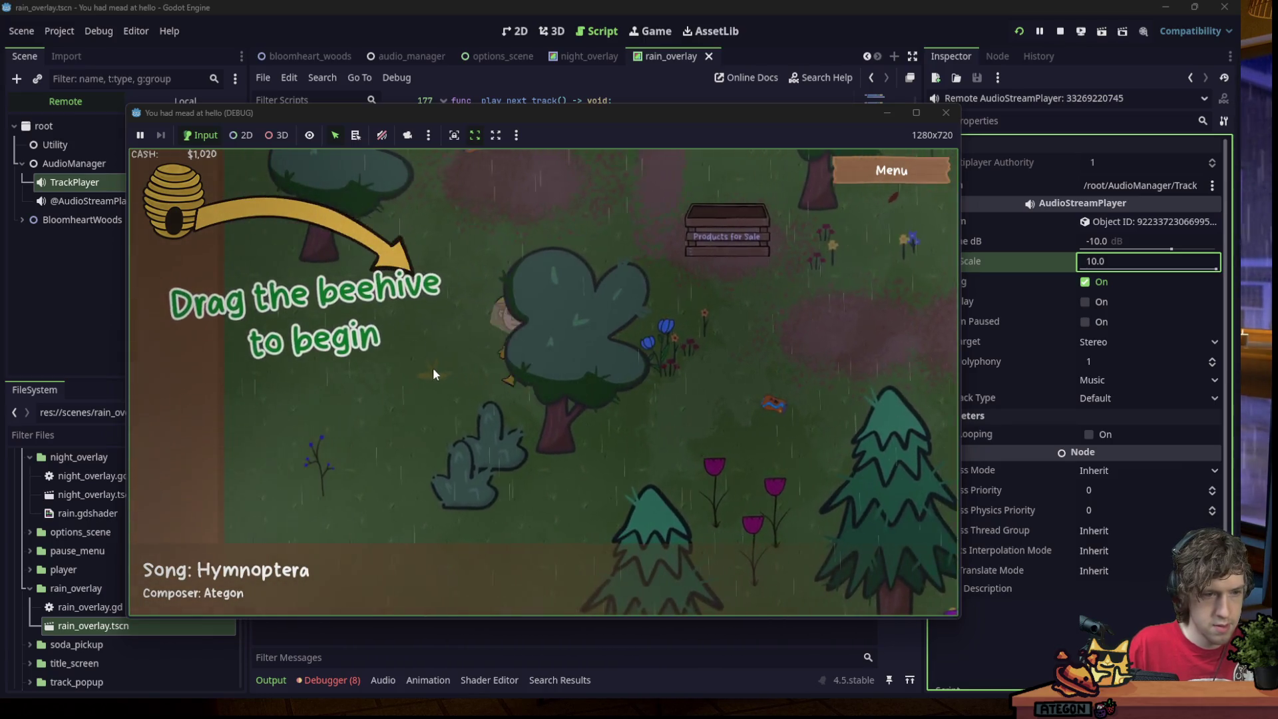
key("w")
key("w")
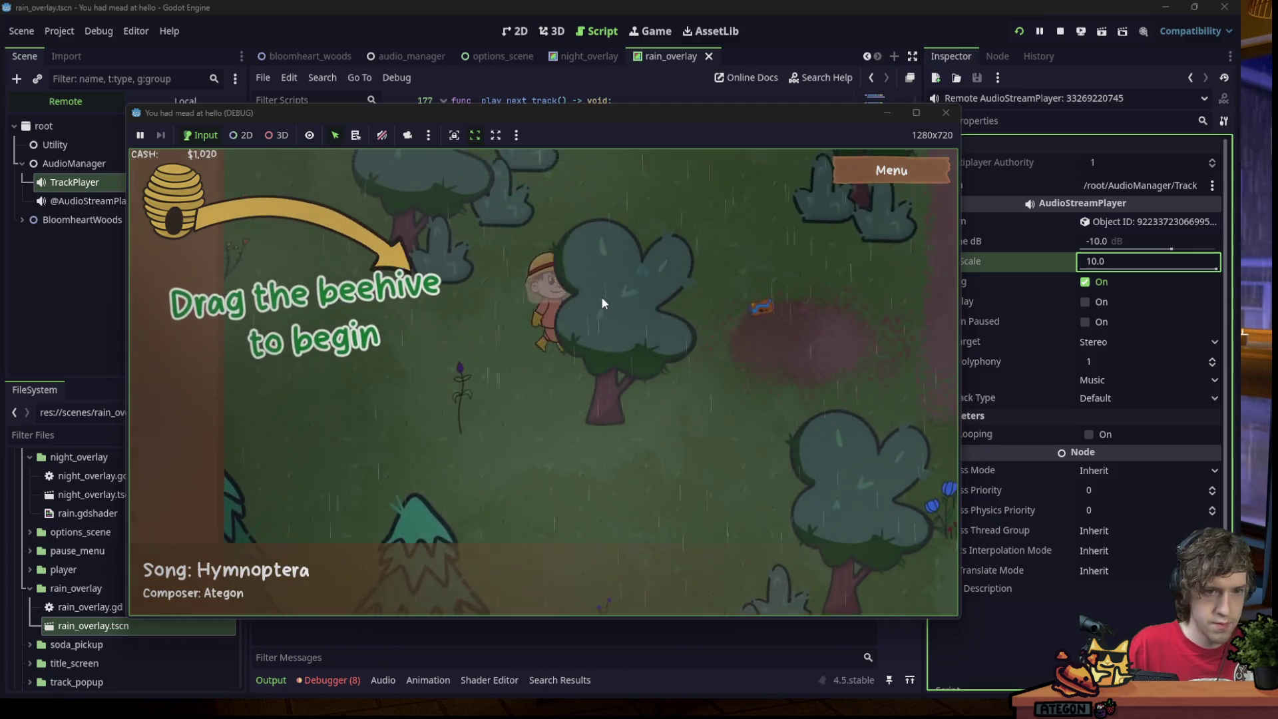
key("d")
key("d")
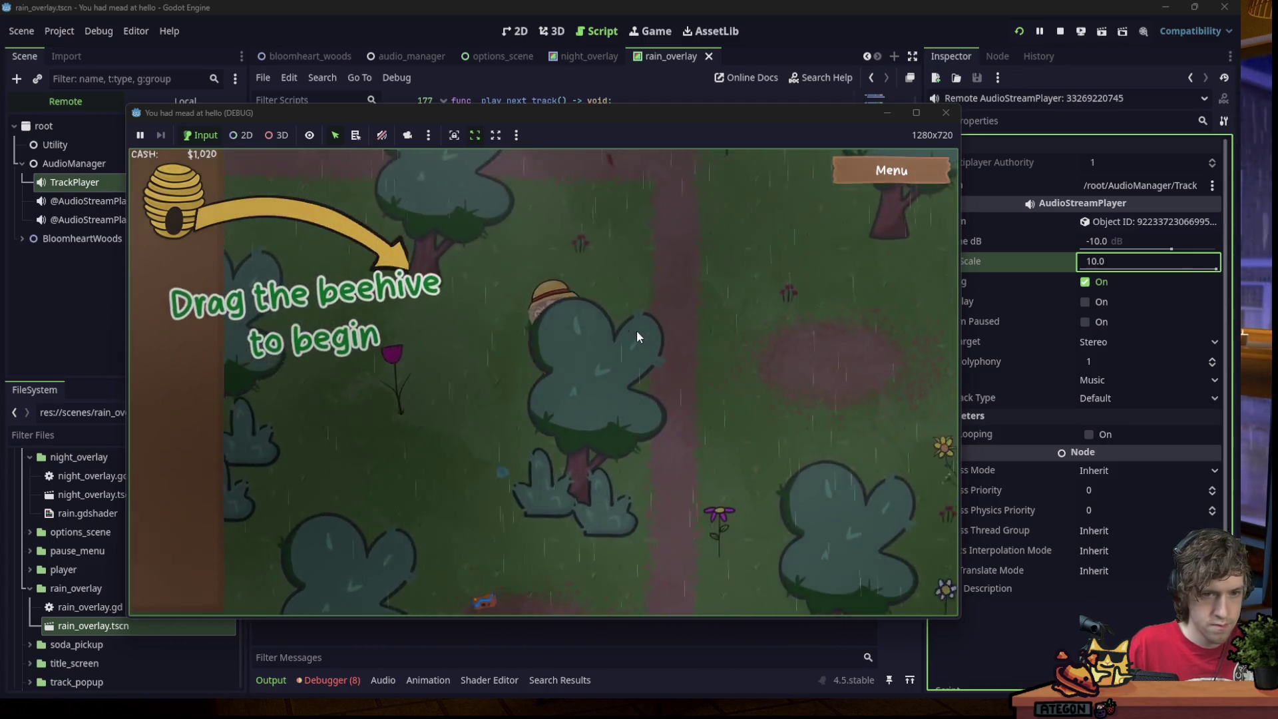
key("d")
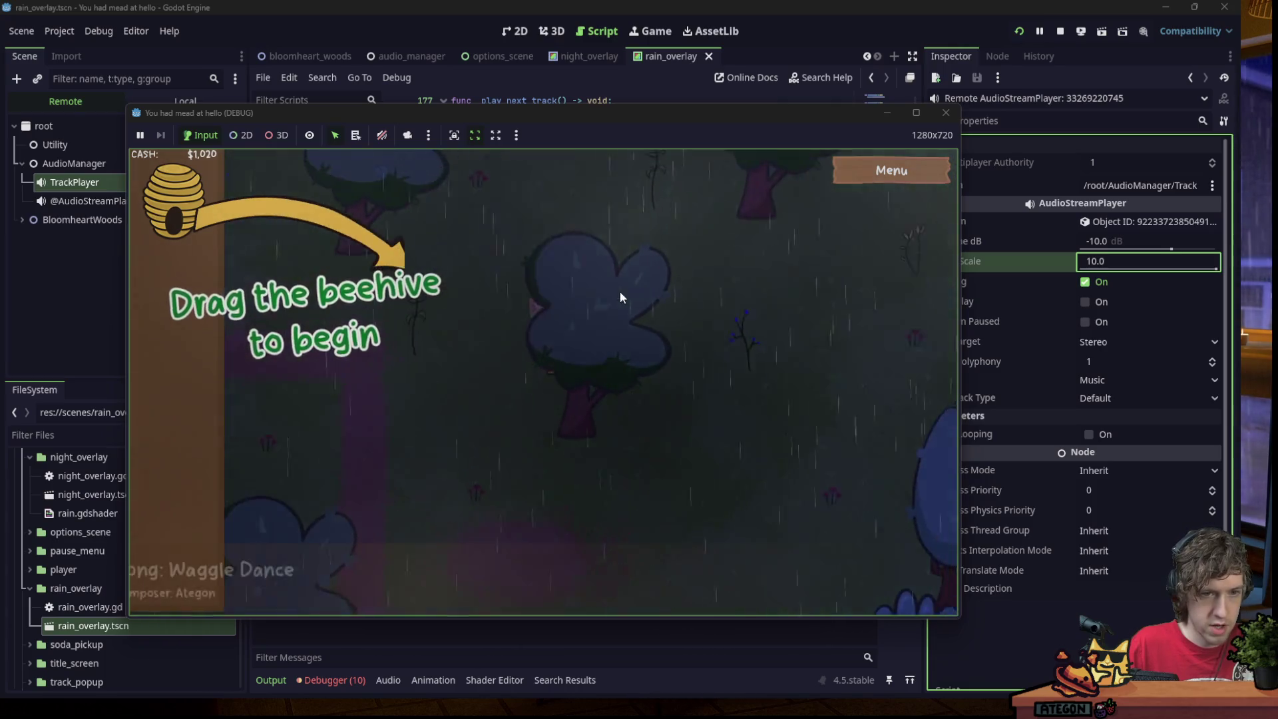
key("s")
key("d")
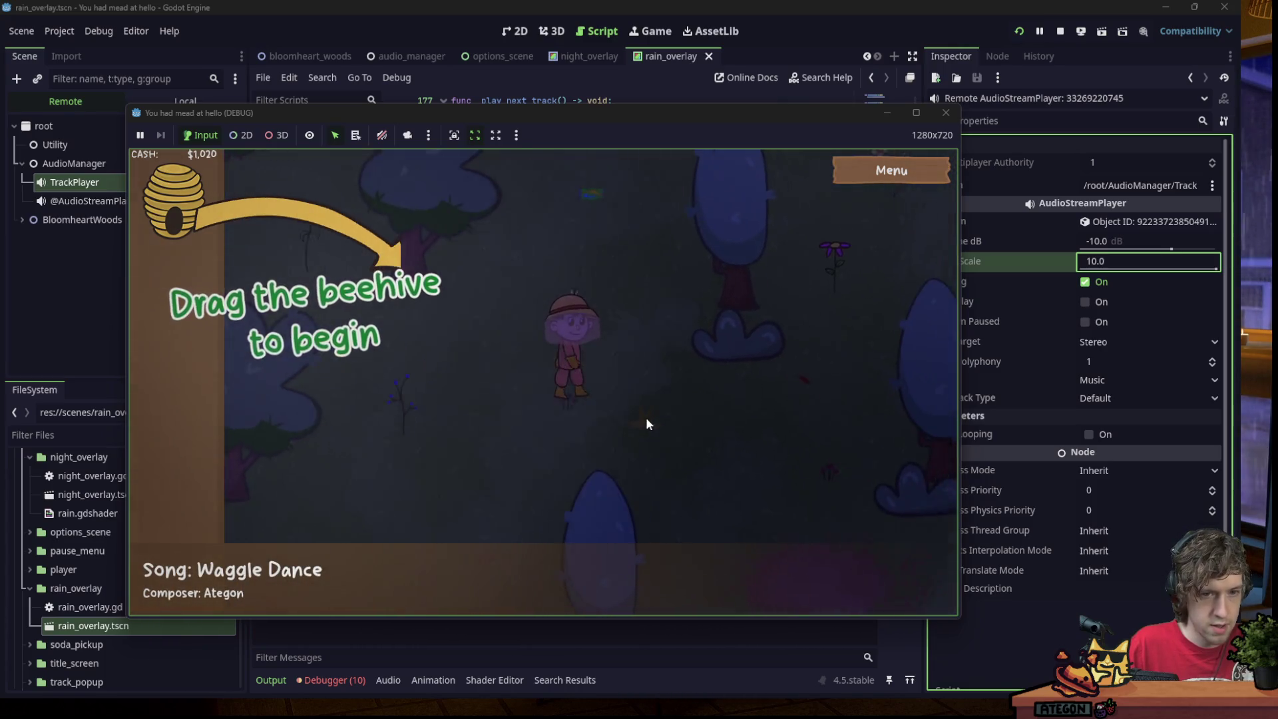
key("d")
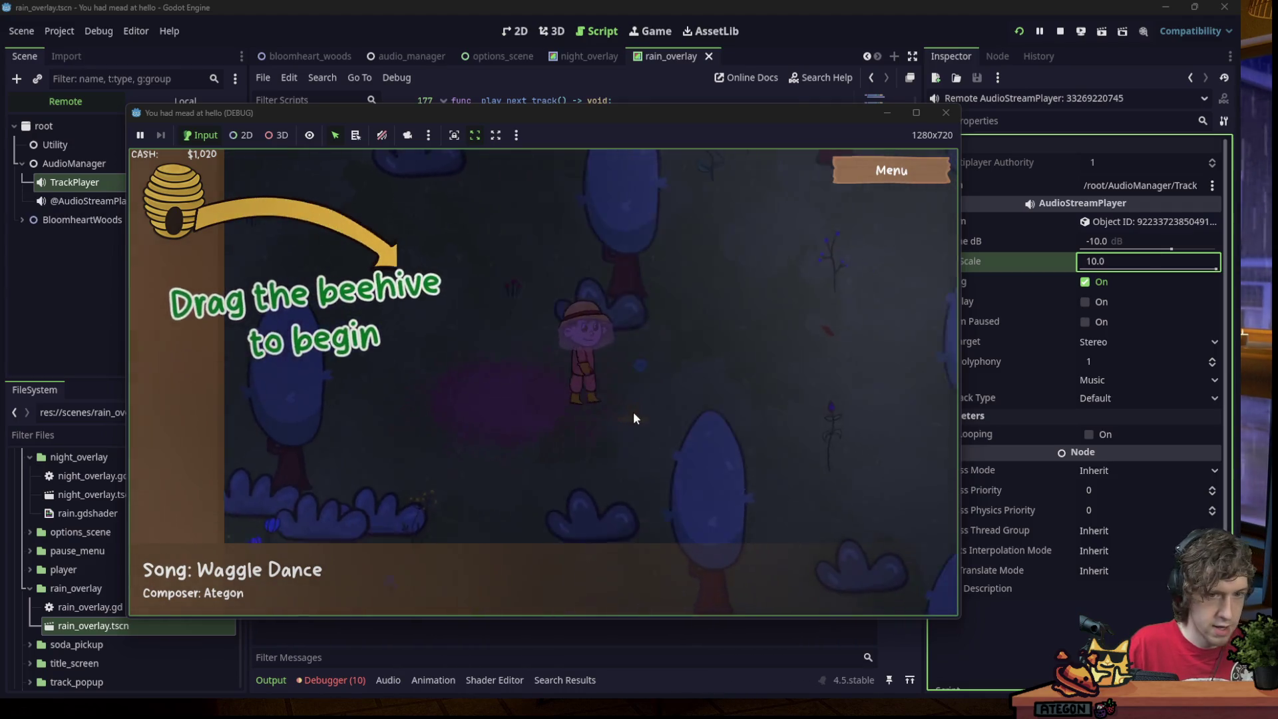
key("w")
key("a")
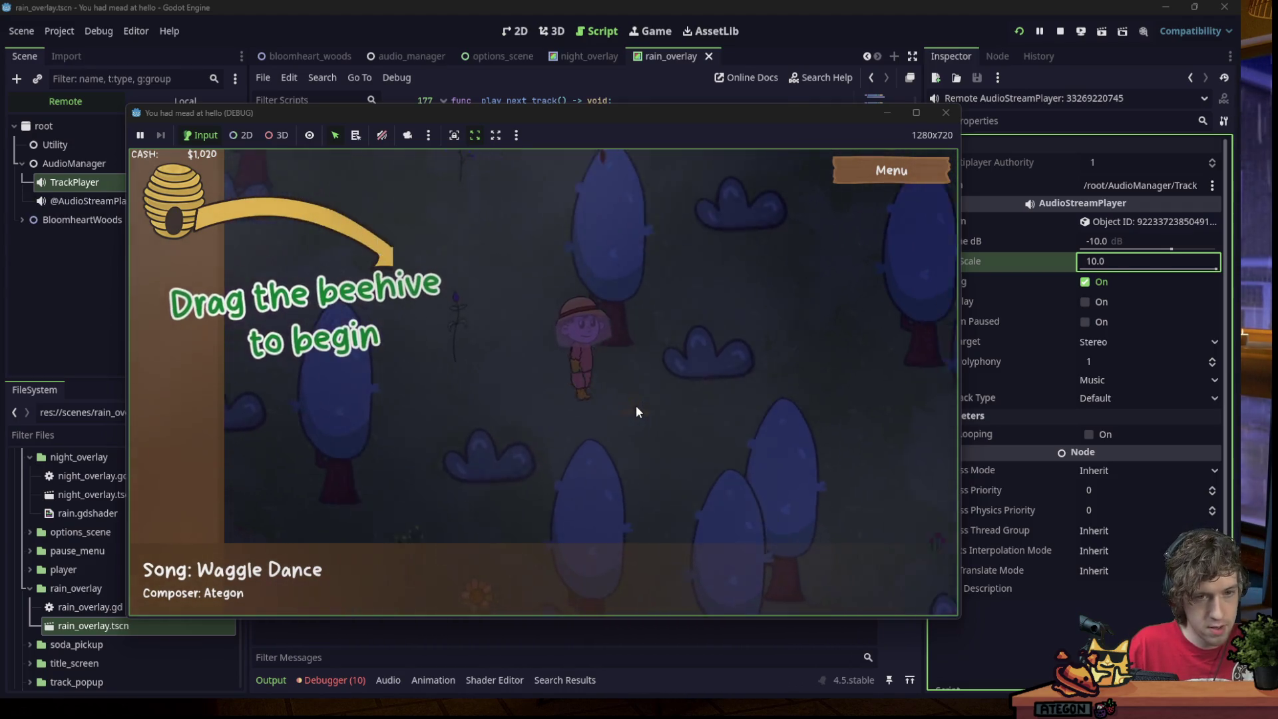
key("w")
key("a")
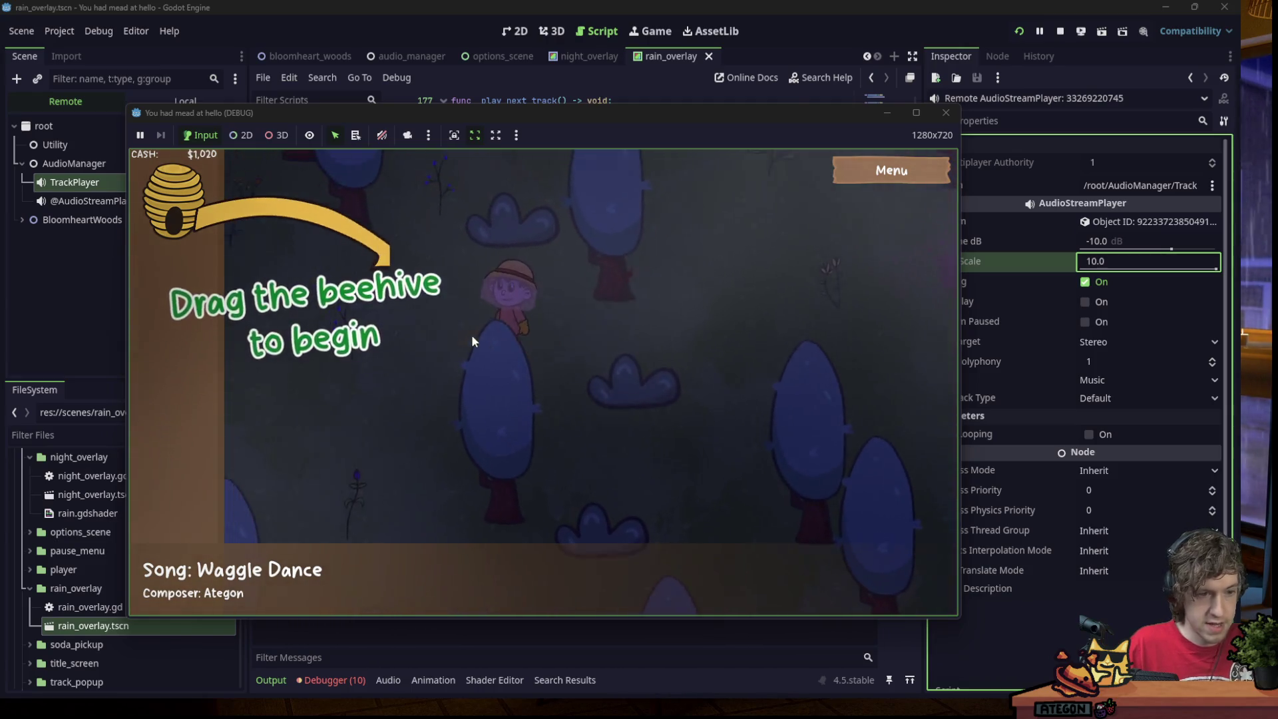
key("w")
key("a")
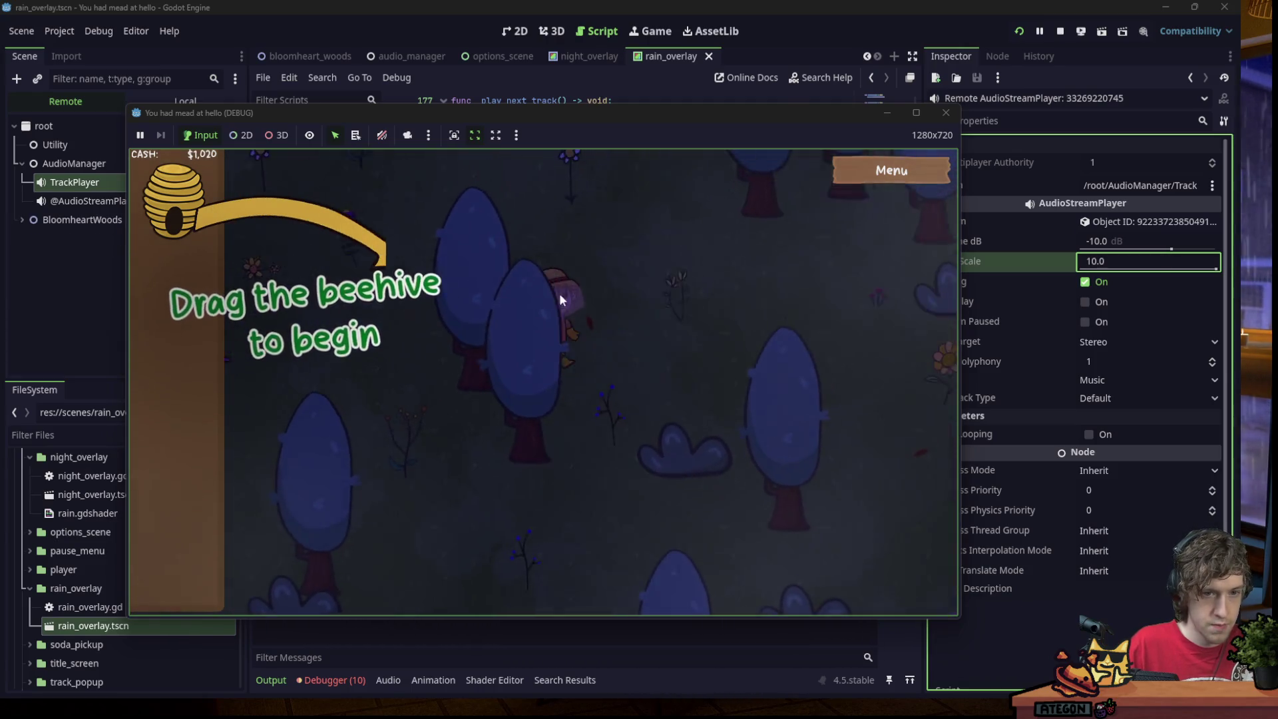
key("s")
key("a")
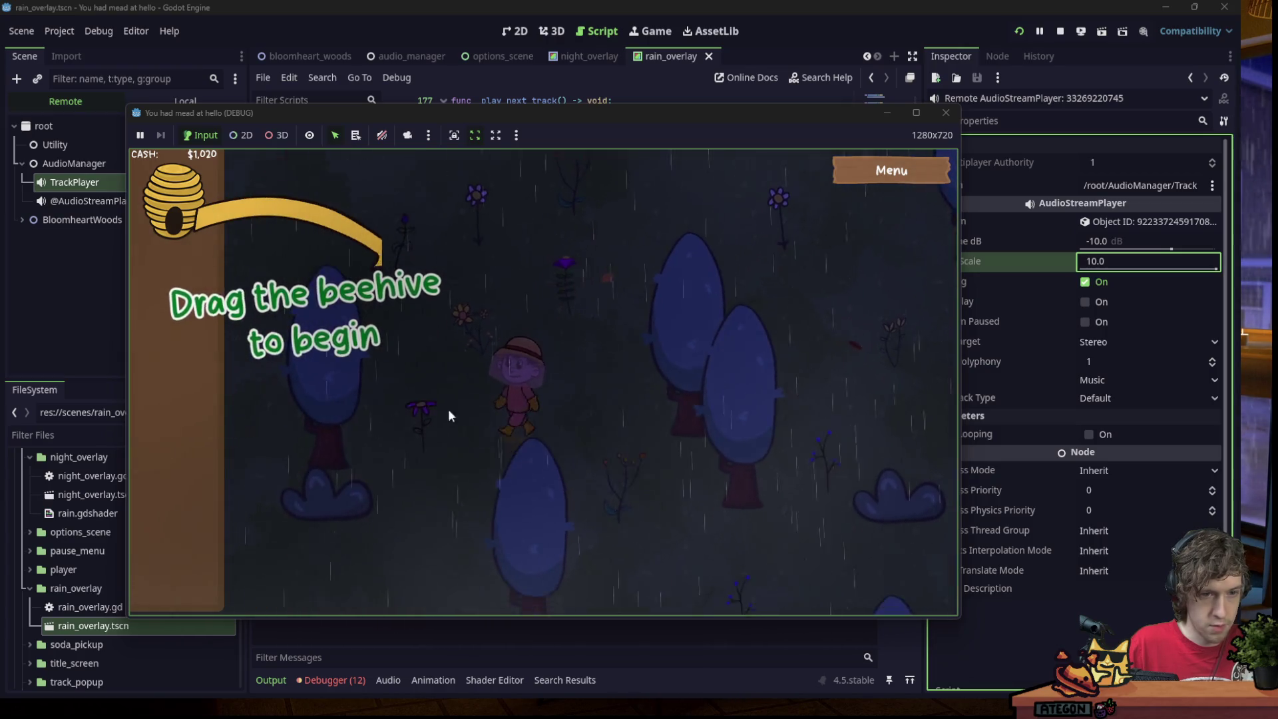
key("s")
key("a")
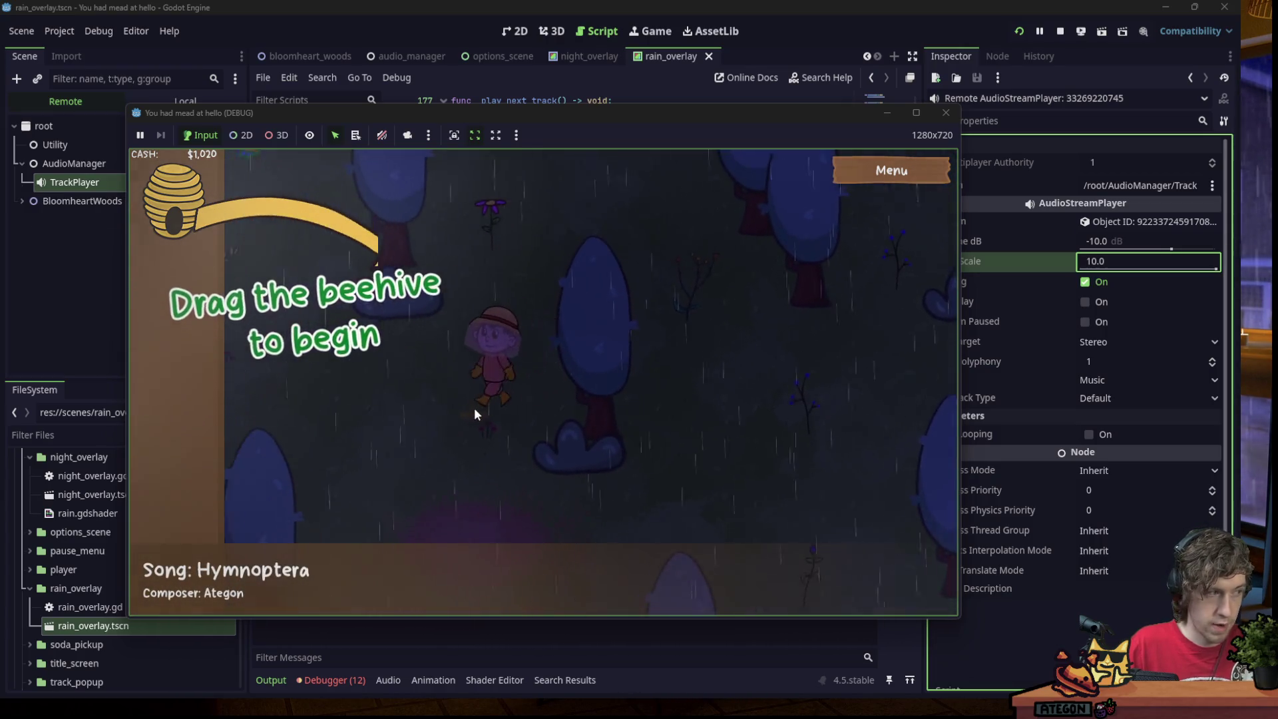
key("a")
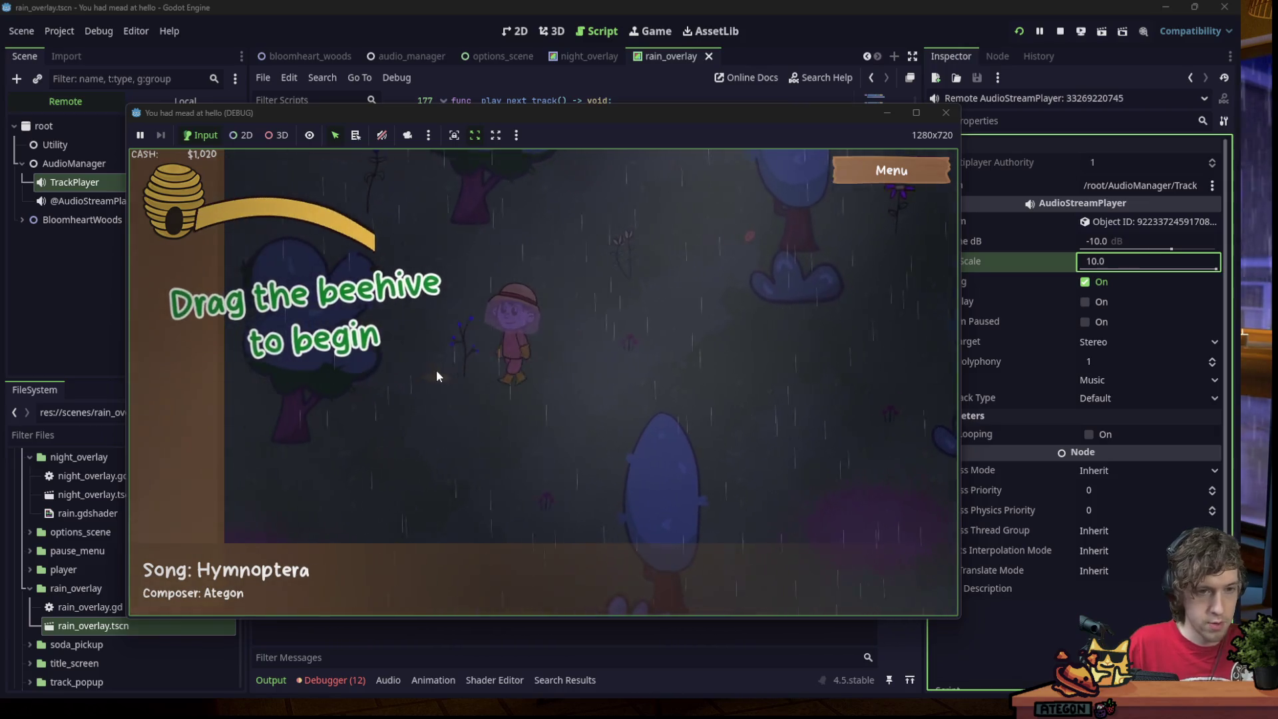
key("s")
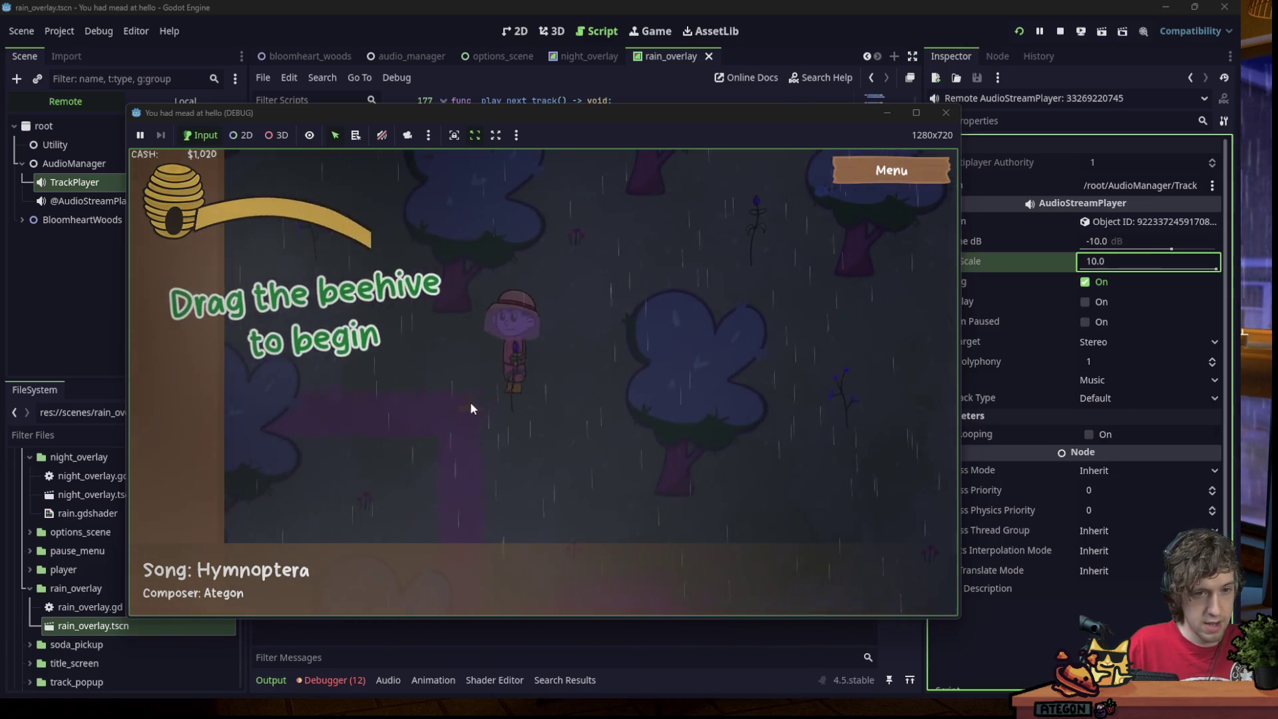
key("w")
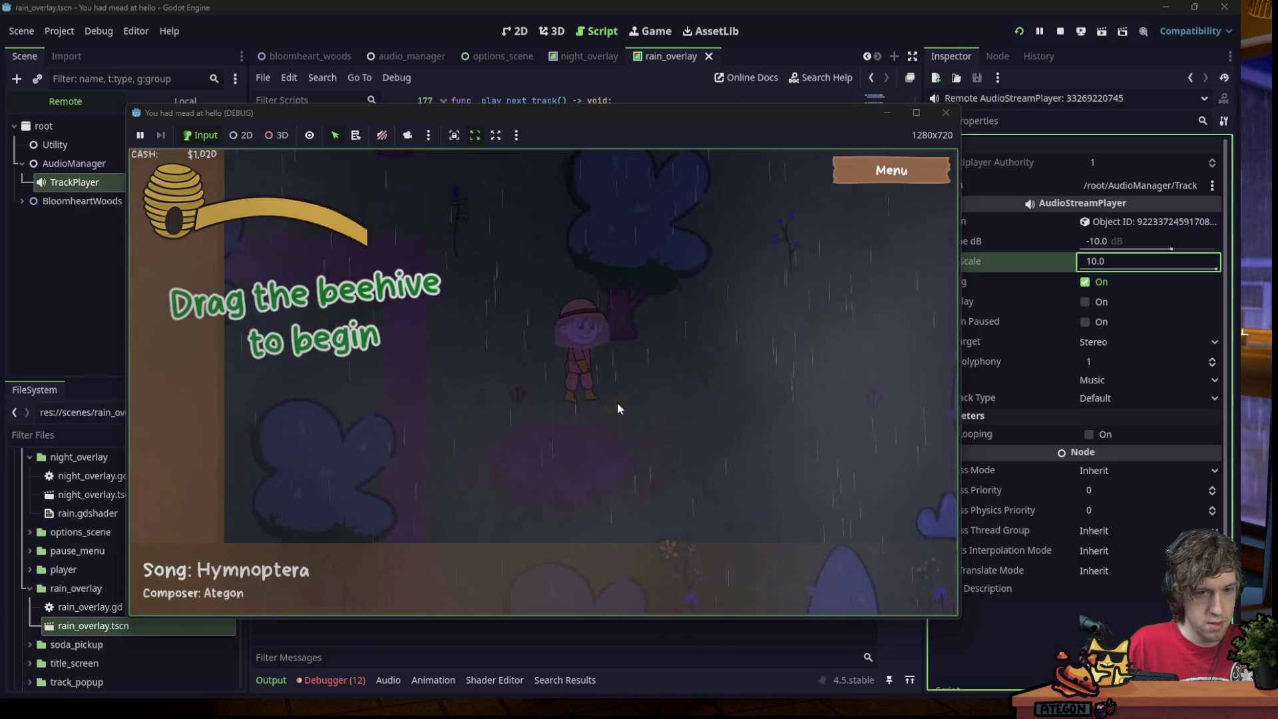
Keep walking the farmer until the rain clears to sunny weather, then stop the game.
key("d")
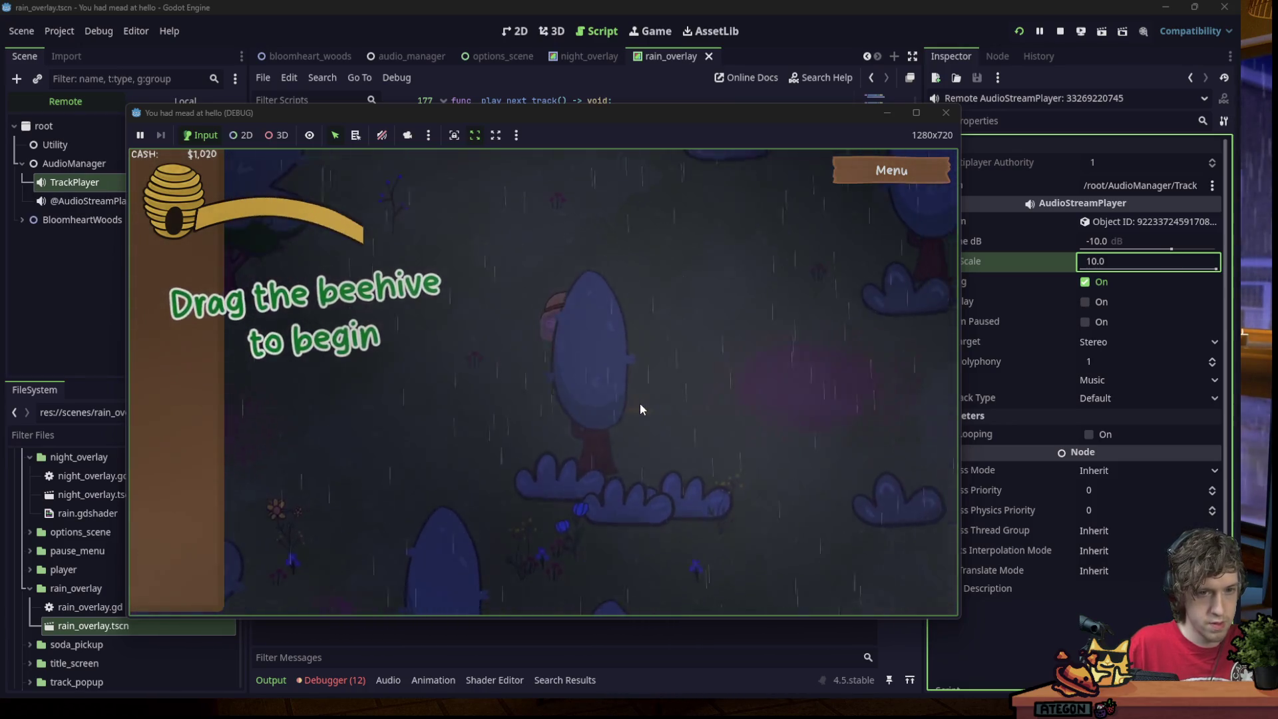
key("d")
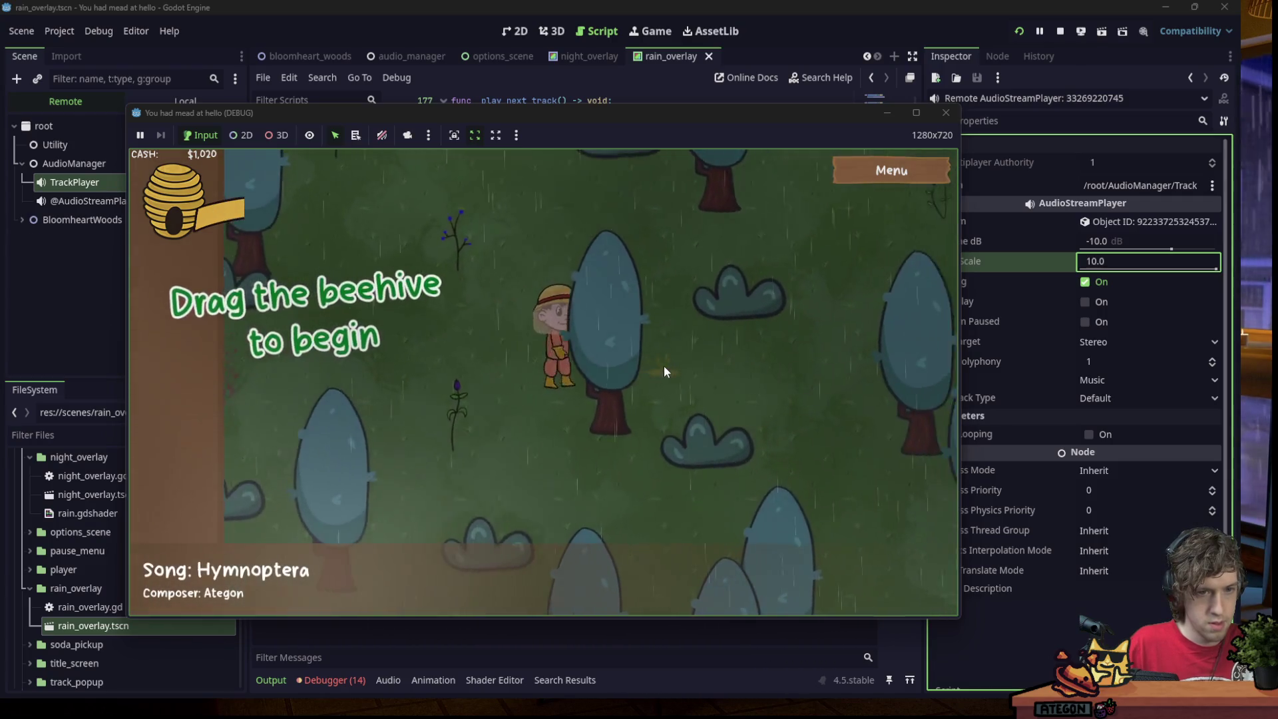
key("w")
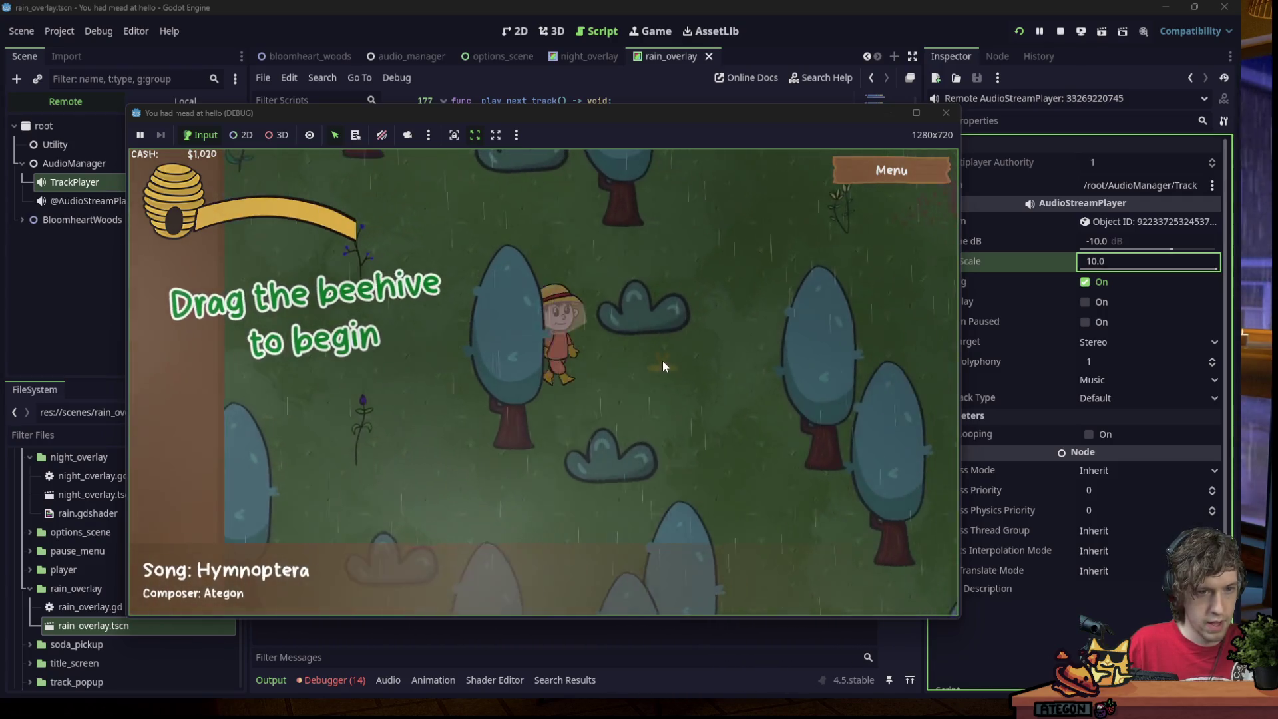
key("d")
key("w")
key("d")
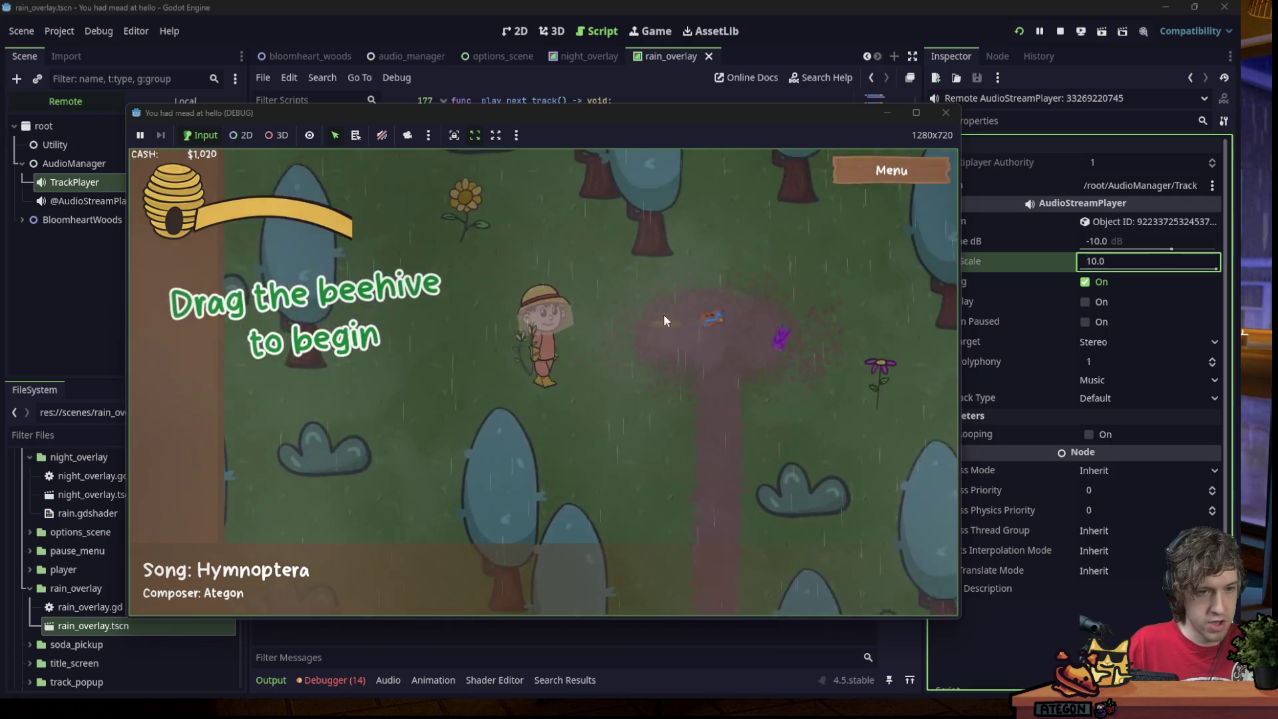
key("a")
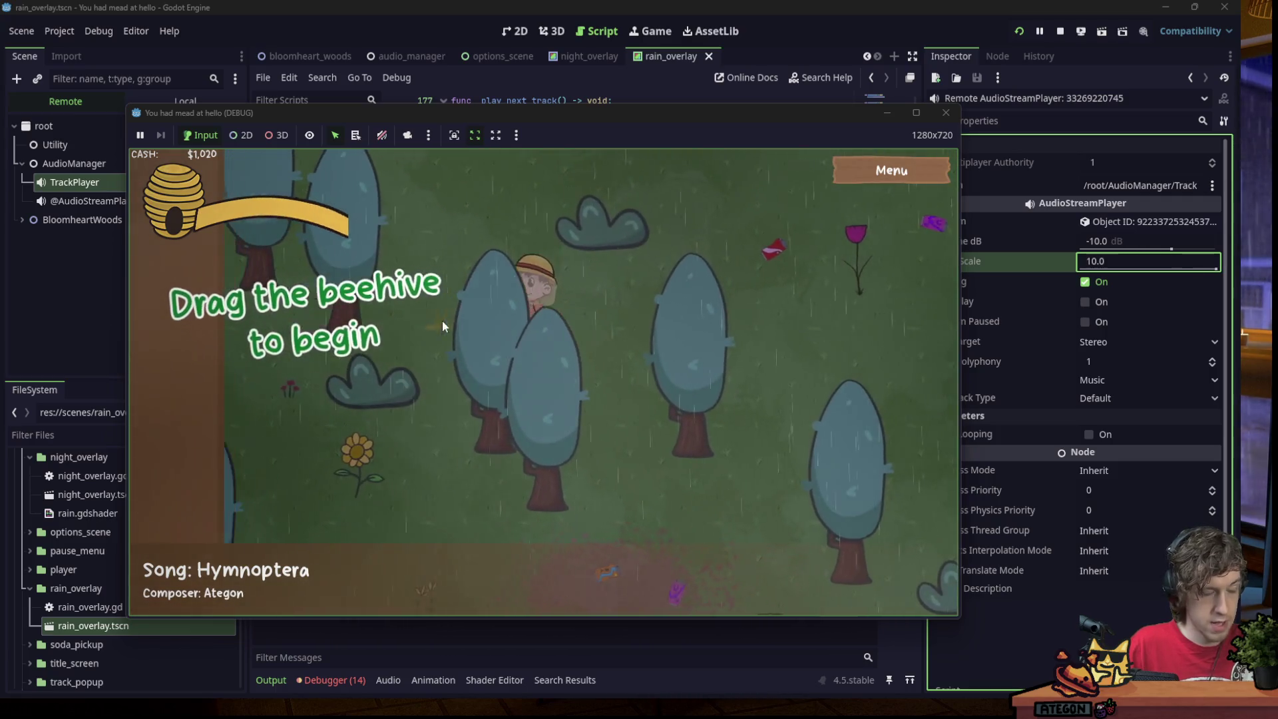
key("a")
key("s")
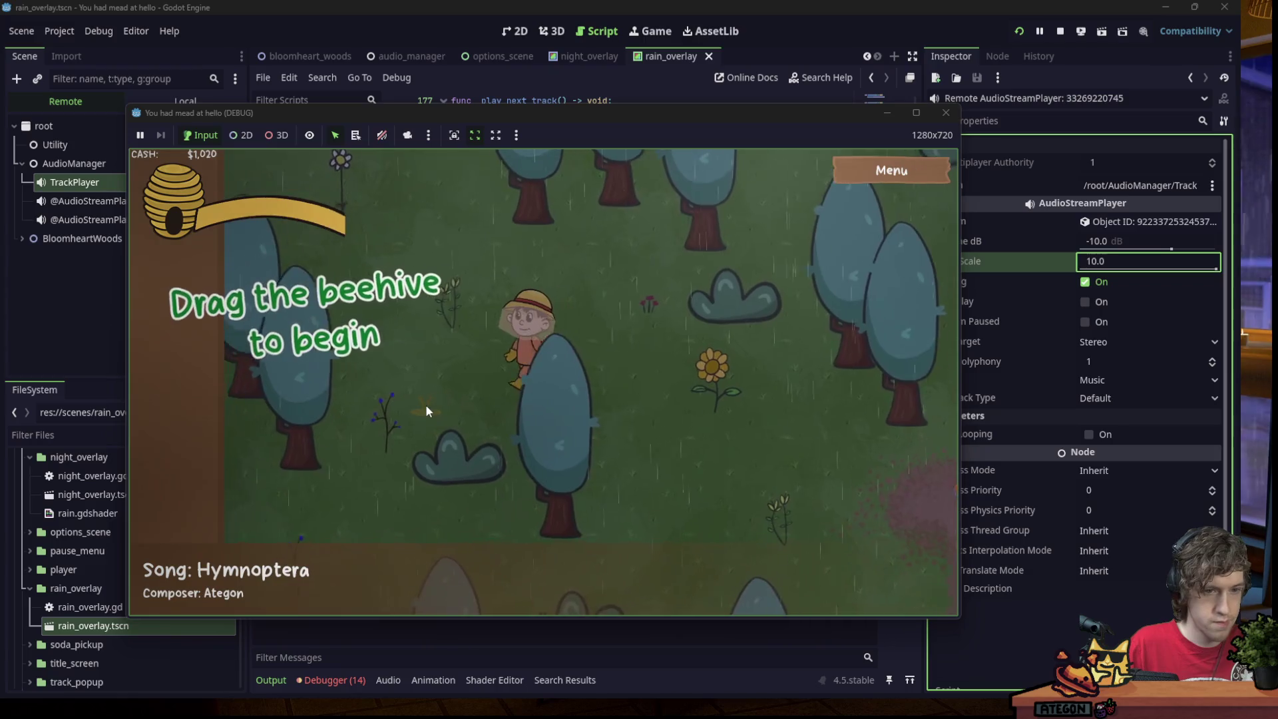
key("s")
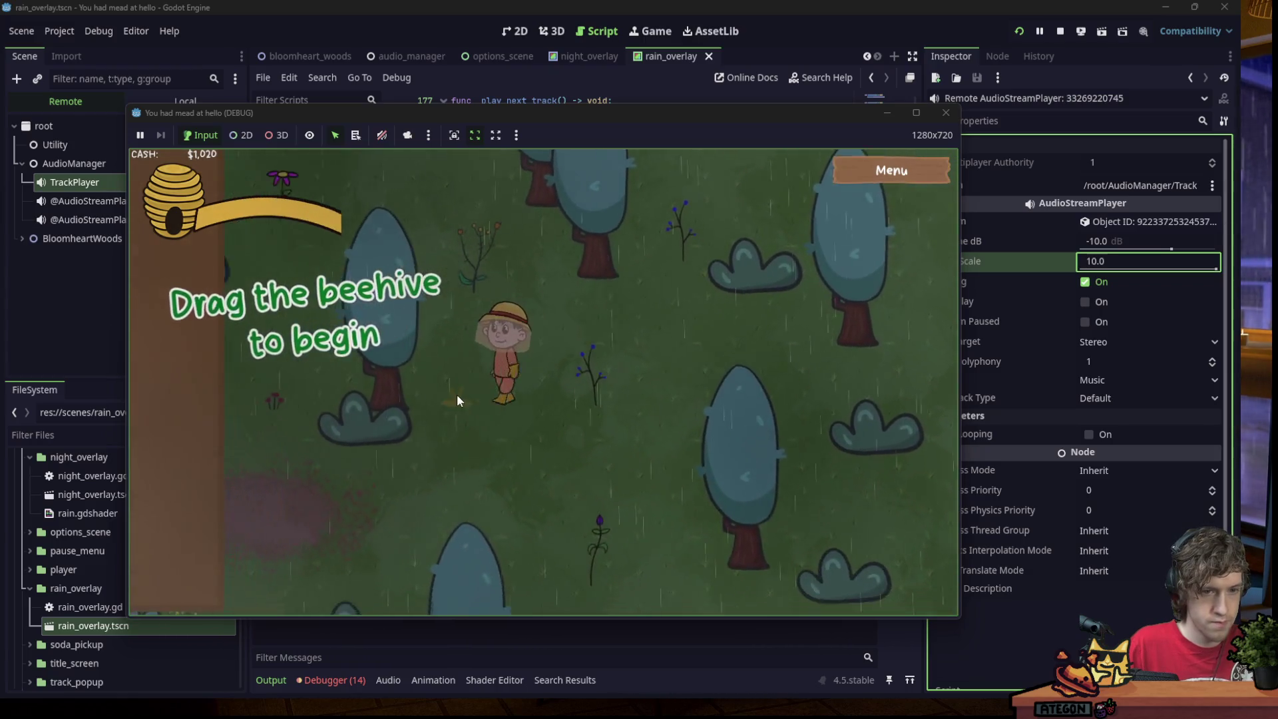
key("w")
key("a")
key("s")
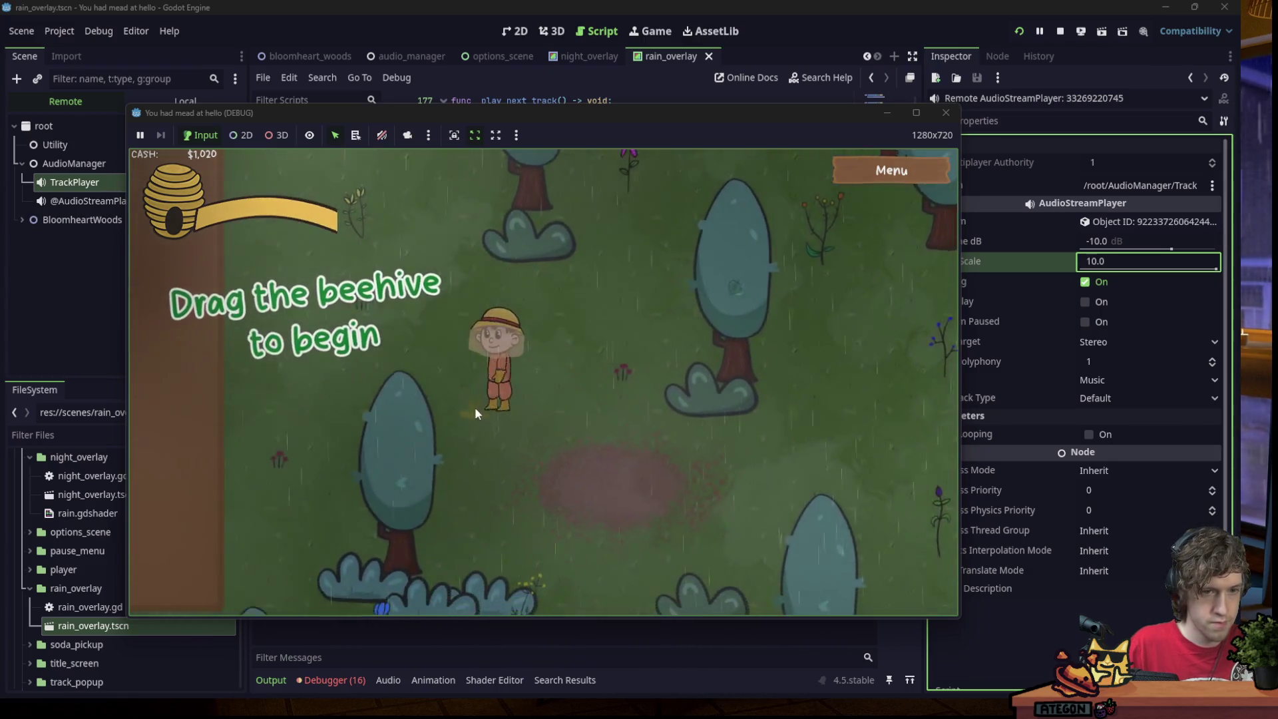
key("d")
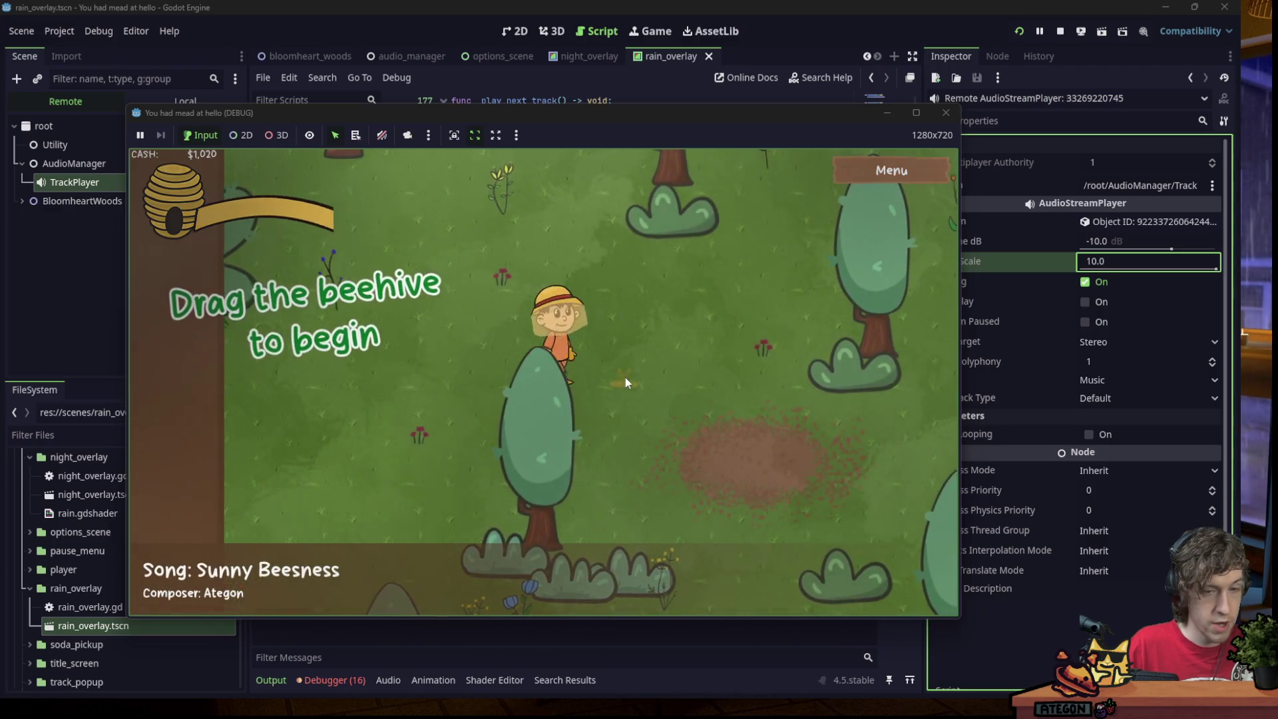
left_click(956, 114)
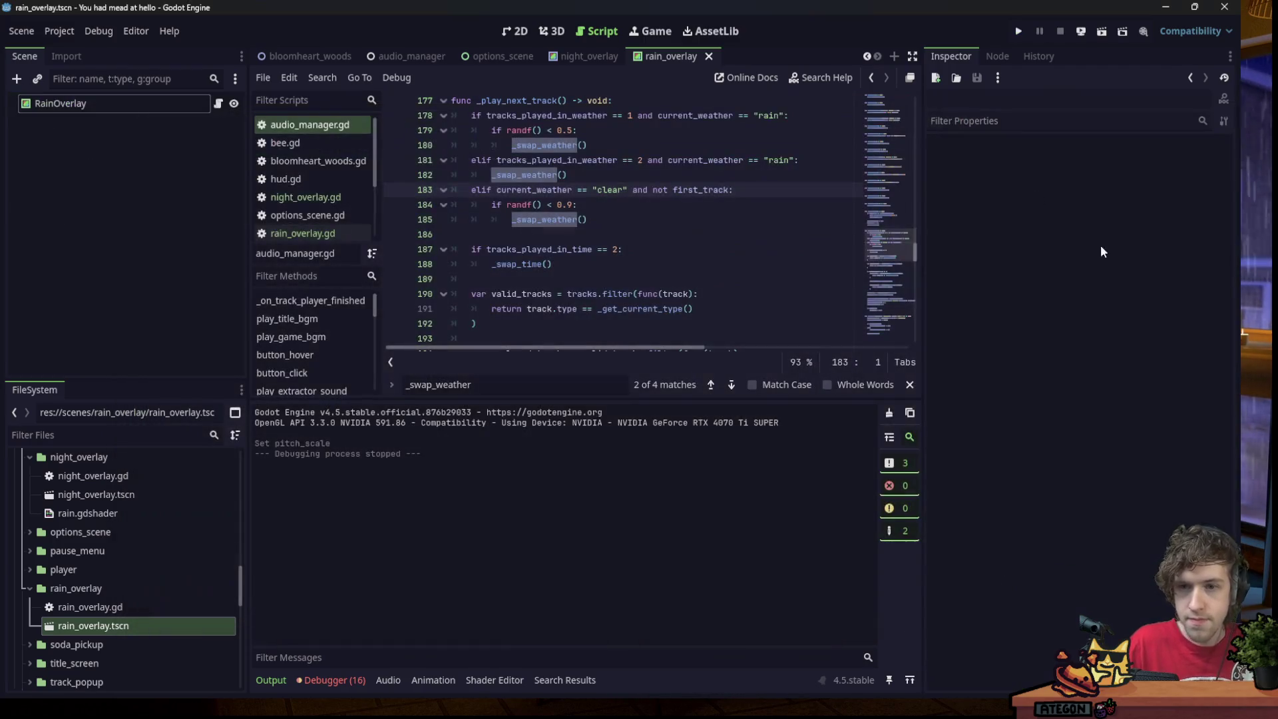
Compare the rain swap chance on line 180 with the clear-weather randf() check on line 184.
left_click(665, 229)
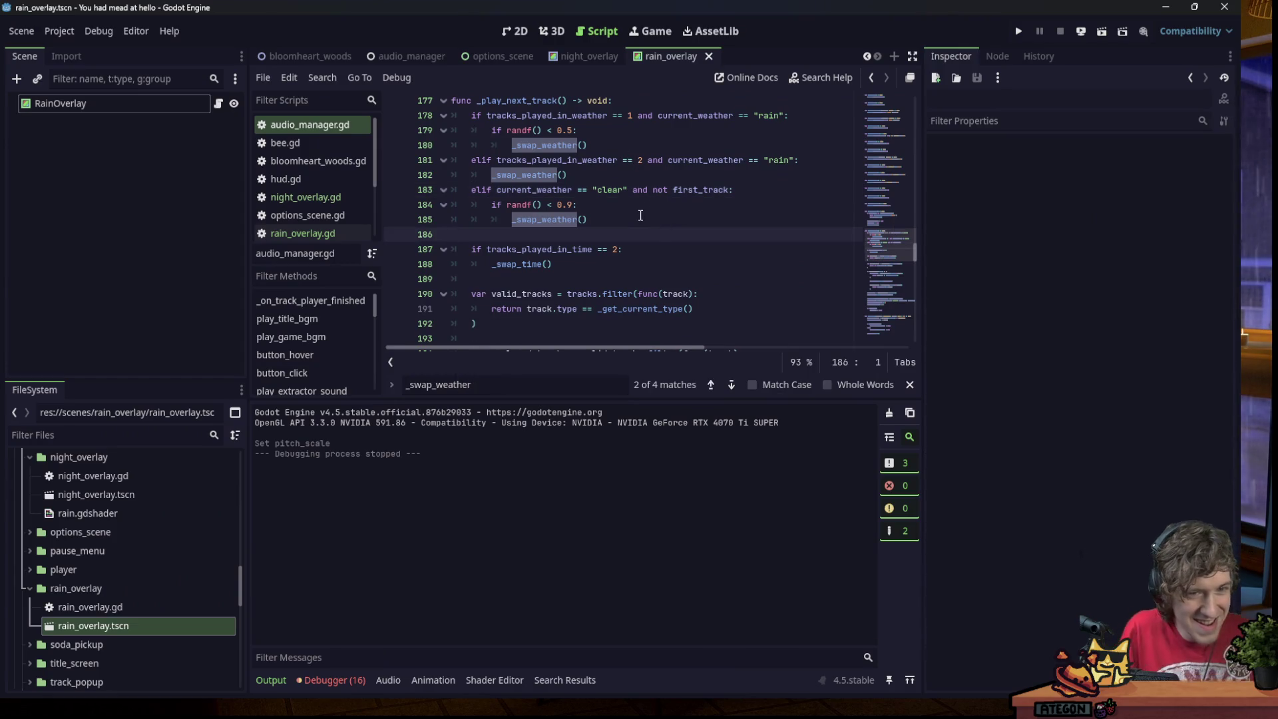
left_click(618, 211)
type("1")
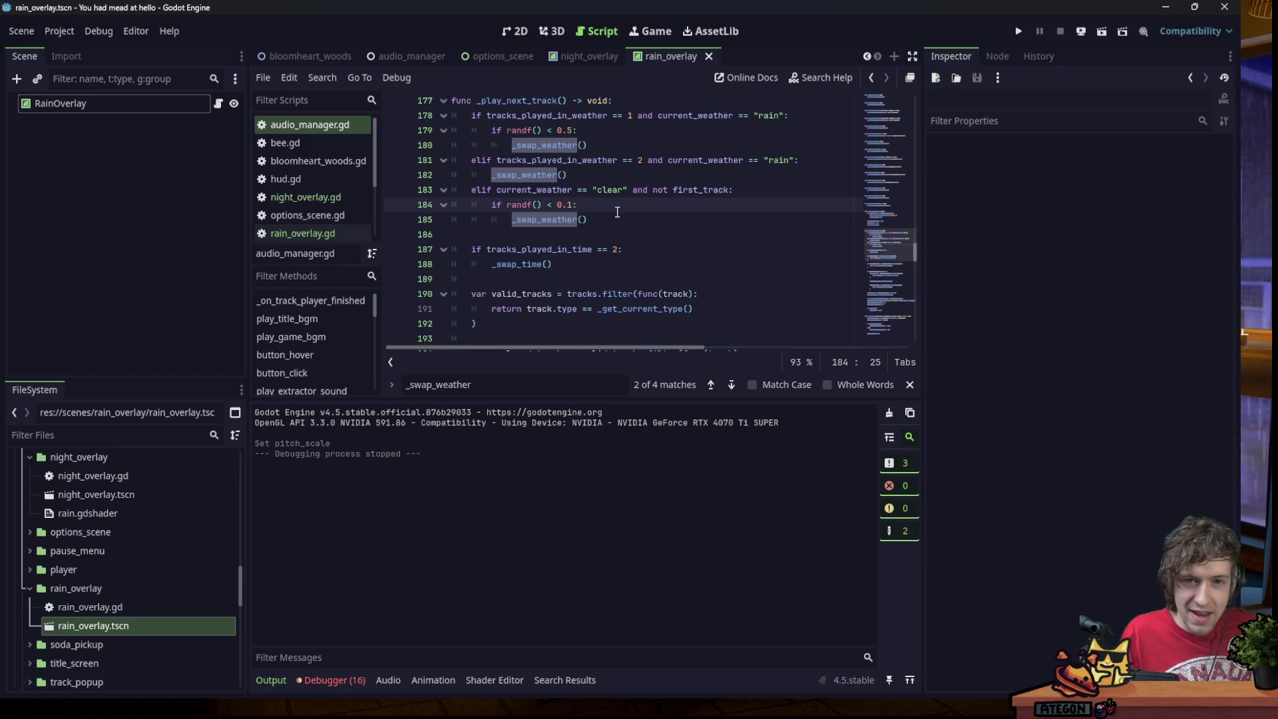
left_click(634, 149)
left_click(639, 199)
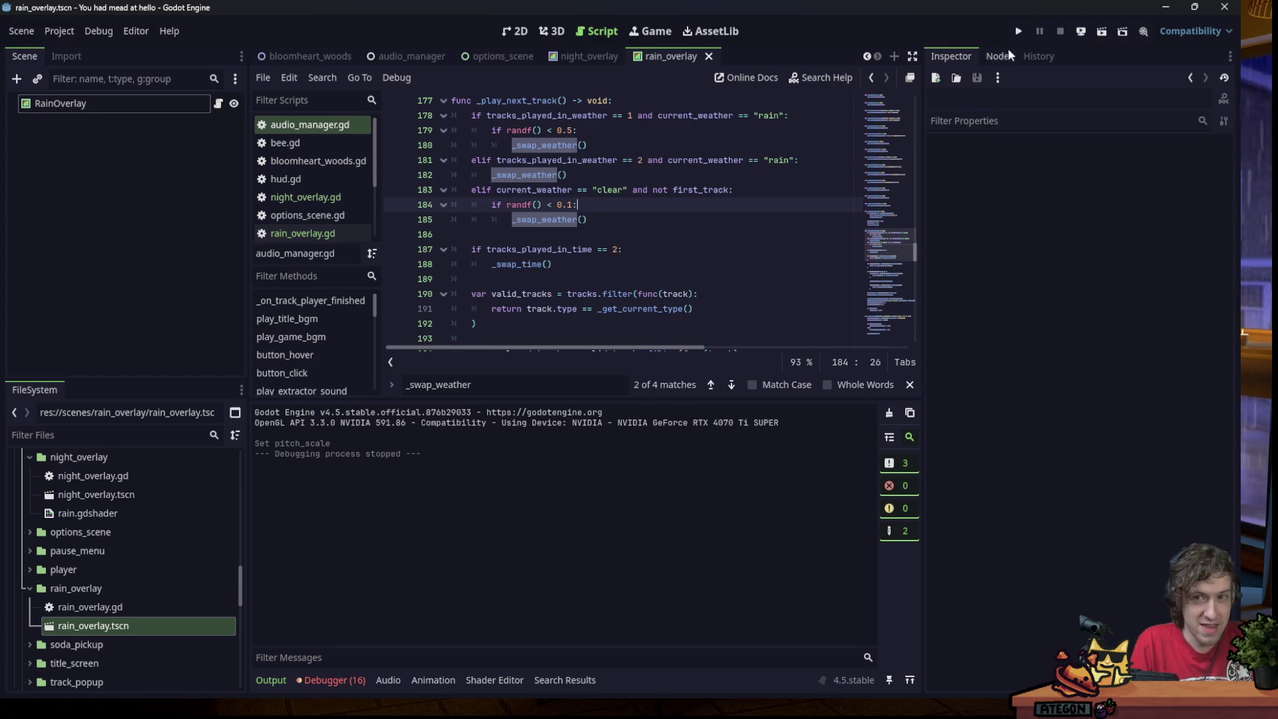
left_click(1019, 31)
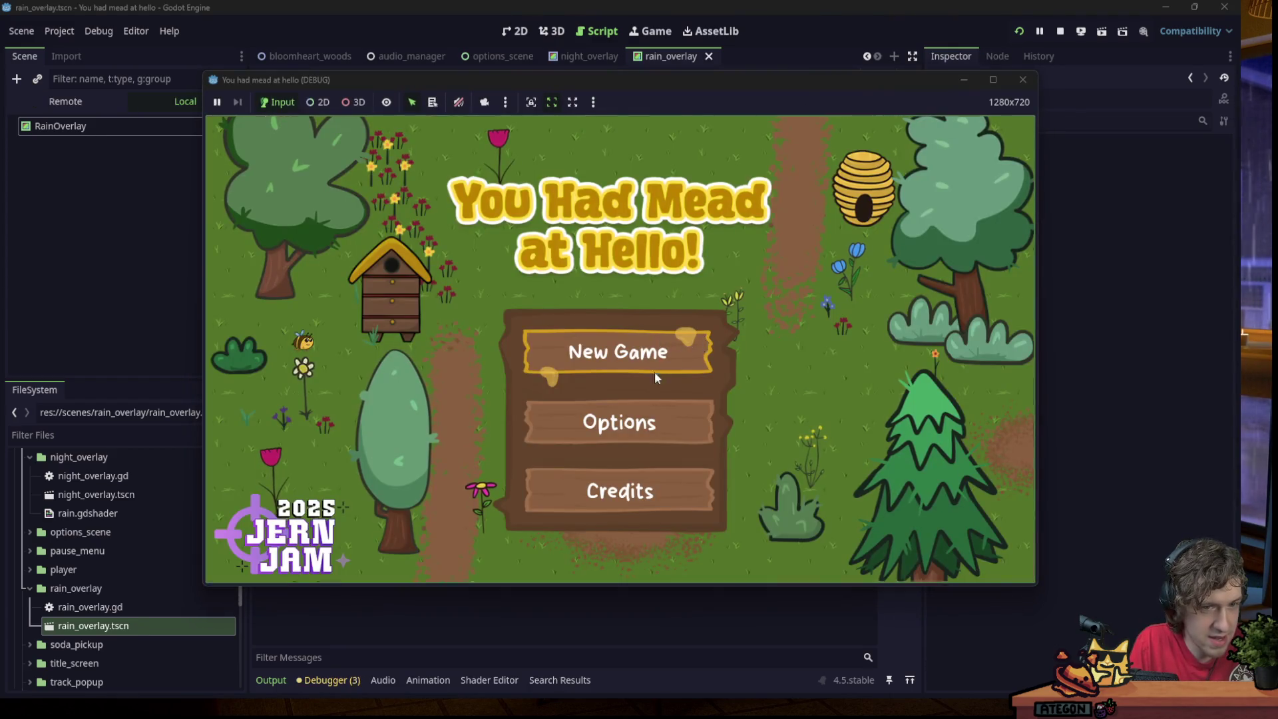
left_click(654, 368)
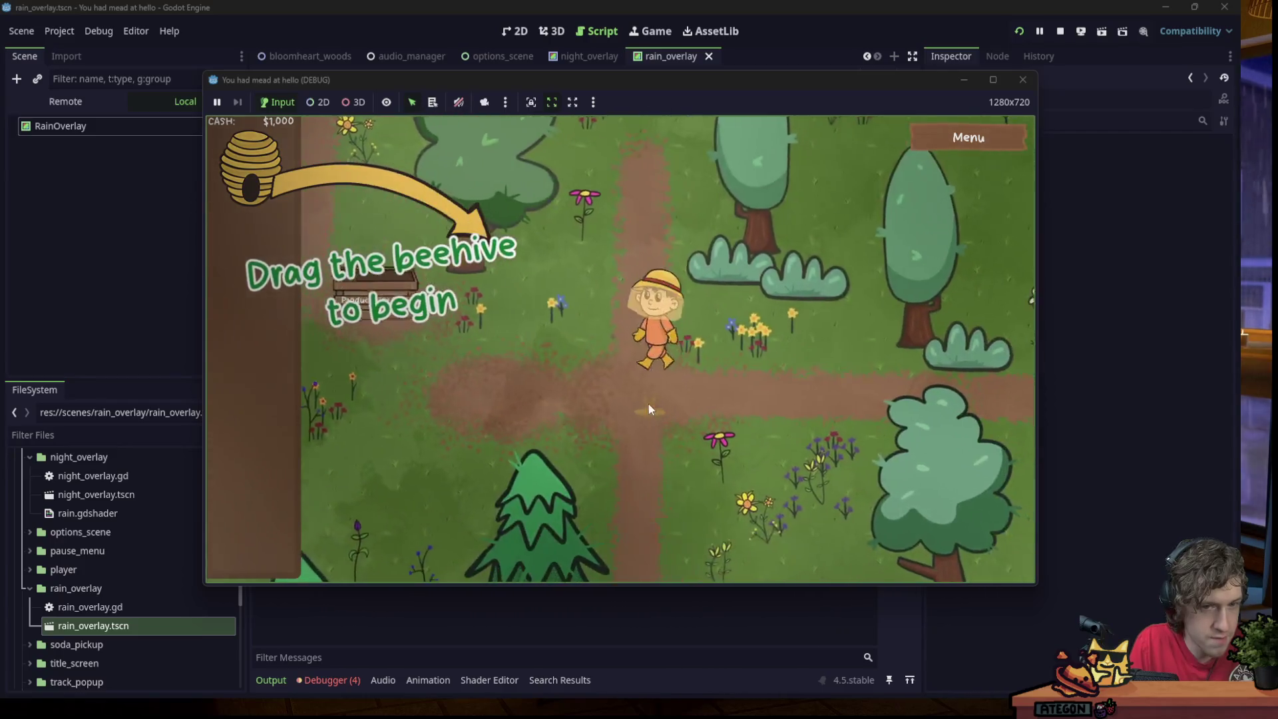
left_click_drag(297, 193, 540, 357)
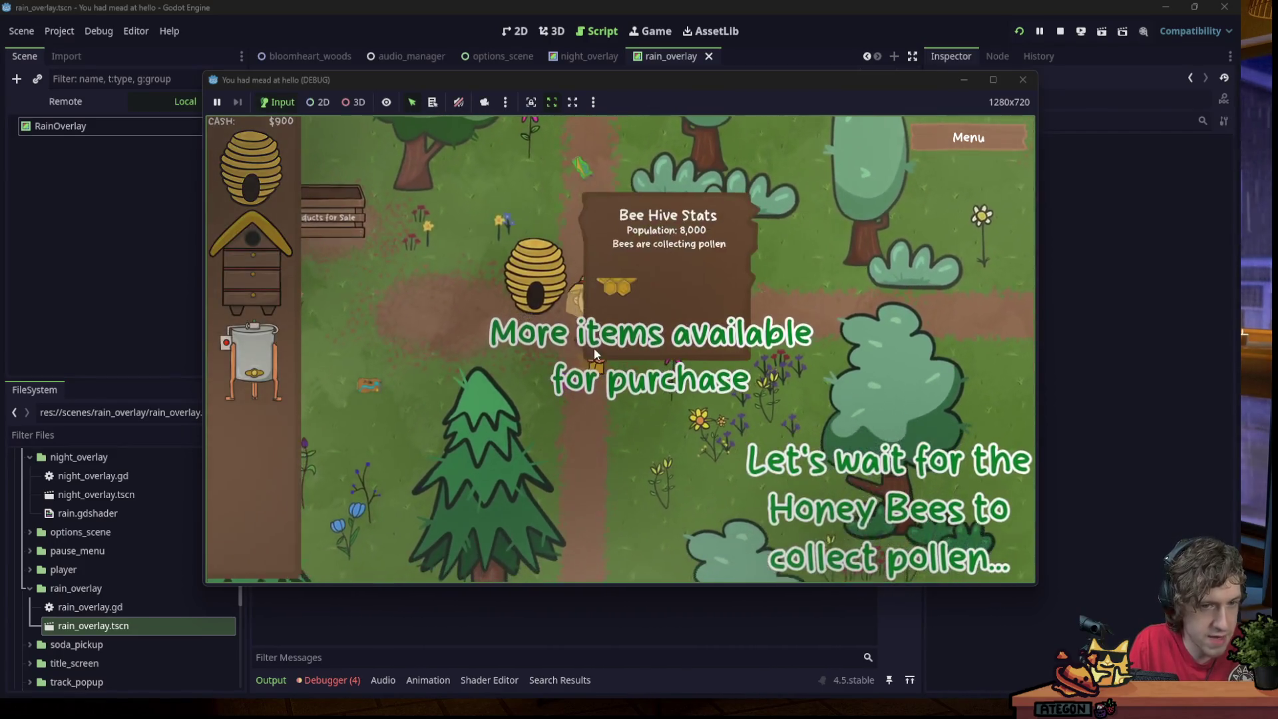
mouse_move(259, 357)
left_mouse_down()
mouse_move(367, 363)
mouse_move(397, 380)
left_mouse_up()
mouse_move(253, 359)
left_mouse_down()
mouse_move(376, 356)
mouse_move(433, 388)
mouse_move(486, 376)
left_mouse_up()
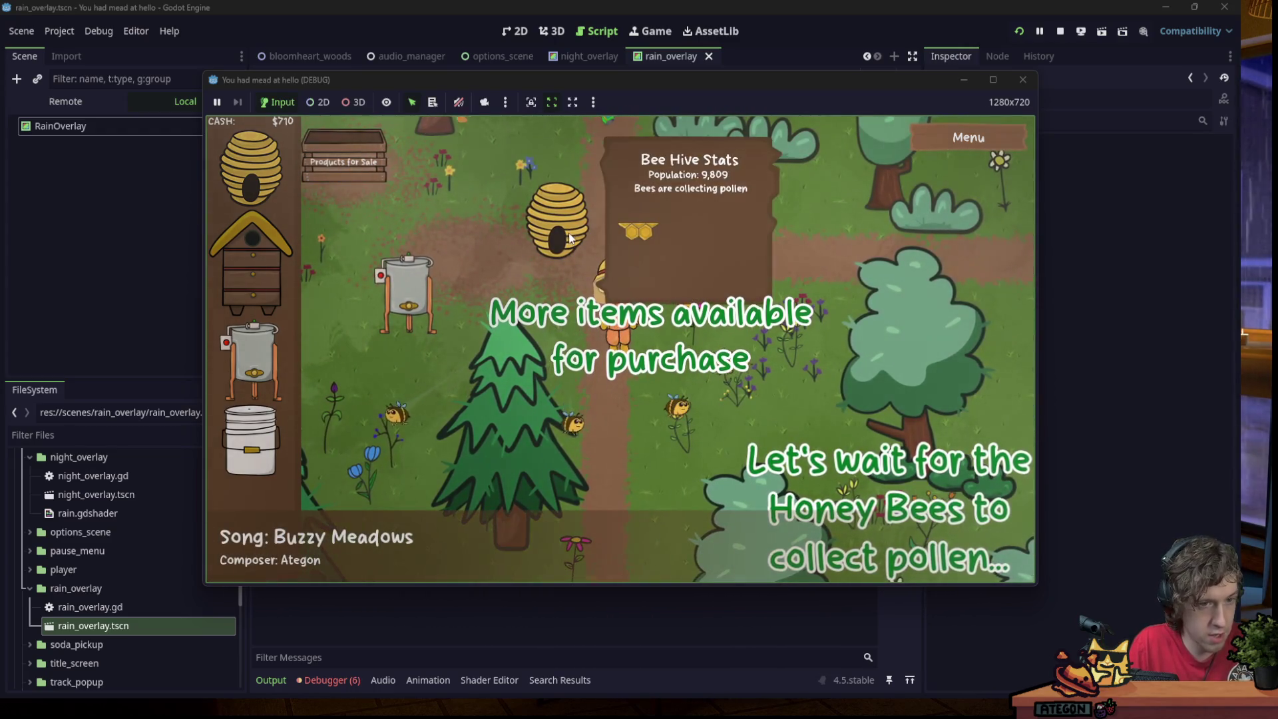
mouse_move(418, 303)
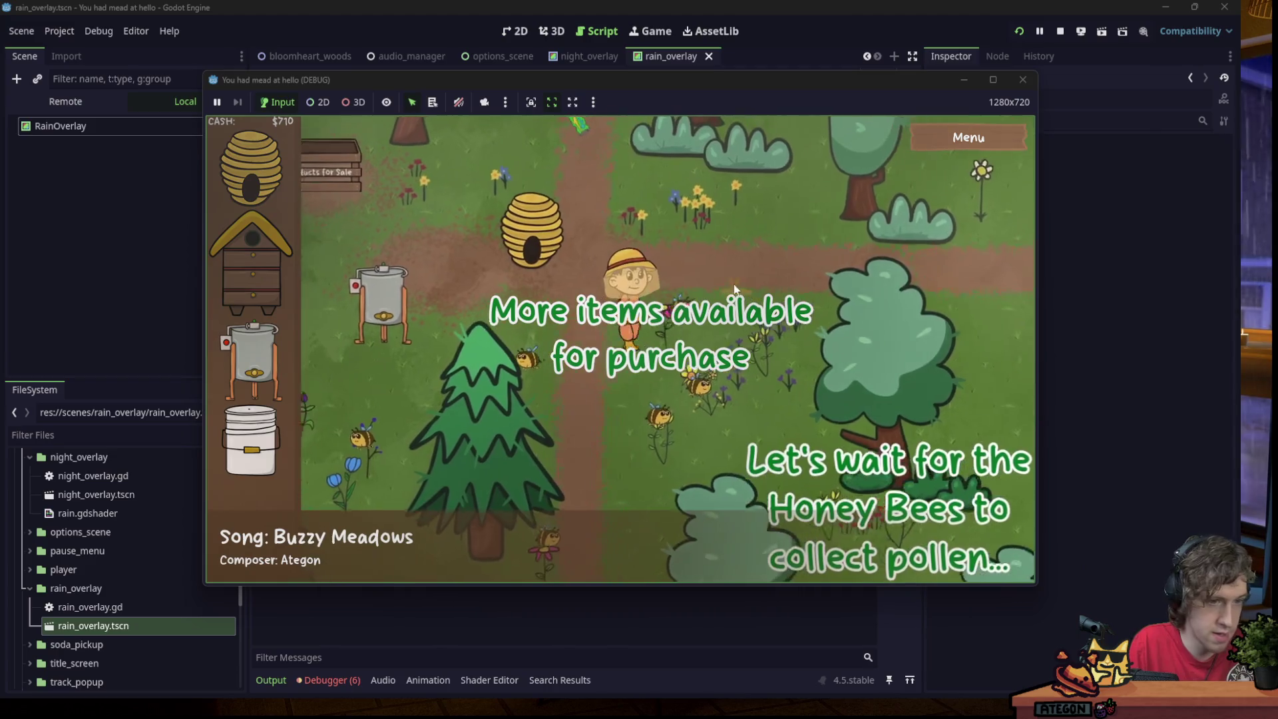
mouse_move(251, 439)
left_mouse_down()
mouse_move(634, 362)
mouse_move(665, 383)
mouse_move(614, 347)
mouse_move(577, 353)
mouse_move(688, 359)
left_mouse_up()
key("w")
key("a")
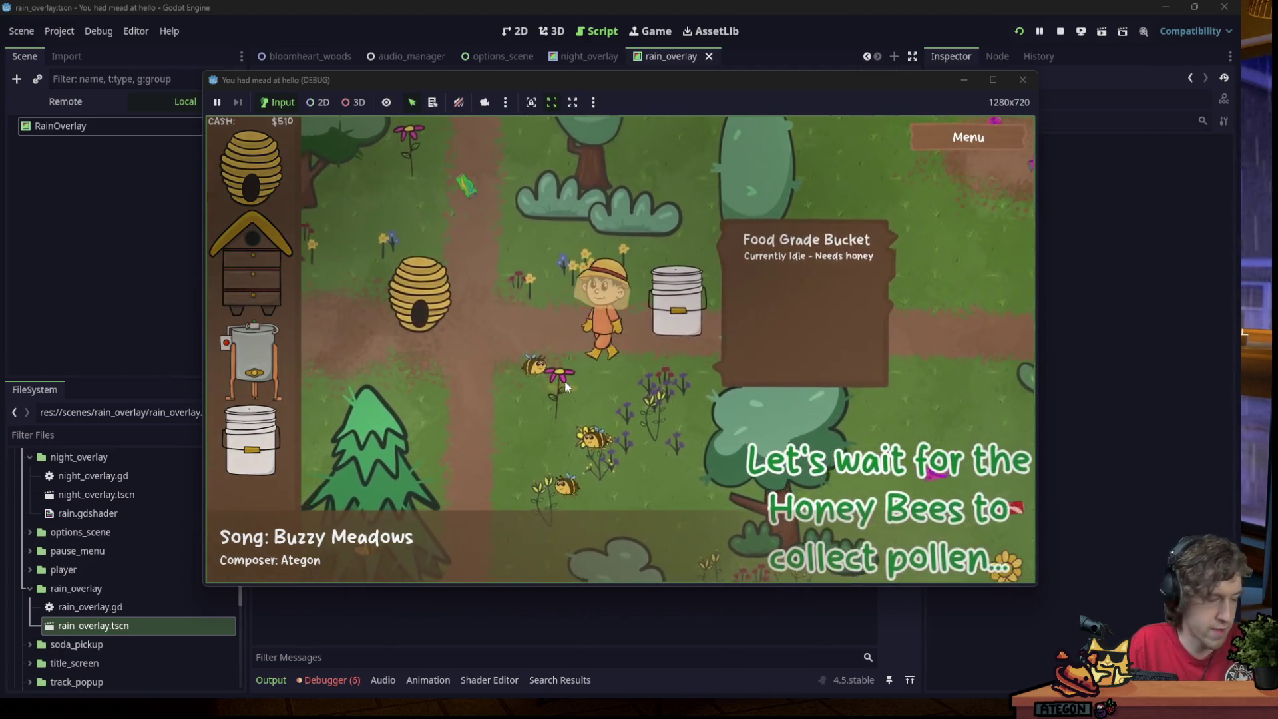
key("s")
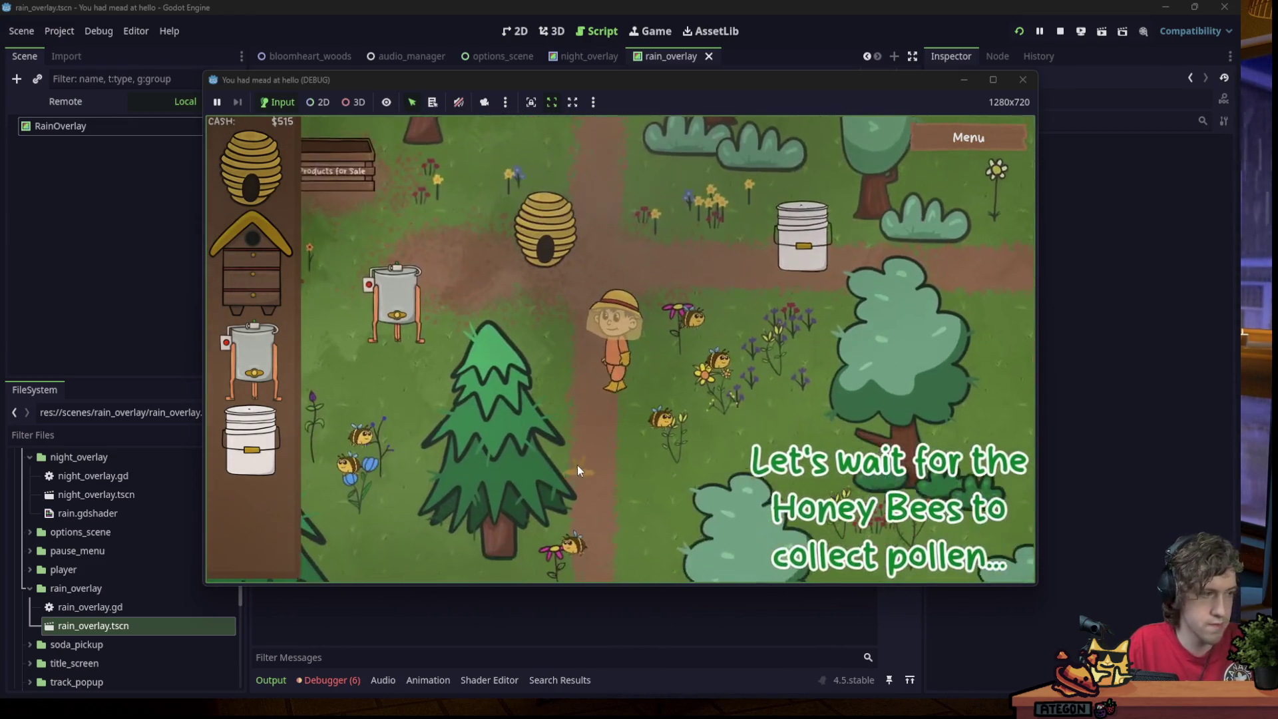
key("a")
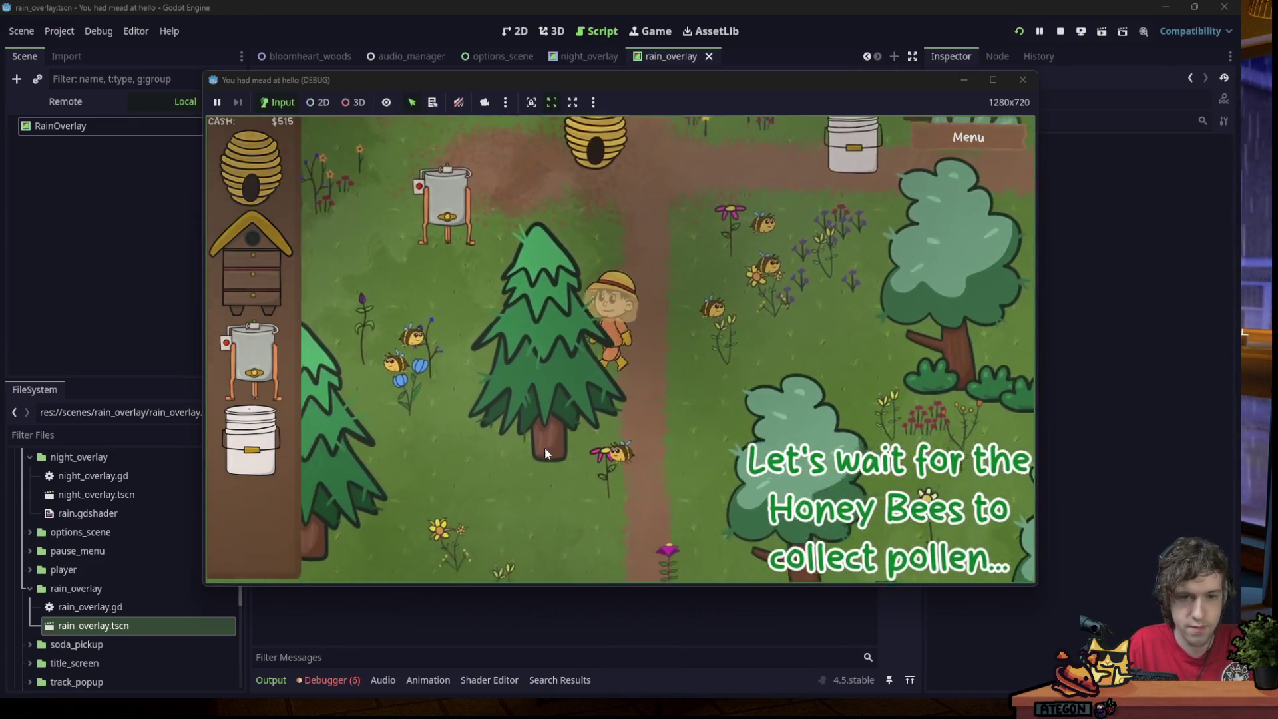
key("w")
key("d")
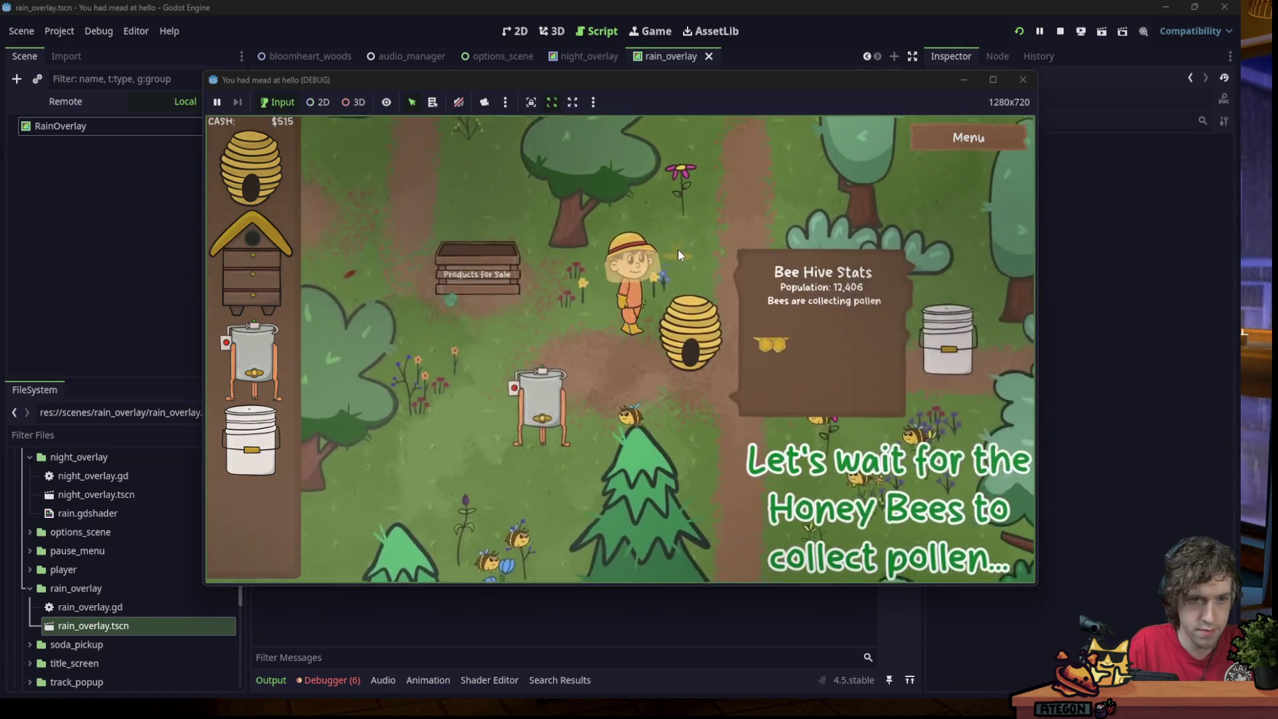
left_click(562, 406)
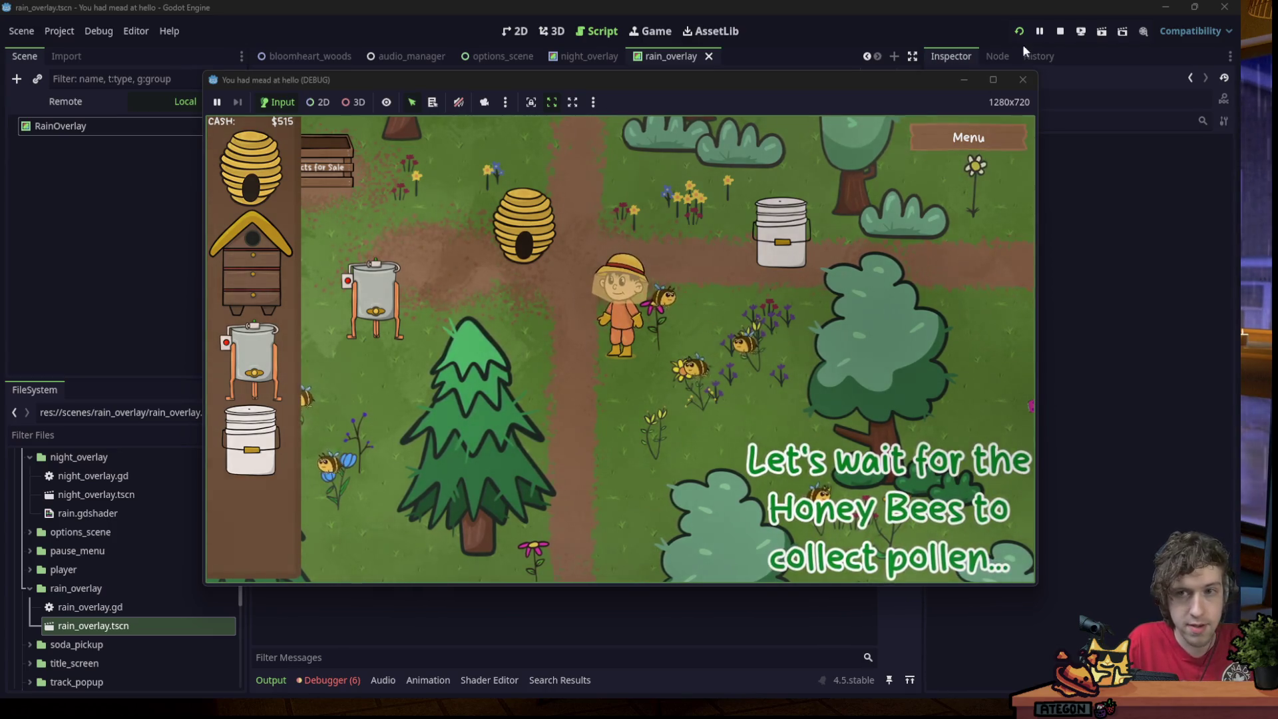
left_click(1023, 79)
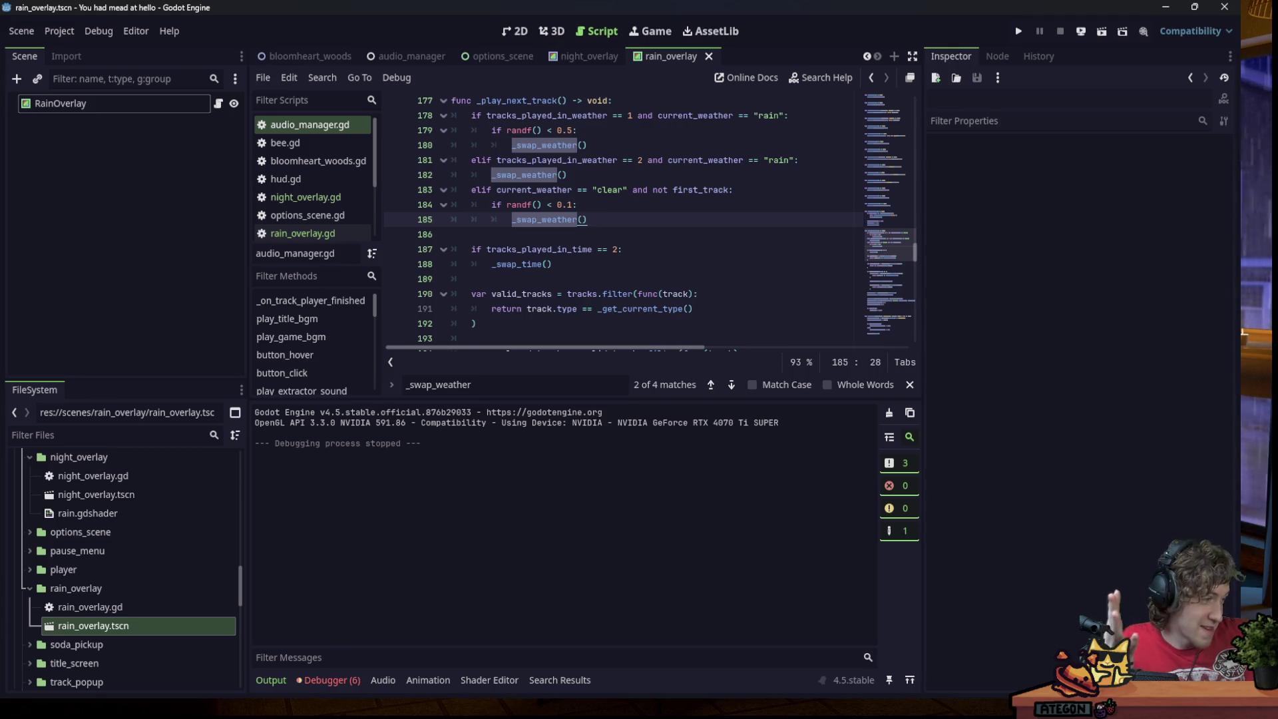
type("/sh")
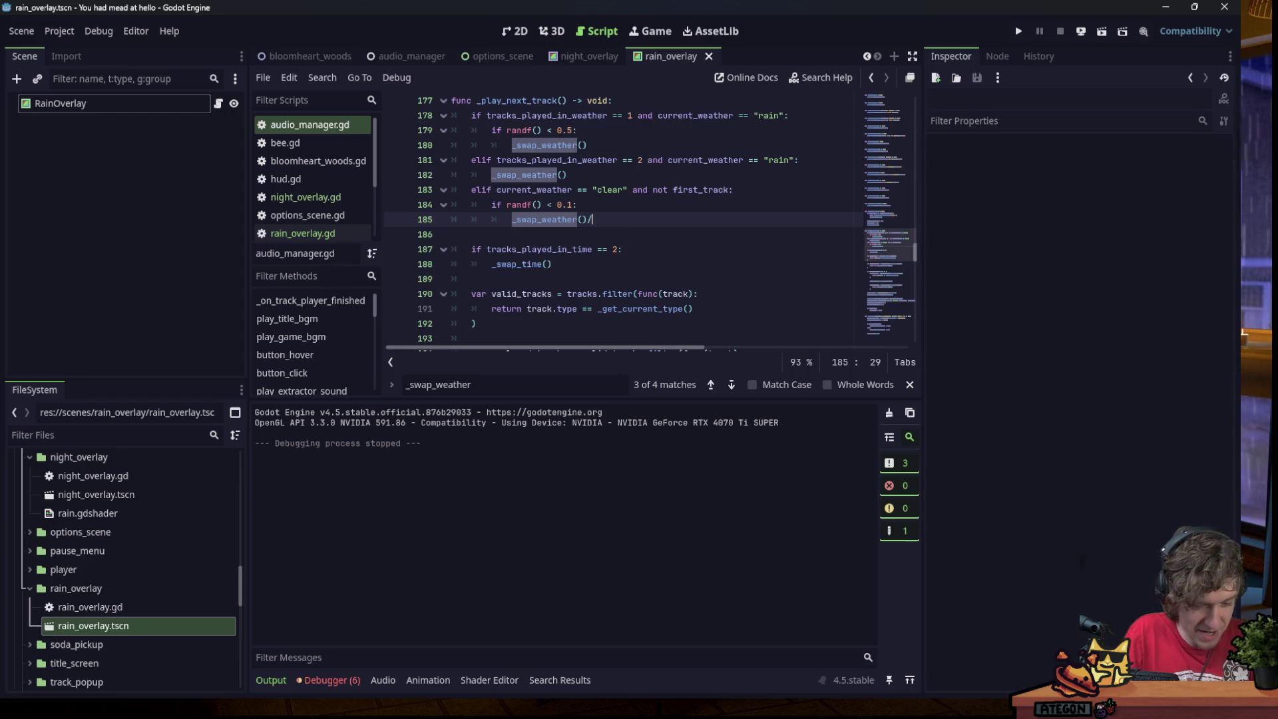